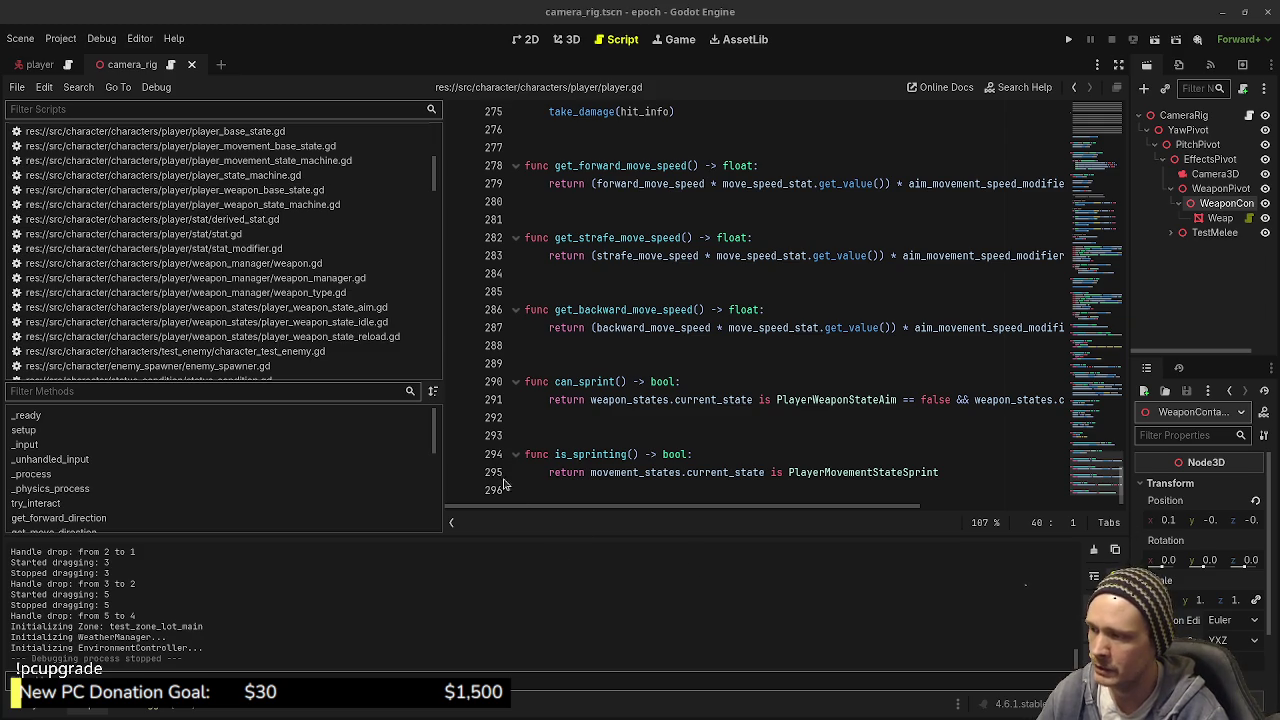
Step: Widen the player.gd code area in Godot, then launch Aseprite from the activities search
left_click_drag(444, 463, 298, 465)
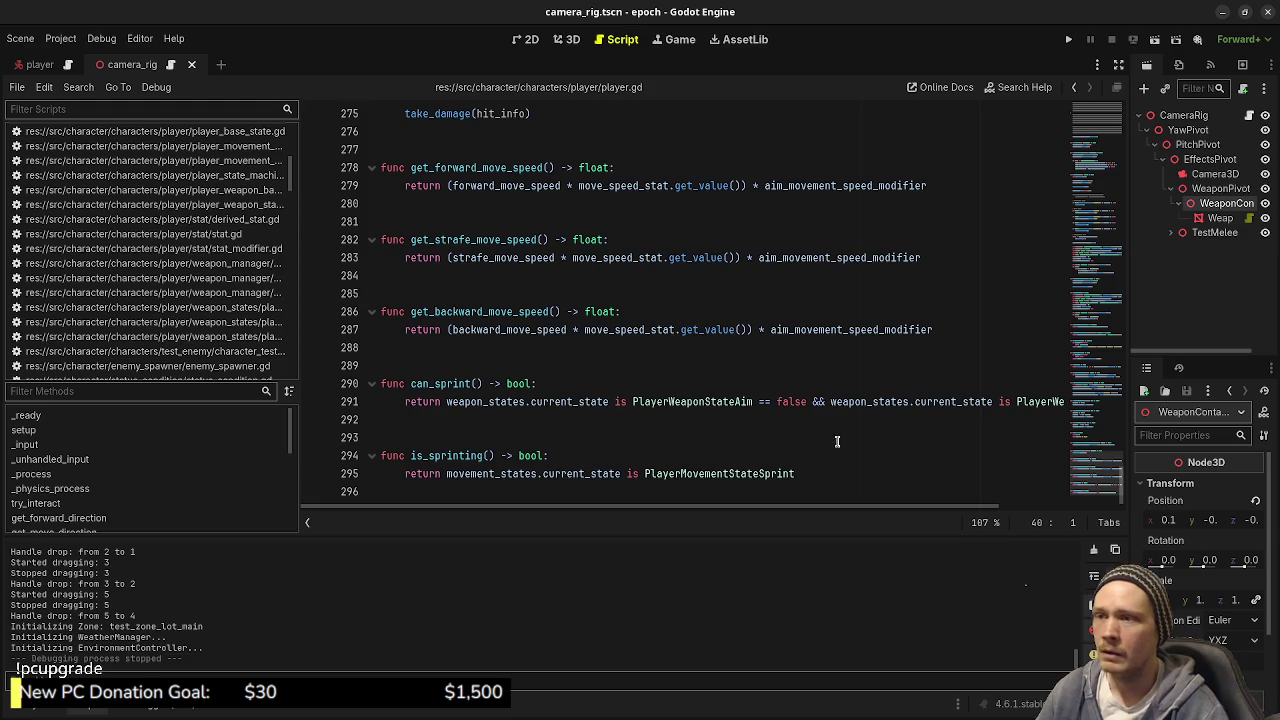
left_click(1088, 481)
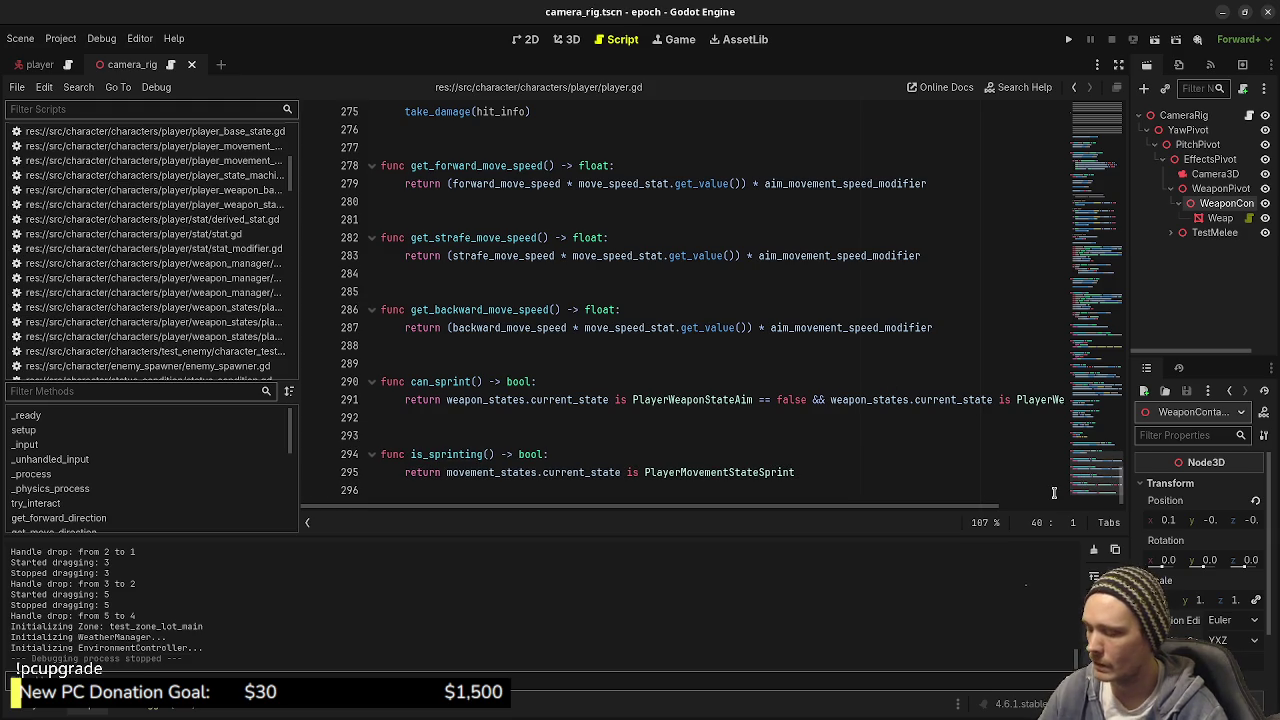
key("super")
type("aseprite")
key("Return")
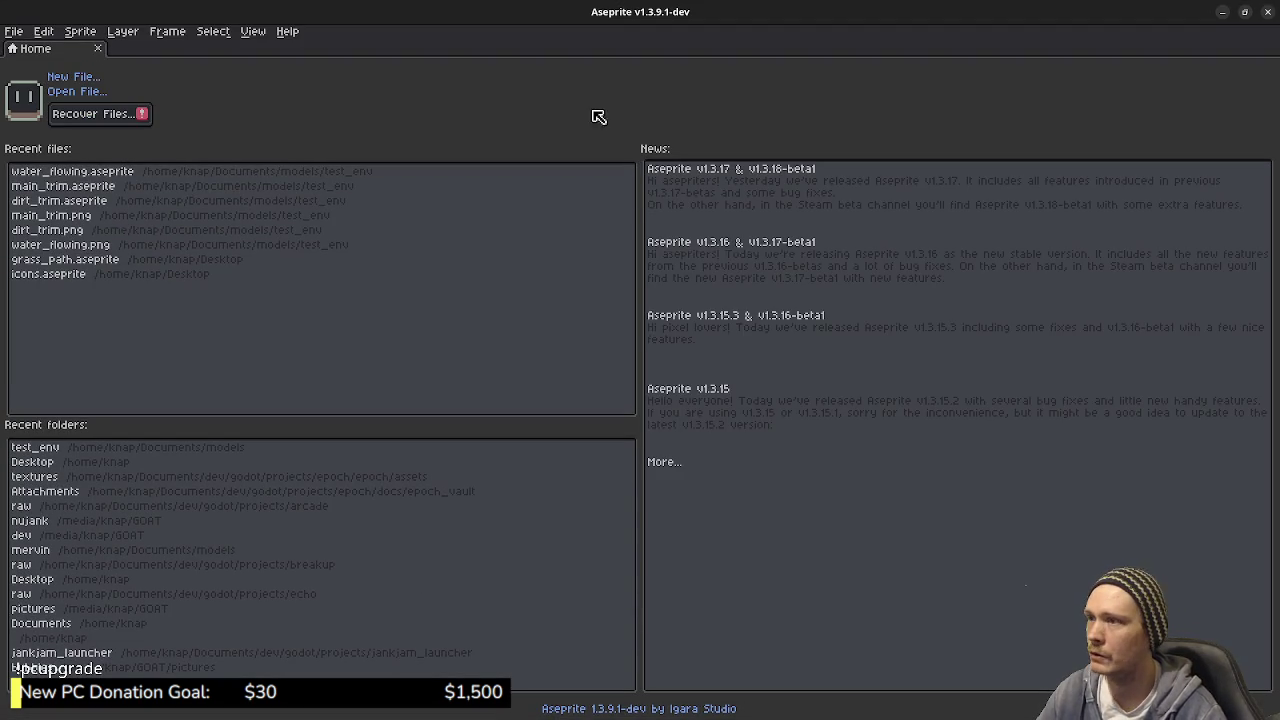
Step: Create a new sprite with default settings and fill its canvas dark navy
left_click(14, 31)
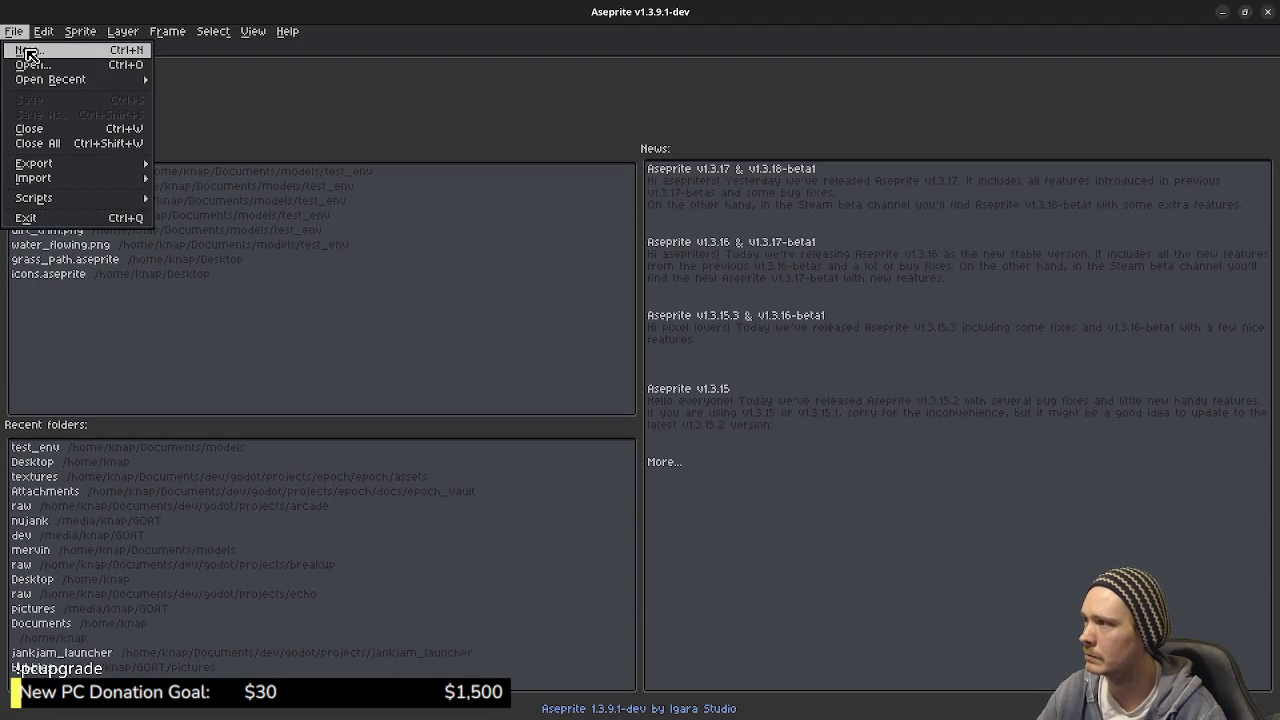
left_click(28, 51)
left_click(600, 494)
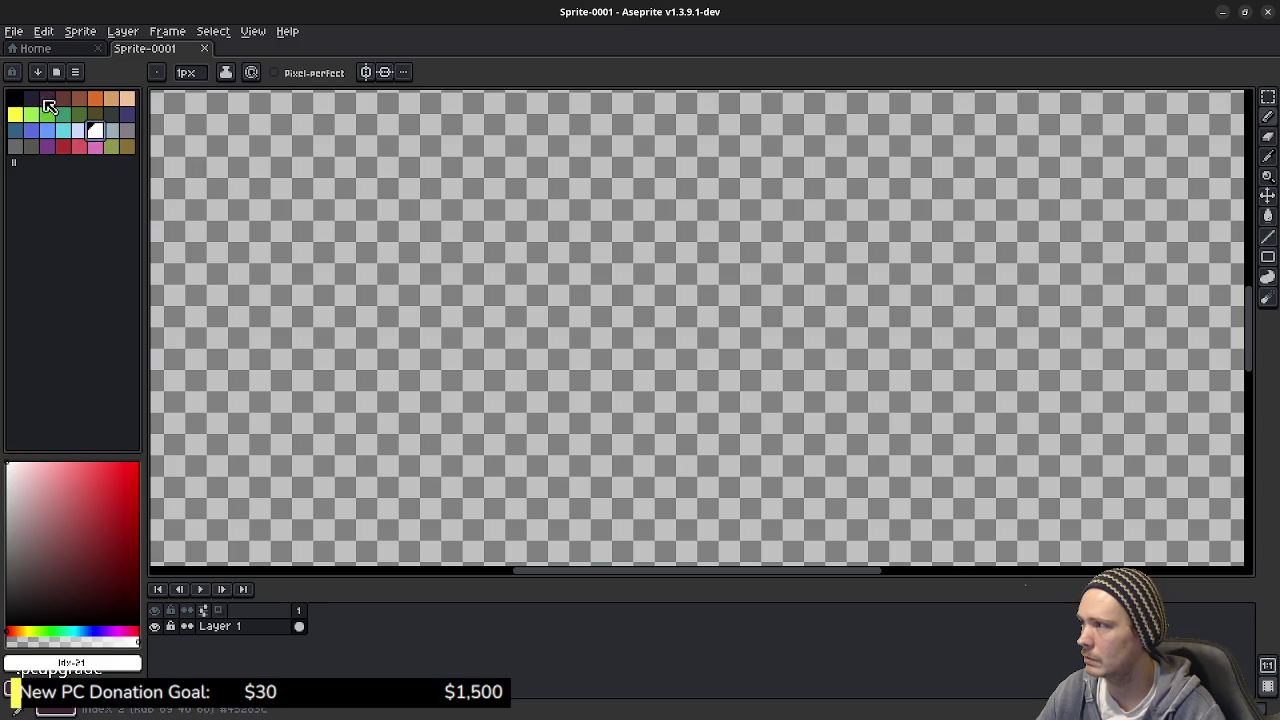
left_click(31, 98)
left_click(370, 195)
Step: With a white pencil, draw outlines for a top box and lower-left and lower-right boxes
left_click(95, 130)
key("b")
left_click_drag(520, 240, 894, 285)
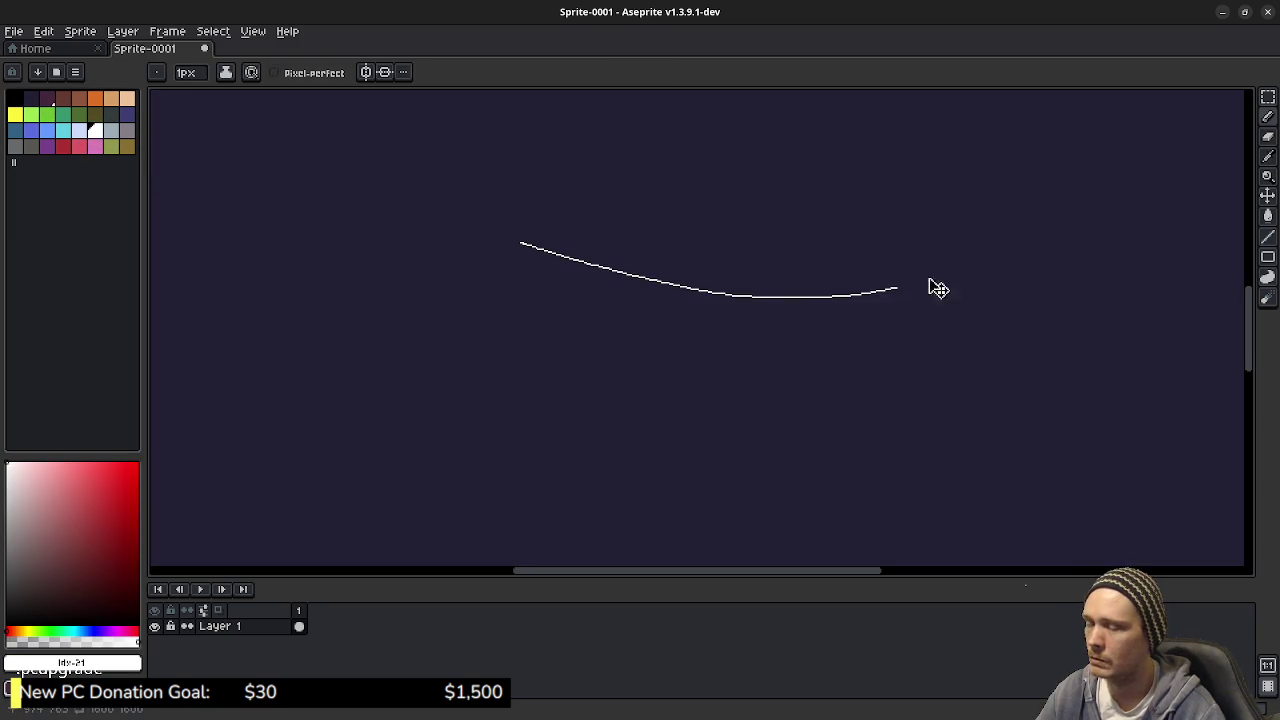
key("ctrl+z")
mouse_move(528, 172)
left_mouse_down()
mouse_move(714, 246)
mouse_move(540, 169)
left_mouse_up()
mouse_move(613, 406)
left_mouse_down()
mouse_move(634, 362)
mouse_move(618, 413)
left_mouse_up()
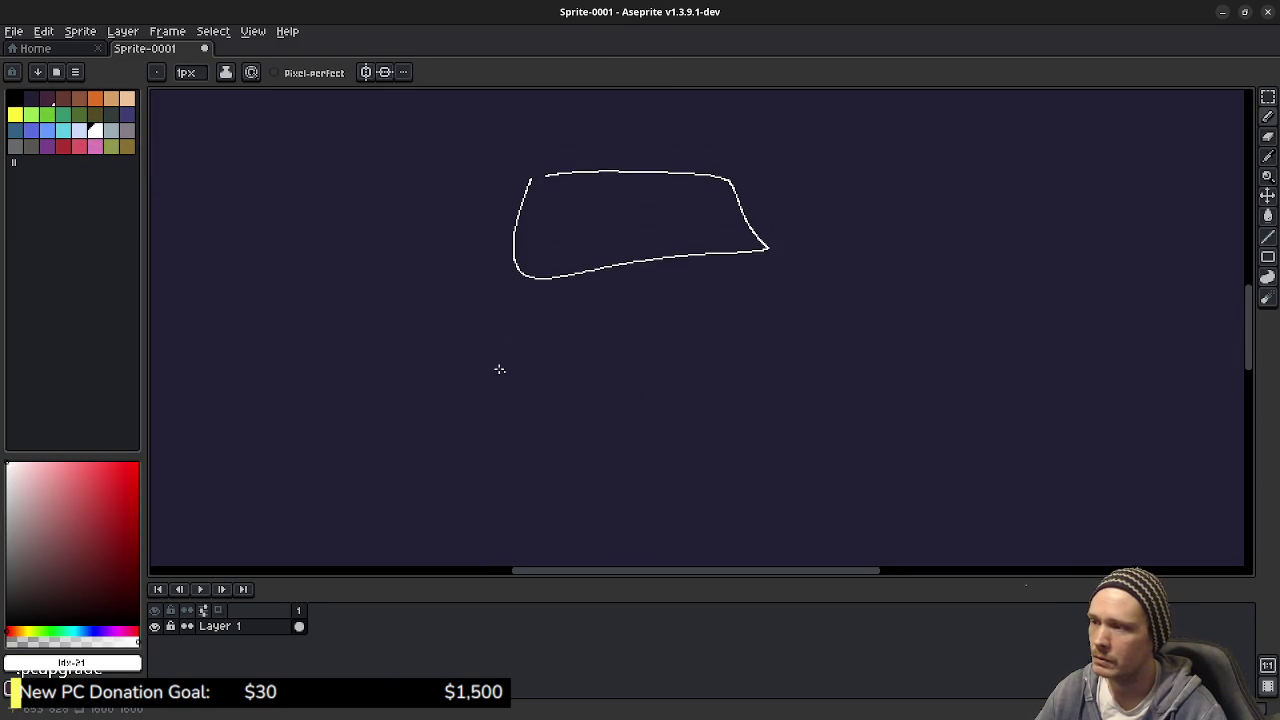
mouse_move(415, 344)
left_mouse_down()
mouse_move(583, 346)
mouse_move(420, 350)
left_mouse_up()
mouse_move(735, 326)
left_mouse_down()
mouse_move(903, 377)
mouse_move(740, 317)
mouse_move(720, 391)
mouse_move(737, 408)
mouse_move(646, 374)
mouse_move(634, 409)
mouse_move(591, 406)
left_mouse_up()
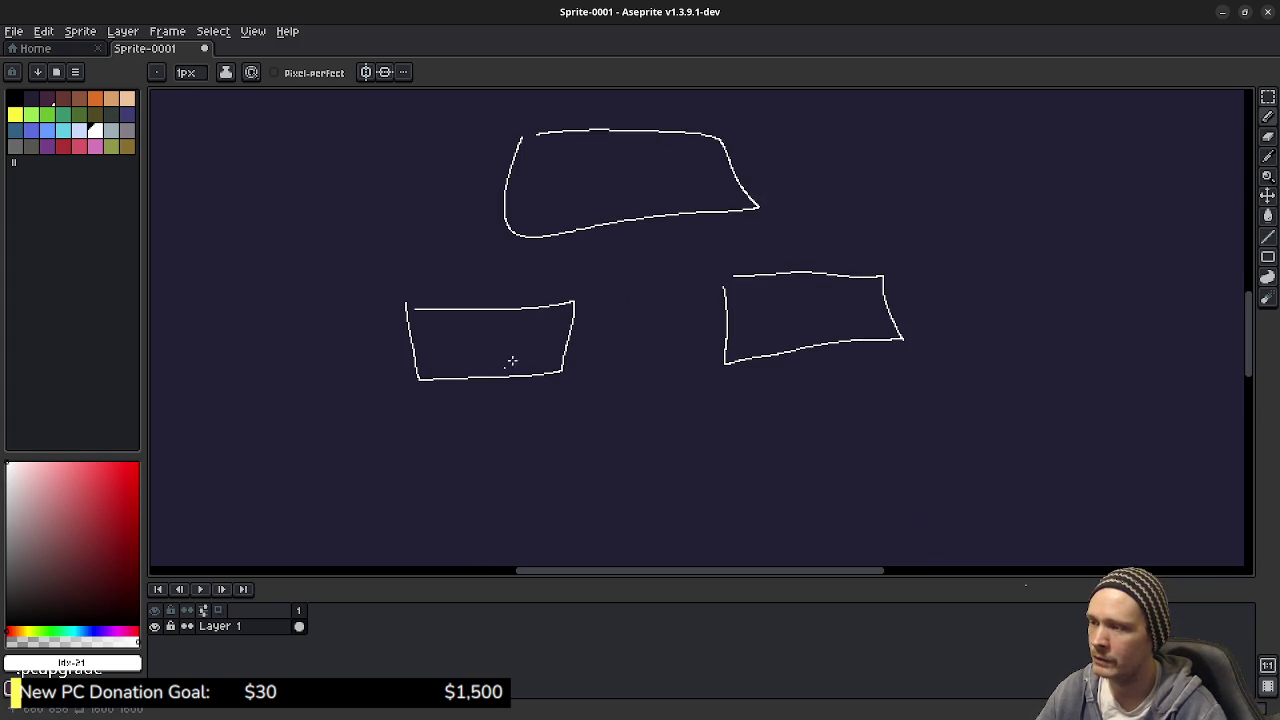
Step: Hand-letter 'Sprint' inside the lower-left box
scroll(471, 351, "up", 4)
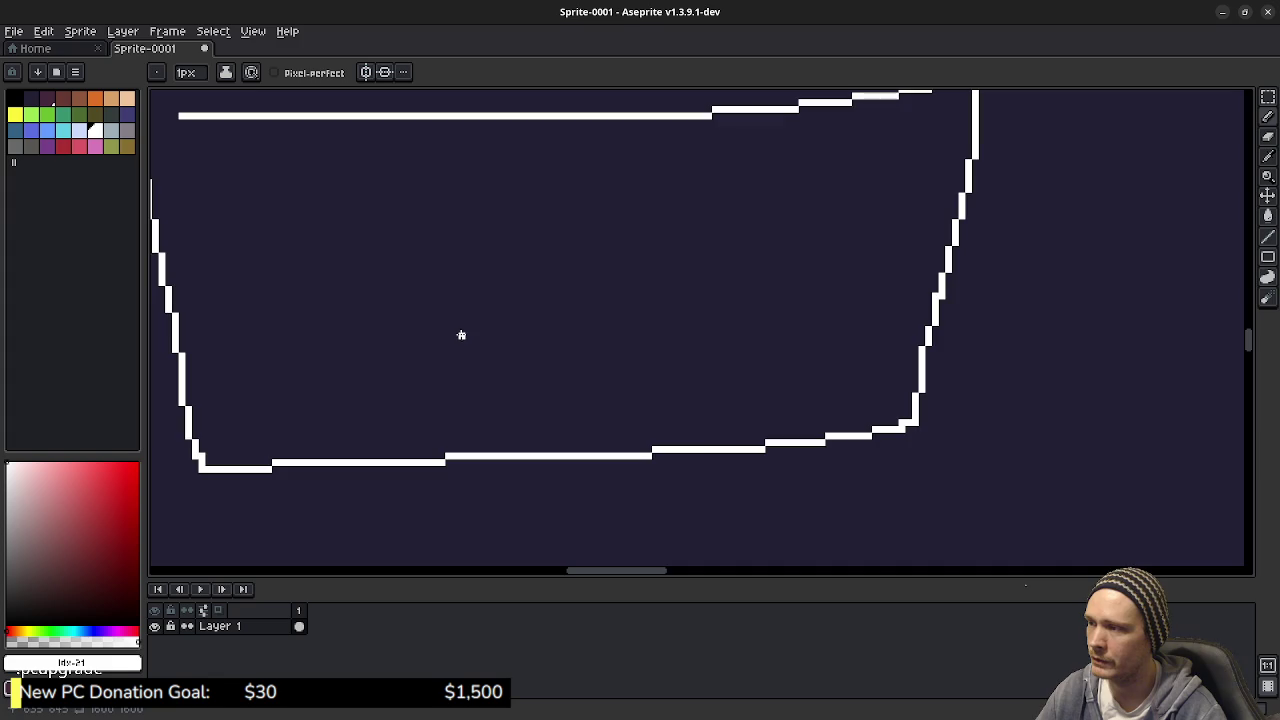
mouse_move(414, 248)
left_mouse_down()
mouse_move(329, 263)
mouse_move(333, 378)
left_mouse_up()
left_click_drag(483, 310, 490, 393)
left_click_drag(460, 298, 508, 327)
left_click_drag(580, 350, 618, 266)
left_click_drag(638, 335, 648, 356)
left_click_drag(652, 295, 740, 348)
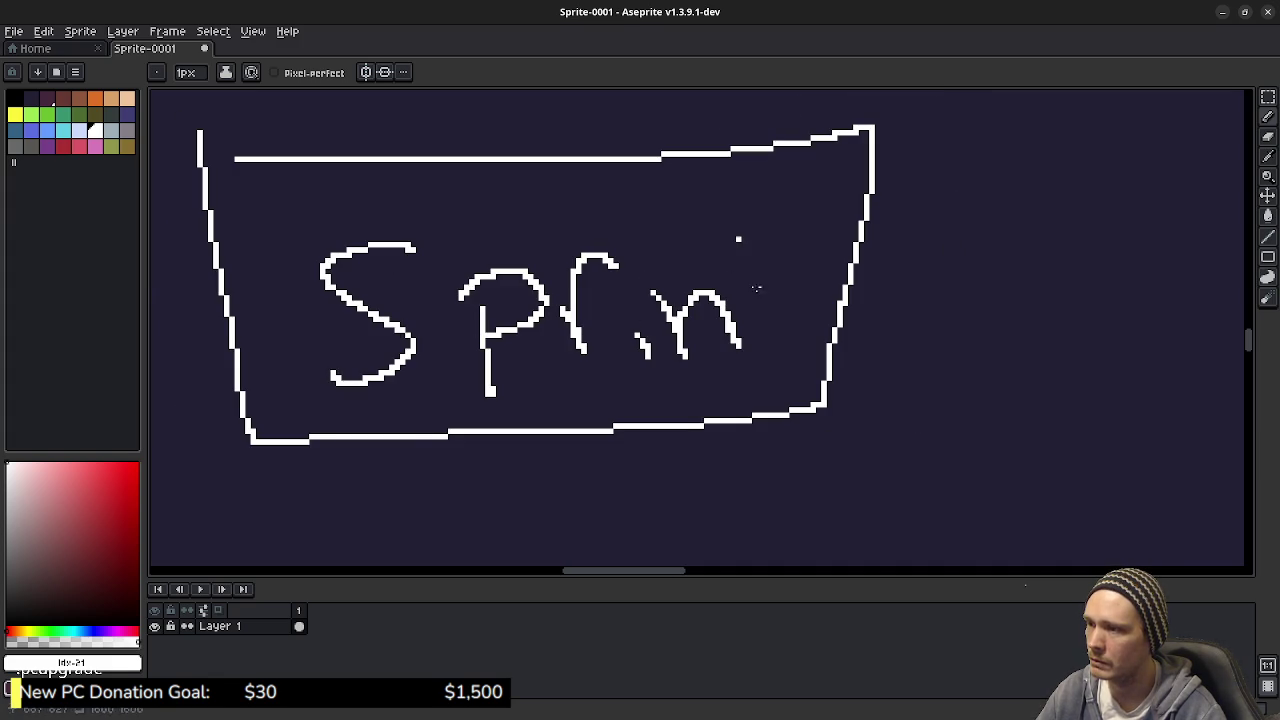
left_click_drag(738, 238, 782, 356)
left_click_drag(744, 316, 820, 298)
Step: Hand-letter 'Aim' inside the lower-right box
left_click_drag(963, 337, 503, 380)
mouse_move(1190, 436)
left_mouse_down()
mouse_move(809, 316)
mouse_move(728, 304)
left_mouse_up()
mouse_move(600, 388)
left_mouse_down()
mouse_move(663, 303)
mouse_move(690, 373)
left_mouse_up()
mouse_move(607, 329)
left_mouse_down()
mouse_move(702, 327)
mouse_move(738, 368)
left_mouse_up()
left_click(721, 267)
mouse_move(753, 306)
left_mouse_down()
mouse_move(850, 306)
mouse_move(866, 352)
left_mouse_up()
left_click_drag(810, 318, 838, 310)
Step: Hand-letter 'Player' inside the top box
scroll(650, 450, "down", 5)
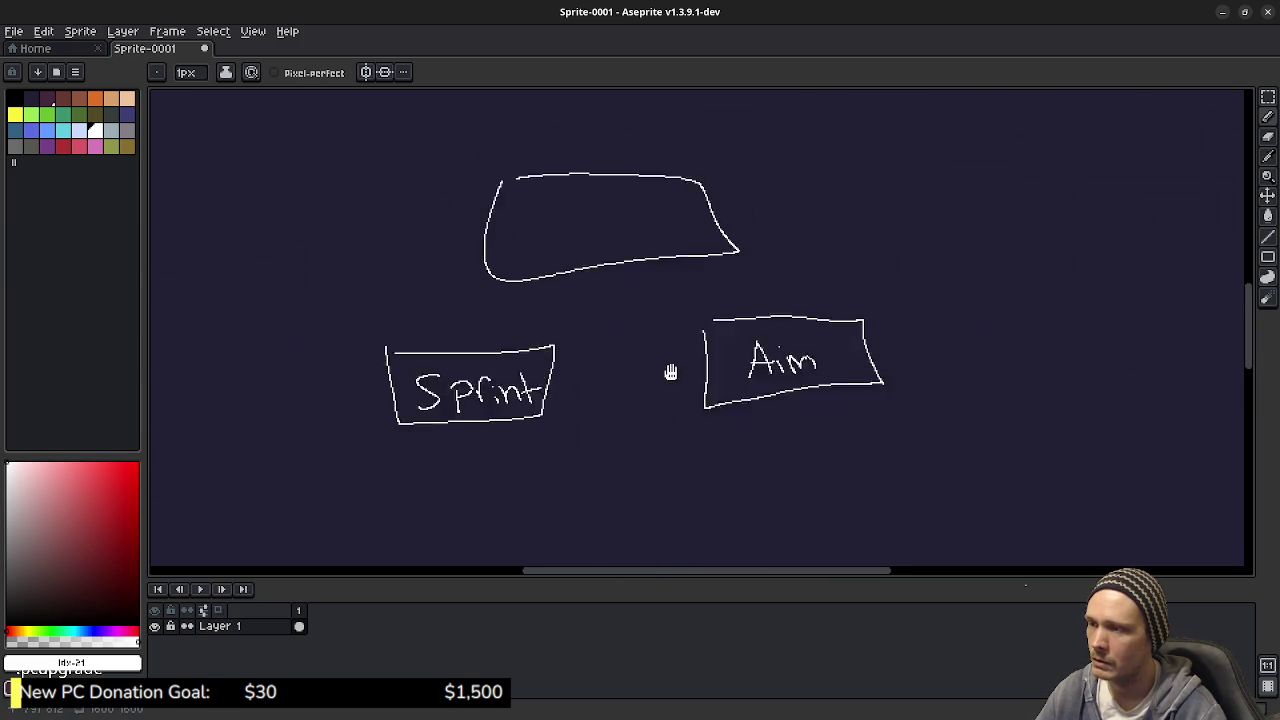
scroll(643, 289, "up", 4)
mouse_move(557, 246)
left_mouse_down()
mouse_move(607, 398)
mouse_move(612, 297)
left_mouse_up()
left_click(698, 201)
left_click_drag(698, 201, 722, 378)
left_click_drag(786, 282, 805, 330)
left_click_drag(805, 258, 840, 360)
mouse_move(845, 272)
left_mouse_down()
mouse_move(905, 405)
mouse_move(858, 378)
left_mouse_up()
mouse_move(940, 305)
left_mouse_down()
mouse_move(1000, 350)
mouse_move(1075, 255)
left_mouse_up()
Step: Draw arrows from the Sprint and Aim boxes up to the Player box
scroll(1040, 433, "down", 3)
scroll(900, 325, "down", 2)
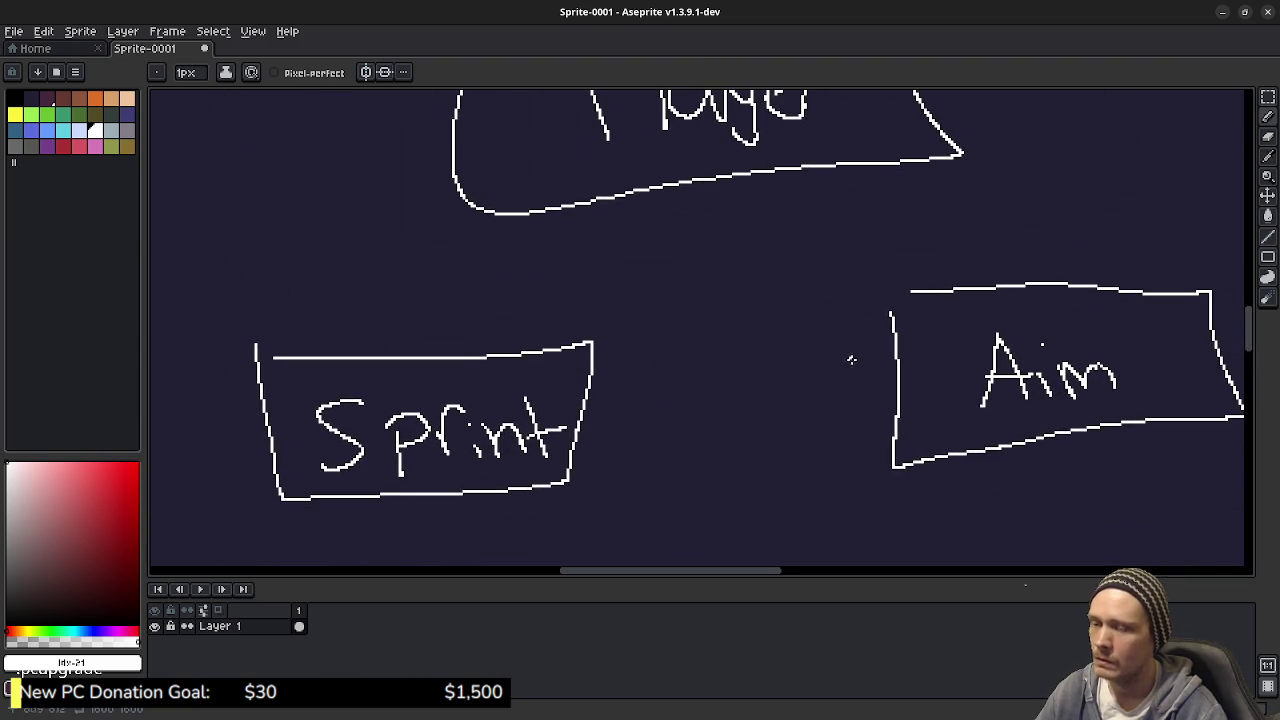
scroll(780, 330, "down", 1)
mouse_move(476, 302)
left_mouse_down()
mouse_move(528, 158)
mouse_move(547, 190)
left_mouse_up()
left_click_drag(781, 251, 710, 328)
mouse_move(866, 312)
left_mouse_down()
mouse_move(736, 192)
mouse_move(733, 240)
left_mouse_up()
left_click_drag(736, 192, 794, 218)
mouse_move(726, 306)
left_mouse_down()
mouse_move(737, 374)
mouse_move(677, 363)
mouse_move(740, 366)
mouse_move(727, 315)
left_mouse_up()
scroll(727, 315, "down", 2)
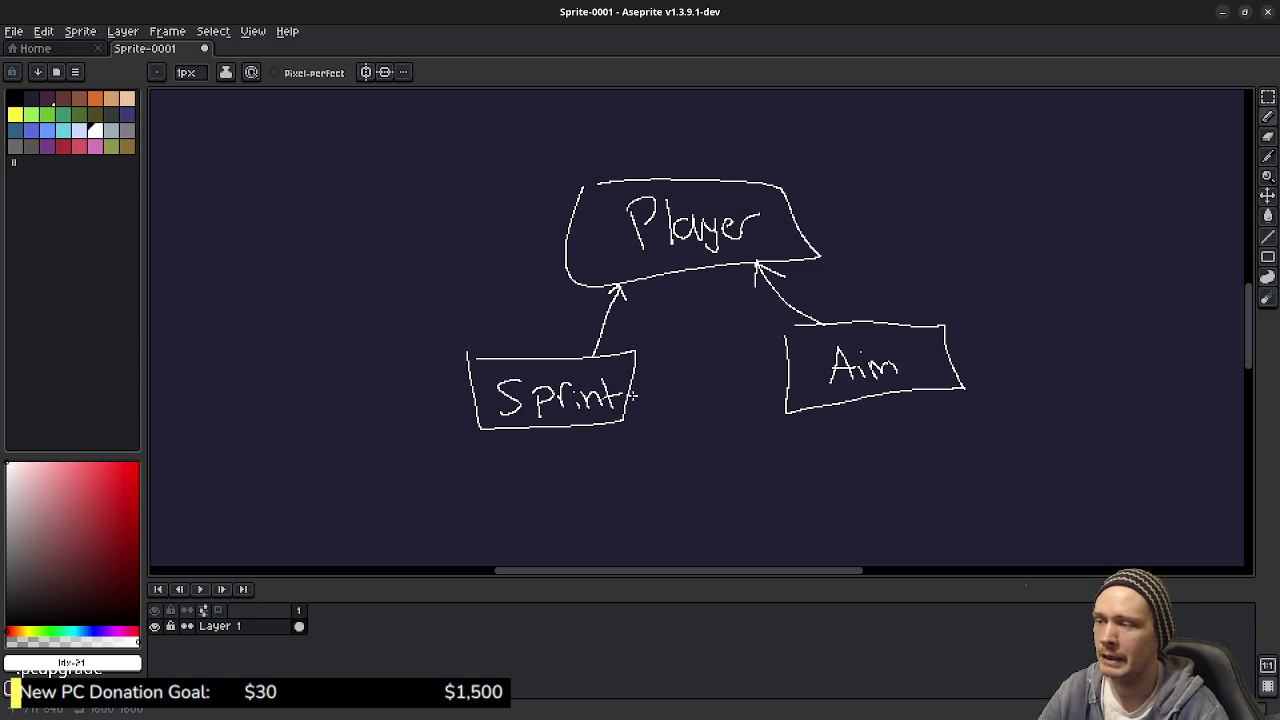
left_click_drag(468, 400, 361, 380)
left_click_drag(835, 374, 715, 404)
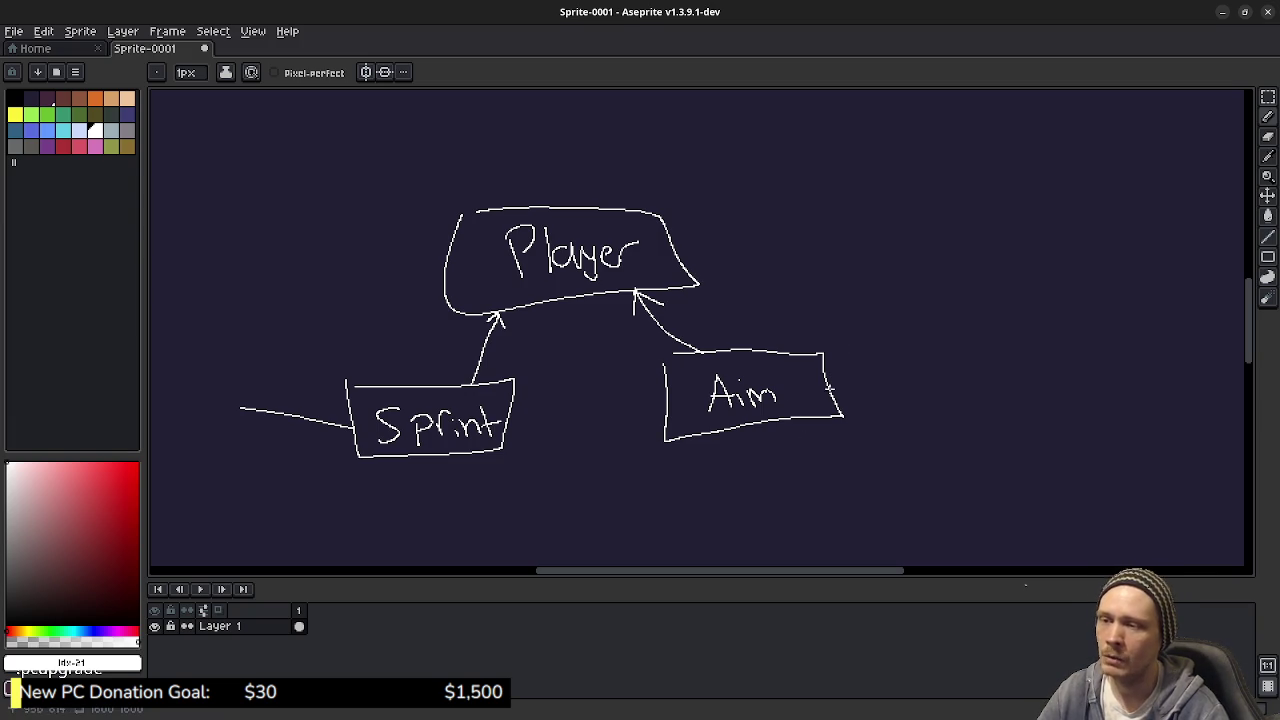
mouse_move(598, 358)
left_mouse_down()
mouse_move(675, 406)
mouse_move(691, 395)
left_mouse_up()
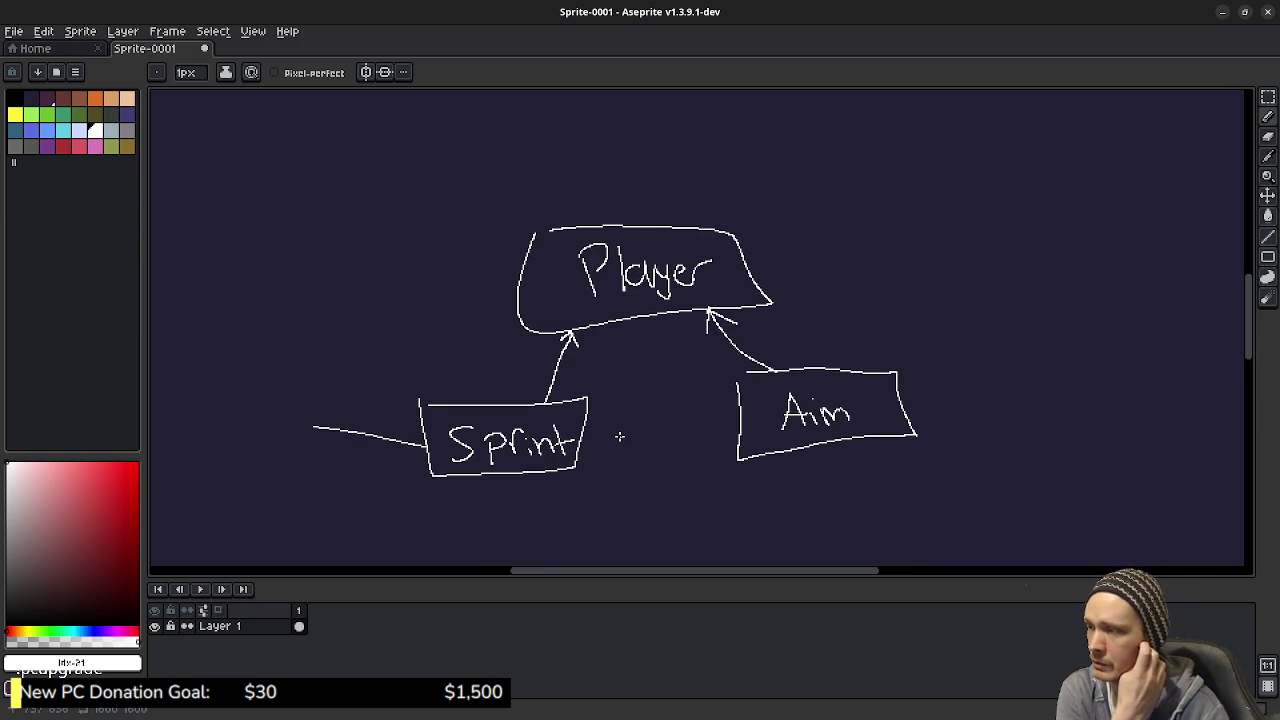
key("ctrl+z")
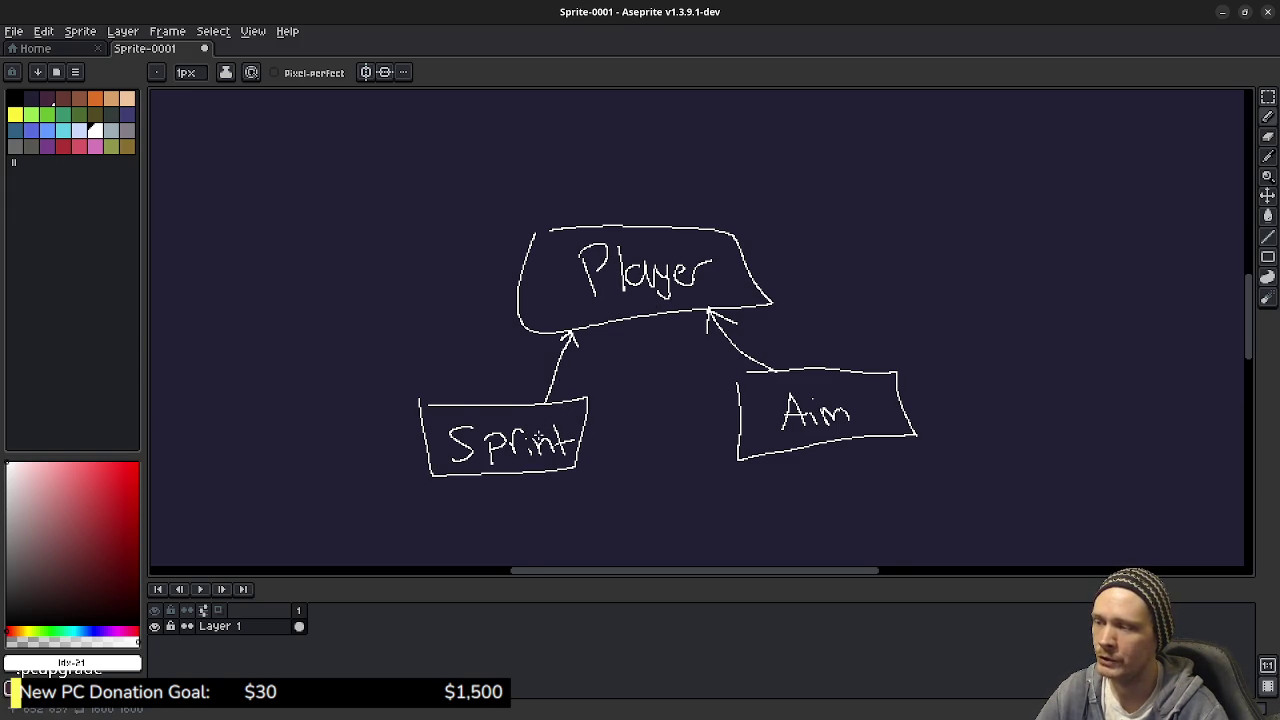
scroll(653, 456, "right", 5)
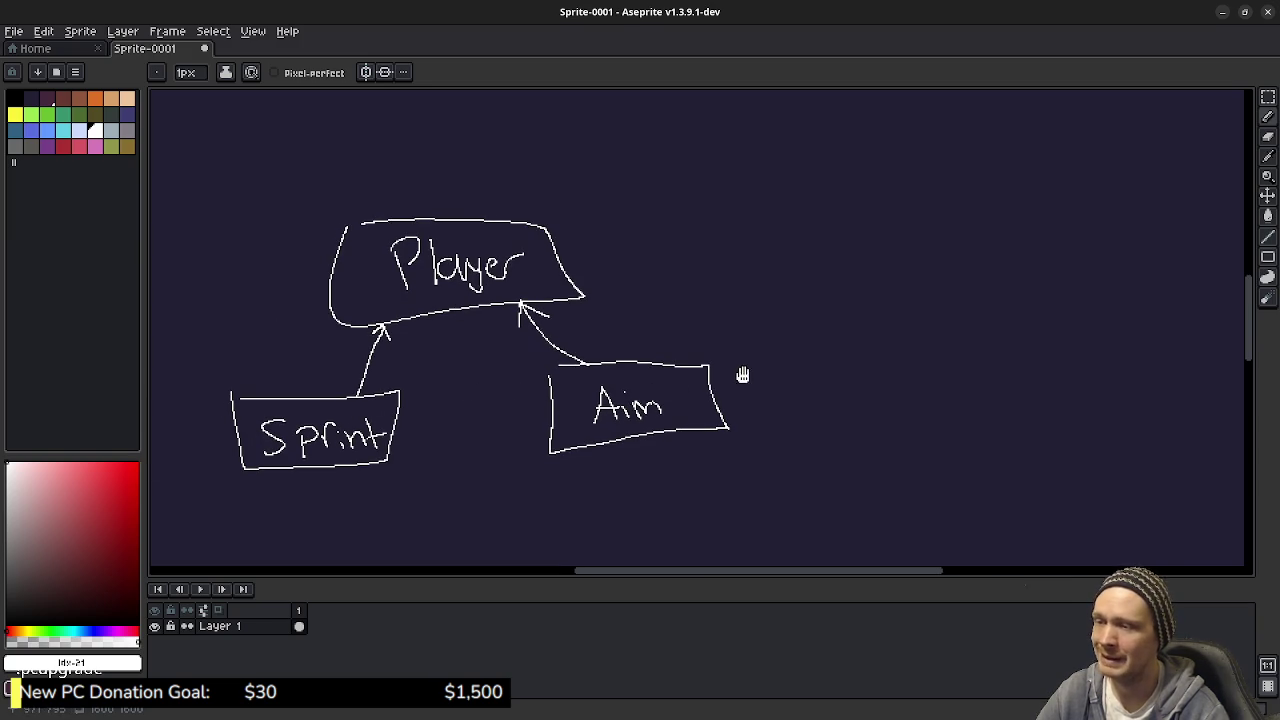
scroll(700, 376, "right", 3)
scroll(790, 394, "right", 2)
scroll(814, 397, "right", 2)
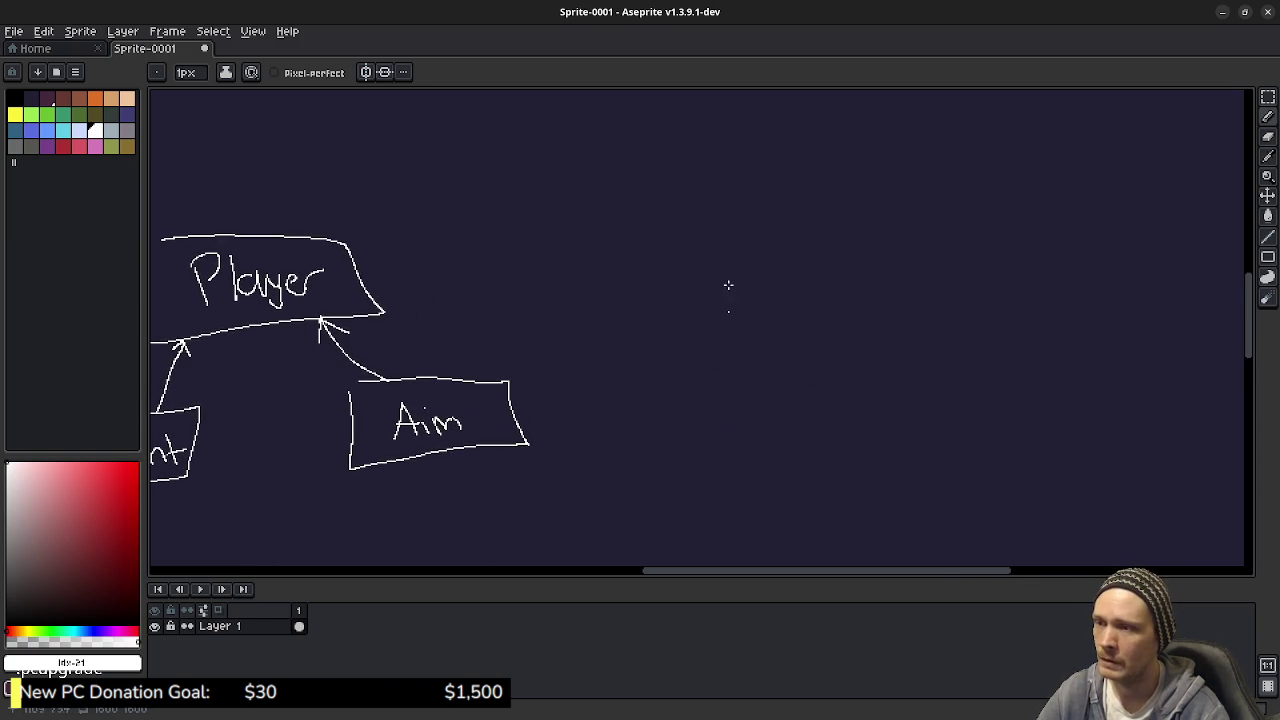
mouse_move(705, 203)
left_mouse_down()
mouse_move(720, 312)
mouse_move(955, 296)
mouse_move(723, 209)
left_mouse_up()
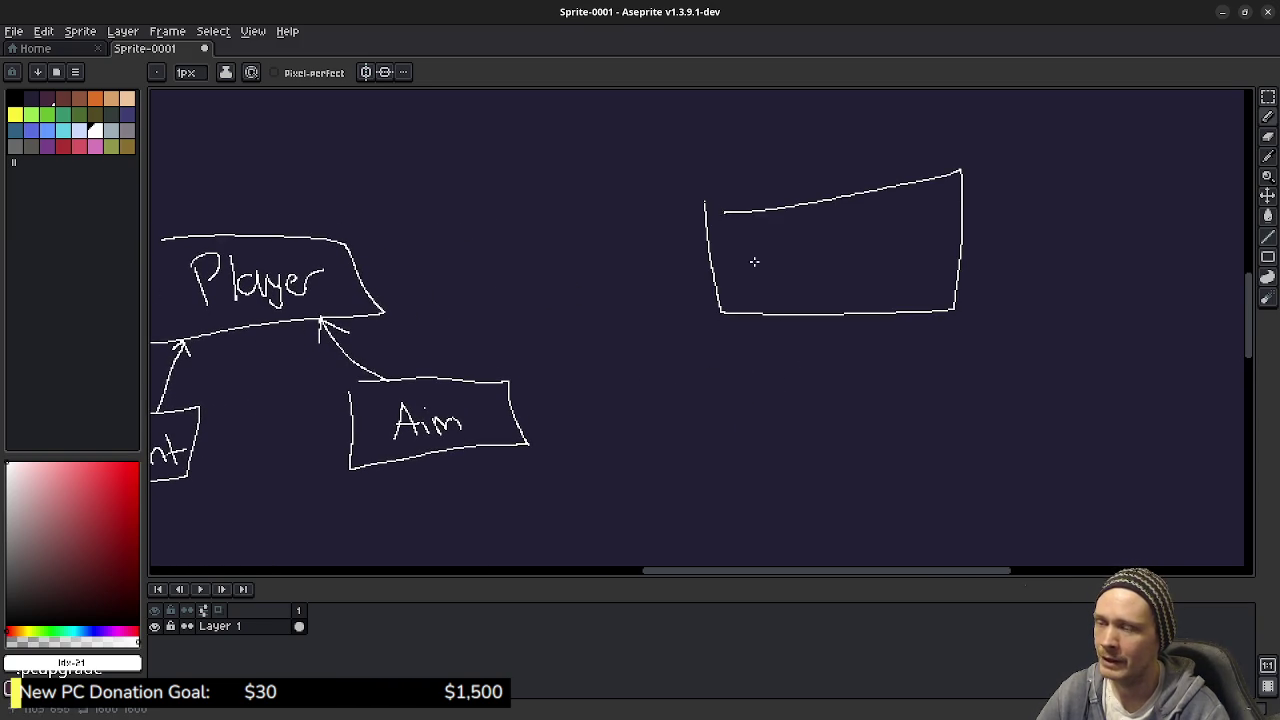
Step: Finish the new large box and draw two smaller boxes beneath it
scroll(797, 323, "down", 2)
mouse_move(643, 355)
left_mouse_down()
mouse_move(778, 432)
mouse_move(648, 368)
left_mouse_up()
mouse_move(917, 353)
left_mouse_down()
mouse_move(1029, 403)
mouse_move(901, 365)
left_mouse_up()
scroll(854, 405, "up", 3)
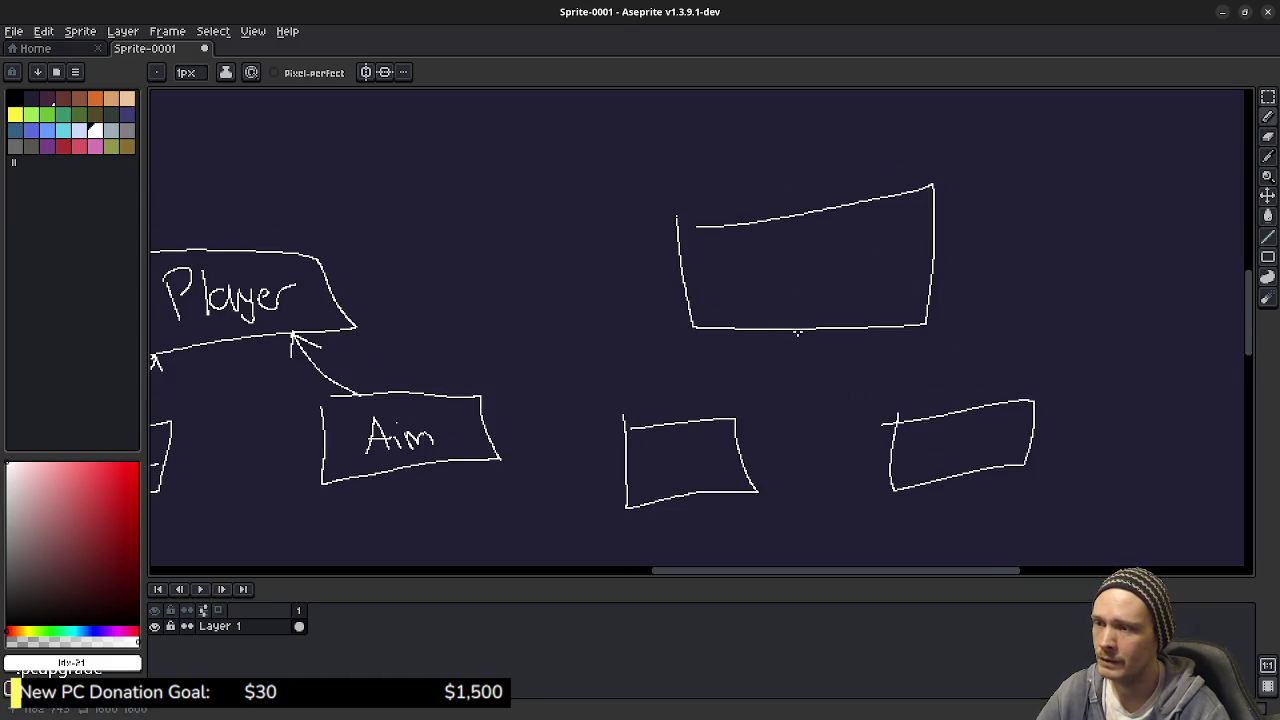
Step: Draw curved arrows from the large box down to each smaller box, with an arrowhead on the right
mouse_move(806, 327)
left_mouse_down()
mouse_move(657, 400)
mouse_move(690, 428)
mouse_move(677, 428)
left_mouse_up()
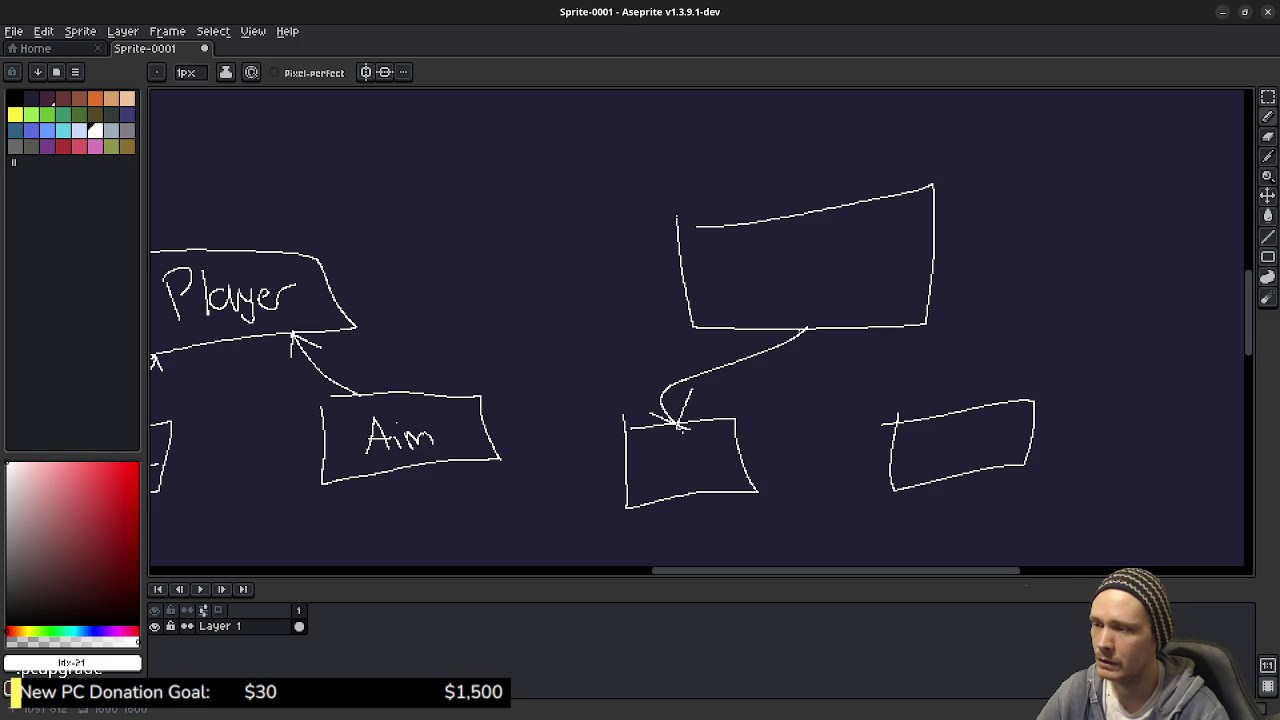
left_click_drag(808, 326, 976, 412)
left_click_drag(986, 376, 978, 412)
left_click_drag(827, 447, 785, 429)
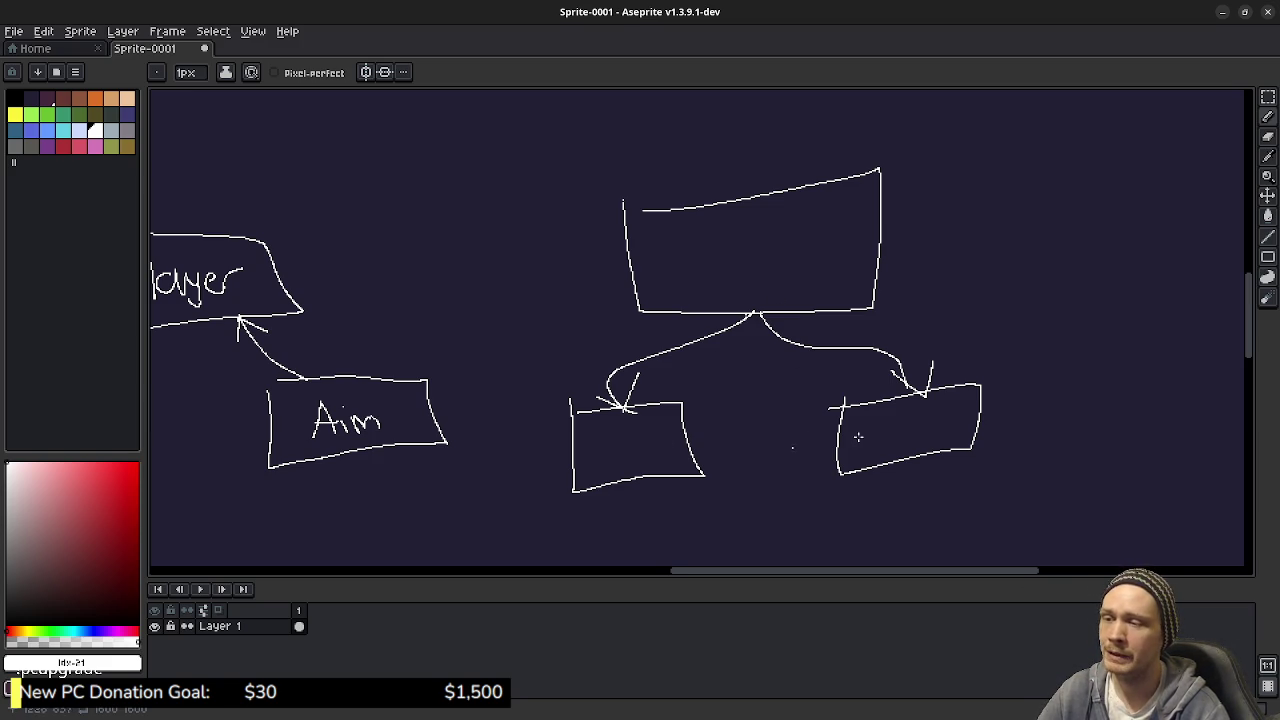
scroll(640, 392, "left", 5)
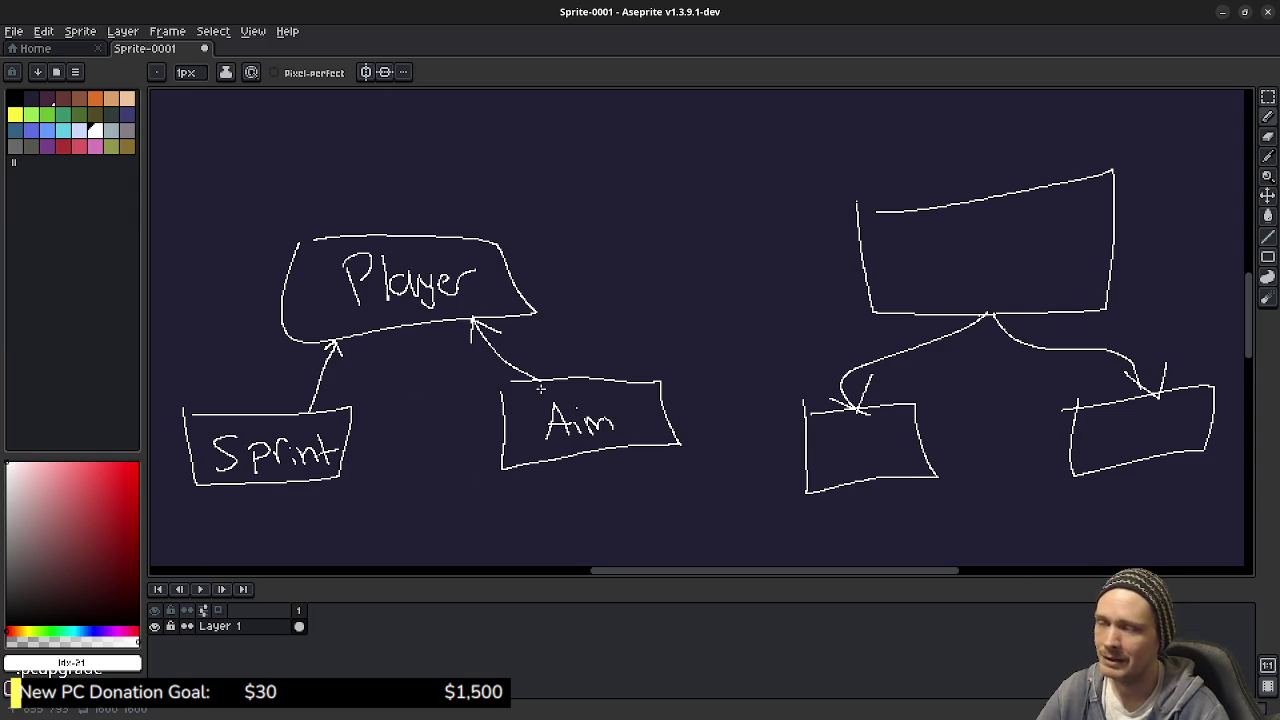
Step: Undo a stray line drawn from the Aim box and recentre the view on the new top box
mouse_move(663, 422)
left_mouse_down()
mouse_move(694, 423)
mouse_move(700, 468)
left_mouse_up()
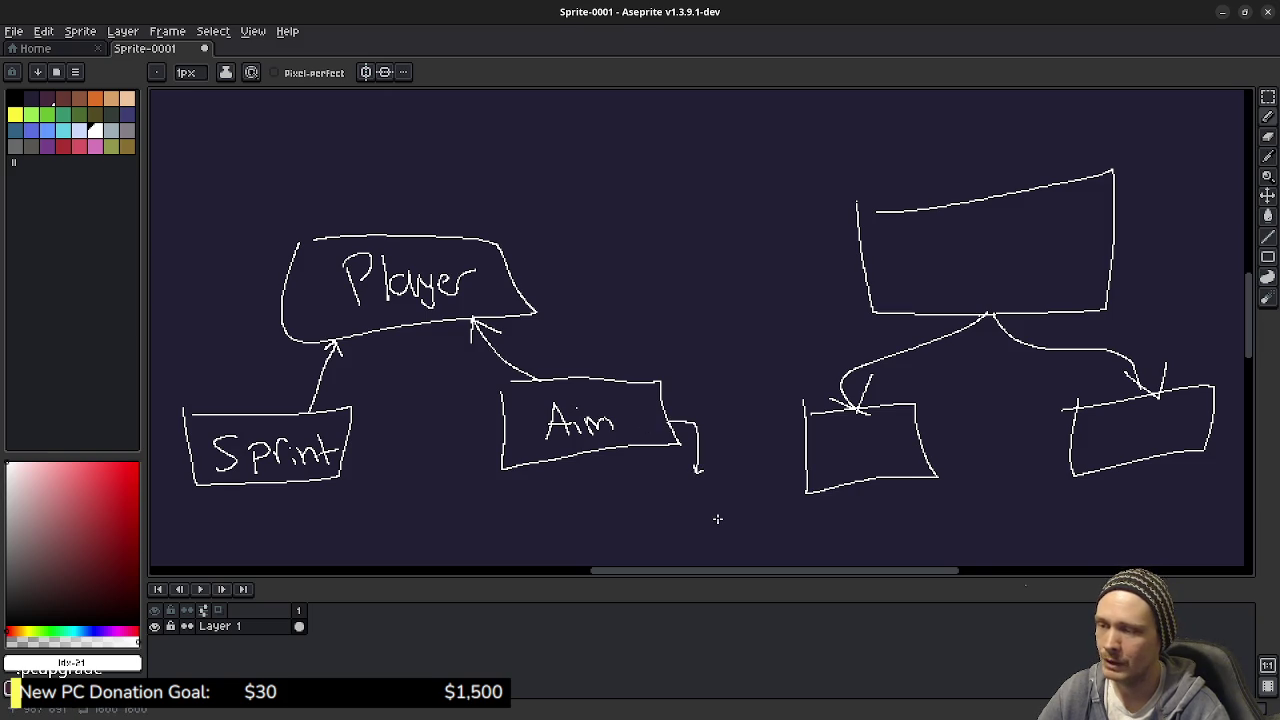
key("ctrl+z")
scroll(717, 518, "right", 5)
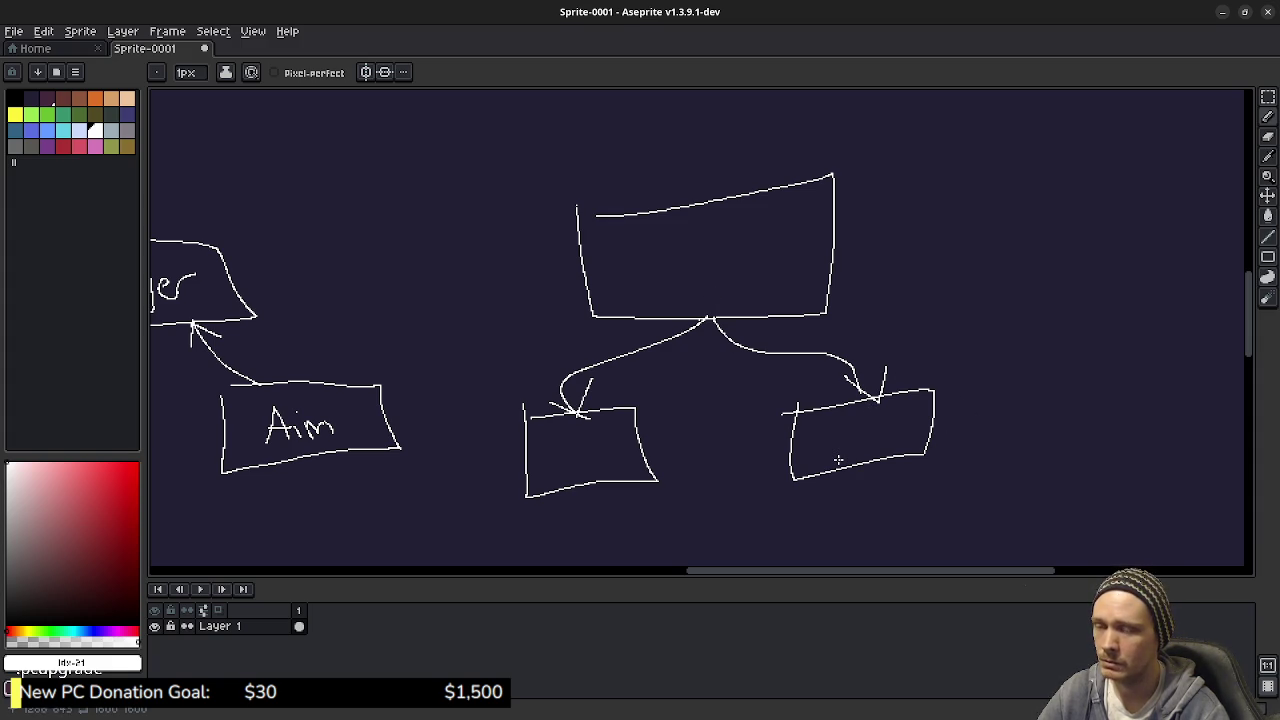
left_click_drag(740, 386, 742, 404)
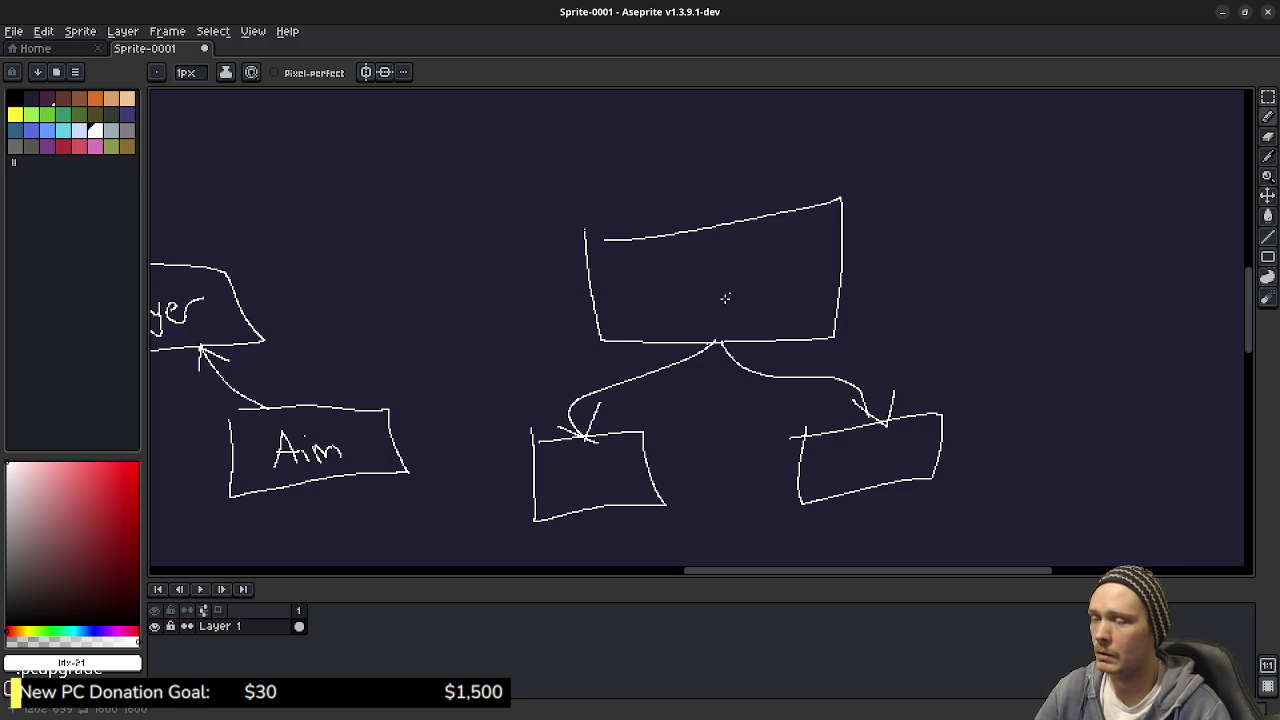
mouse_move(554, 350)
left_mouse_down()
mouse_move(849, 334)
mouse_move(880, 346)
mouse_move(660, 354)
mouse_move(540, 331)
left_mouse_up()
left_click_drag(744, 411, 714, 417)
mouse_move(764, 384)
left_mouse_down()
mouse_move(829, 314)
mouse_move(763, 406)
mouse_move(759, 434)
left_mouse_up()
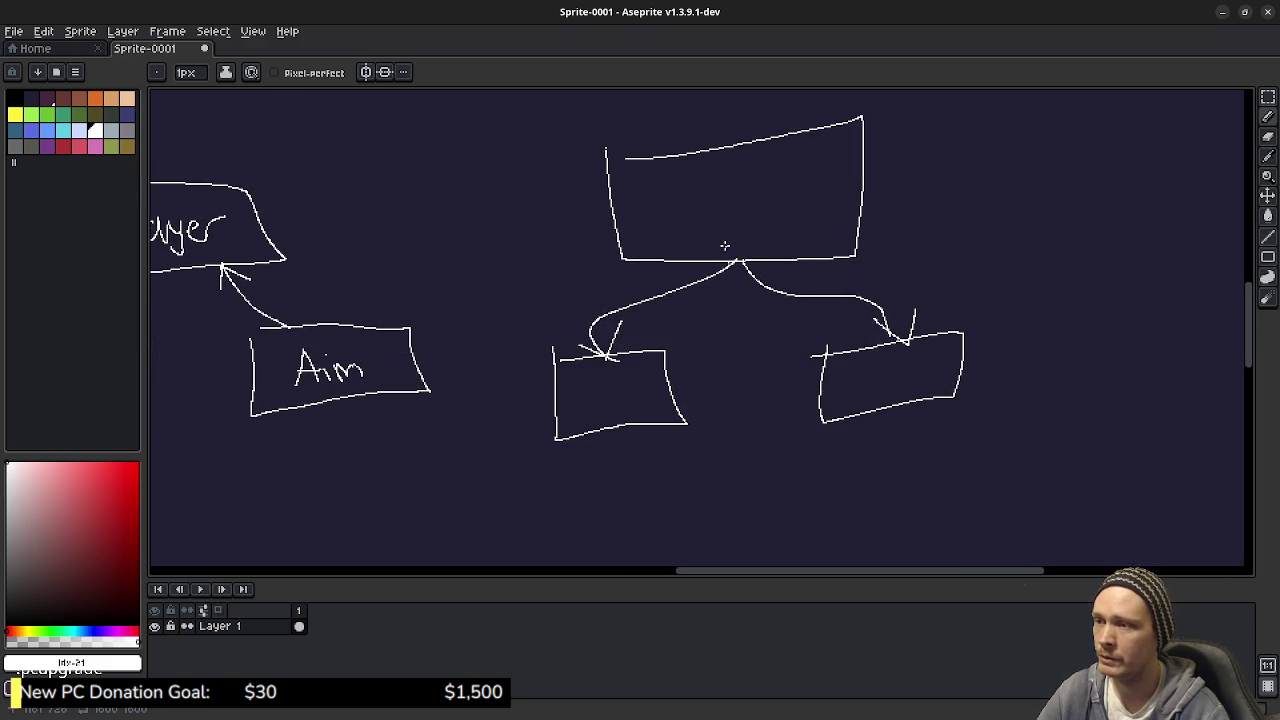
scroll(725, 245, "up", 1)
left_click_drag(723, 246, 706, 371)
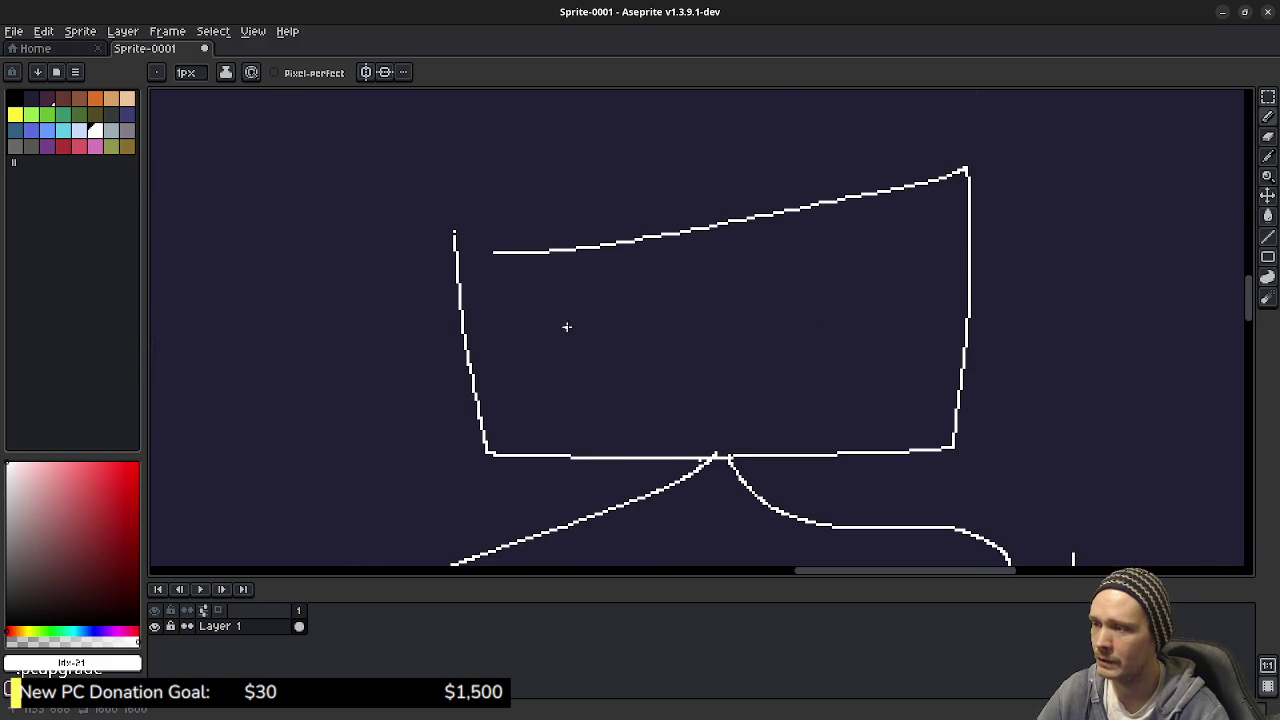
Step: Hand-letter 'Player' in the new top box, undoing one stray stroke
left_click_drag(565, 404, 566, 312)
left_click_drag(517, 297, 562, 350)
left_click_drag(655, 280, 657, 396)
mouse_move(706, 349)
left_mouse_down()
mouse_move(755, 311)
mouse_move(782, 402)
left_mouse_up()
key("ctrl+z")
scroll(714, 389, "up", 1)
mouse_move(790, 262)
left_mouse_down()
mouse_move(846, 258)
mouse_move(826, 460)
left_mouse_up()
left_click_drag(885, 330, 965, 250)
left_click_drag(920, 340, 1010, 380)
left_click_drag(1005, 350, 1080, 235)
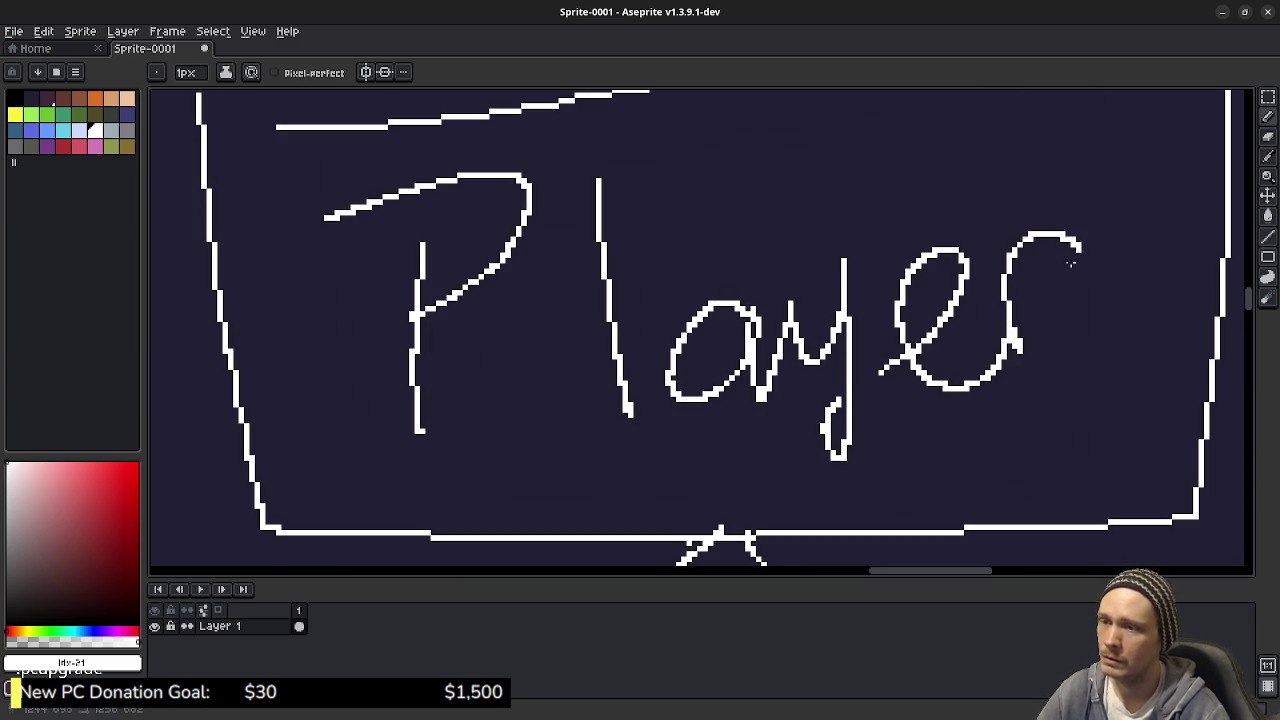
left_click_drag(880, 543, 1010, 263)
scroll(794, 448, "down", 3)
Step: Hand-letter 'Weapon' inside the right box under Player
left_click_drag(794, 448, 735, 330)
scroll(697, 300, "up", 4)
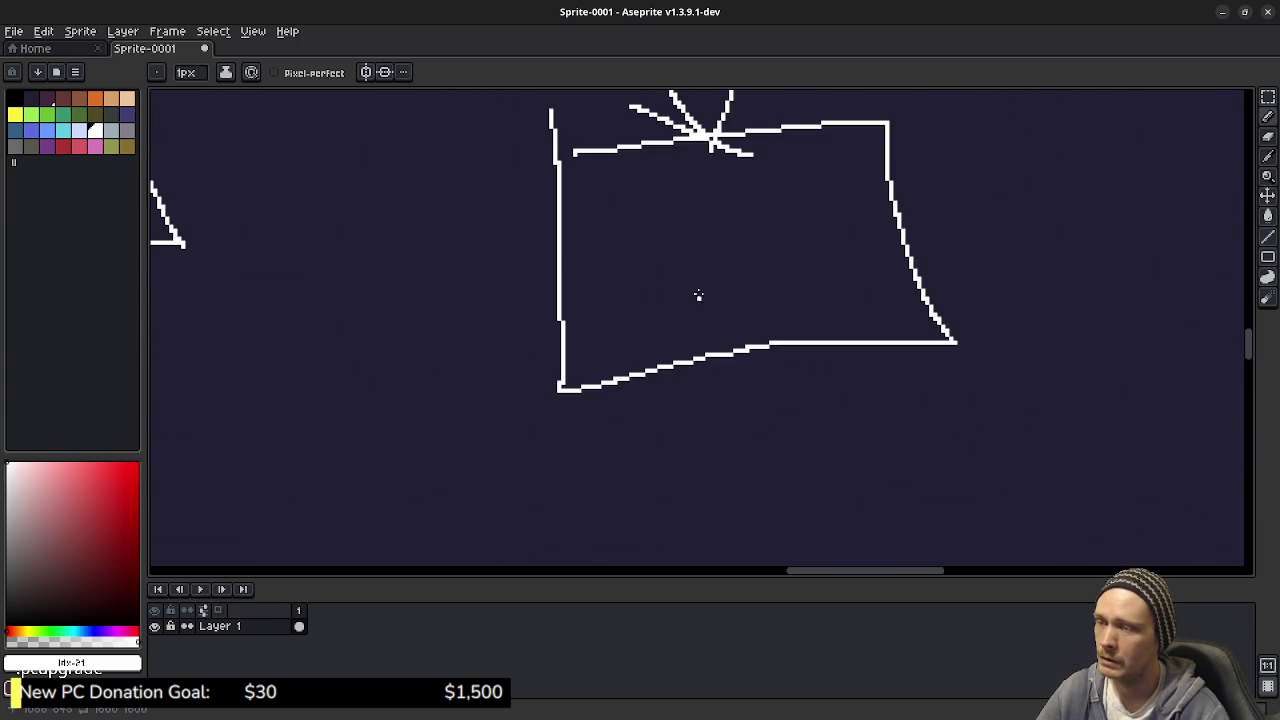
scroll(852, 254, "right", 10)
mouse_move(618, 306)
left_mouse_down()
mouse_move(690, 300)
mouse_move(745, 320)
mouse_move(800, 300)
mouse_move(878, 326)
left_mouse_up()
mouse_move(928, 280)
left_mouse_down()
mouse_move(922, 302)
mouse_move(1005, 335)
left_mouse_up()
scroll(1000, 330, "down", 3)
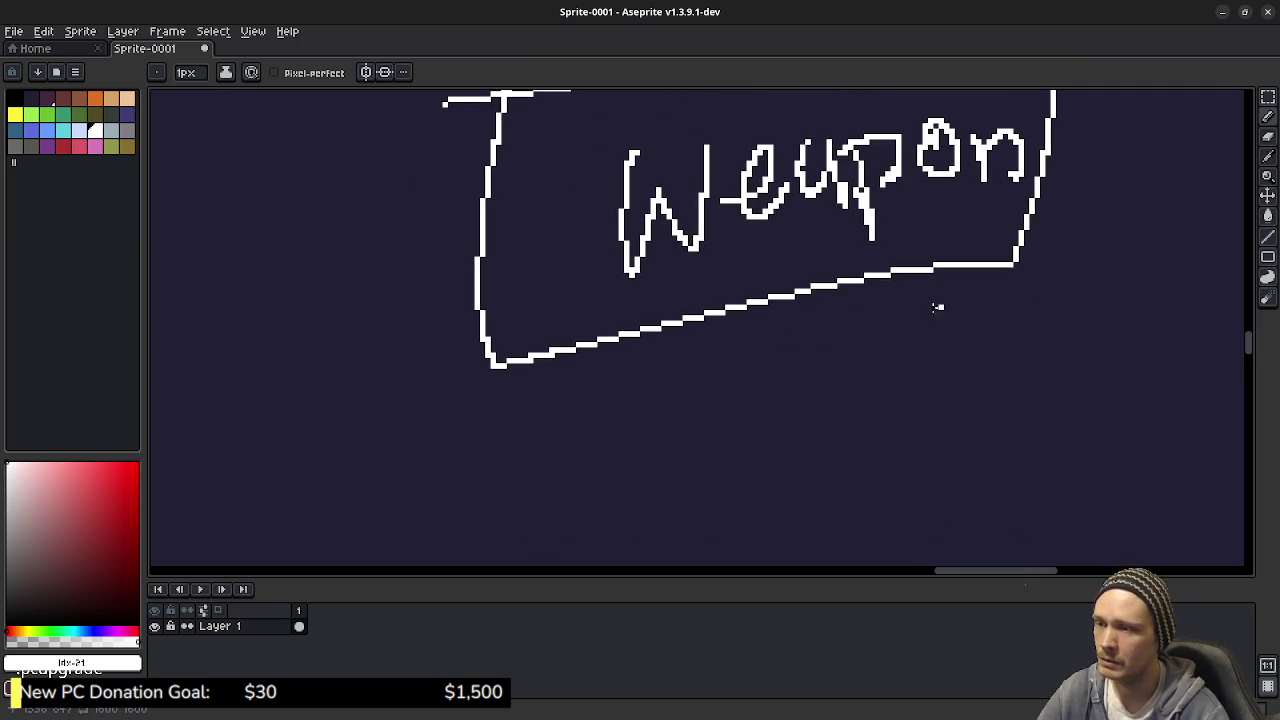
scroll(719, 428, "down", 3)
mouse_move(772, 229)
left_mouse_down()
mouse_move(714, 378)
mouse_move(728, 380)
mouse_move(652, 392)
left_mouse_up()
Step: Draw three legs with small child boxes hanging under Weapon
left_click_drag(900, 194, 914, 295)
mouse_move(867, 320)
left_mouse_down()
mouse_move(876, 435)
mouse_move(886, 348)
left_mouse_up()
scroll(880, 300, "up", 1)
scroll(880, 300, "right", 3)
mouse_move(866, 205)
left_mouse_down()
mouse_move(965, 350)
mouse_move(1048, 352)
mouse_move(890, 350)
left_mouse_up()
Step: Hand-letter 'Move' inside the left box under Player
scroll(1043, 380, "left", 5)
scroll(865, 391, "up", 3)
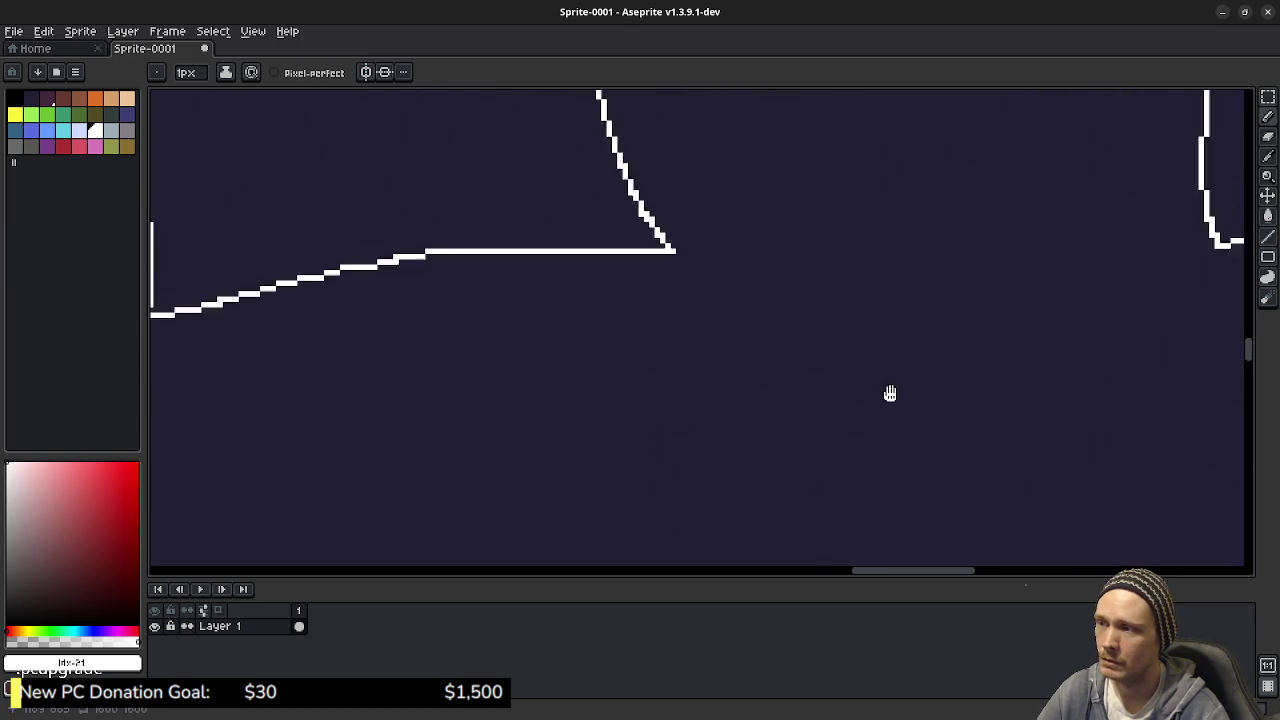
scroll(714, 410, "up", 3)
scroll(600, 330, "left", 2)
scroll(546, 251, "up", 3)
left_click_drag(511, 320, 500, 308)
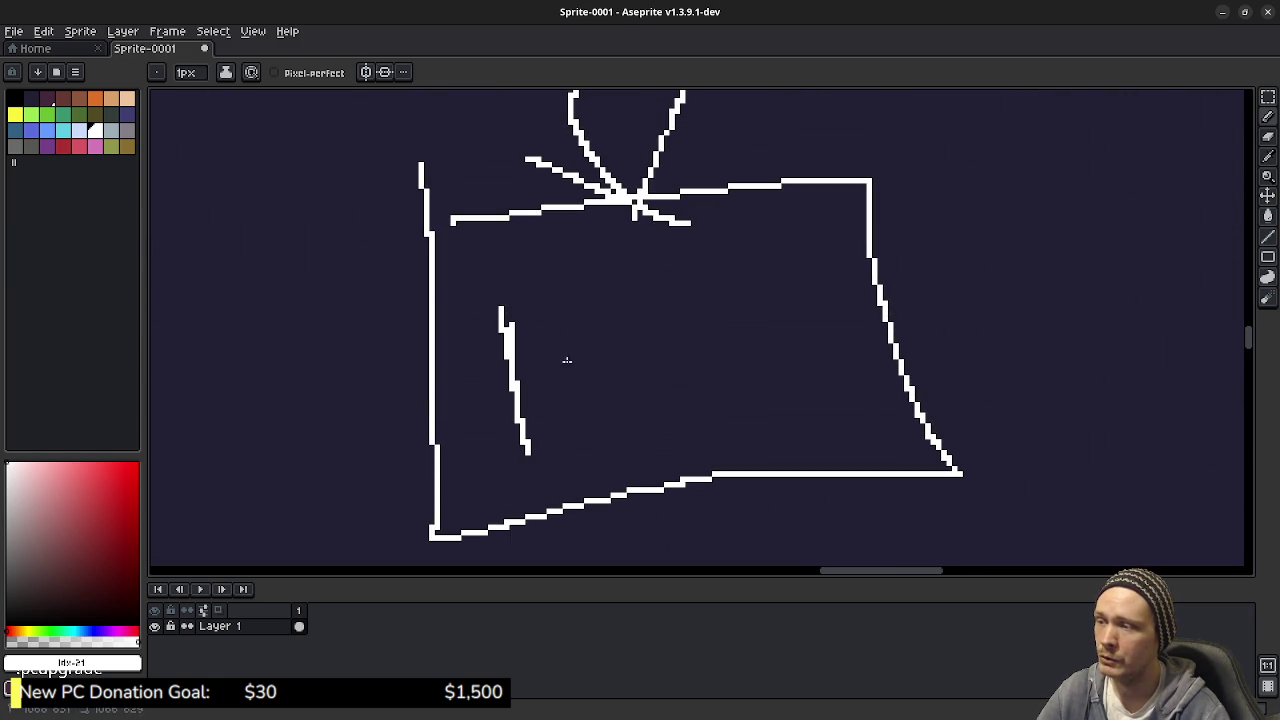
left_click_drag(549, 403, 604, 416)
mouse_move(653, 330)
left_mouse_down()
mouse_move(668, 360)
mouse_move(734, 336)
mouse_move(804, 402)
left_mouse_up()
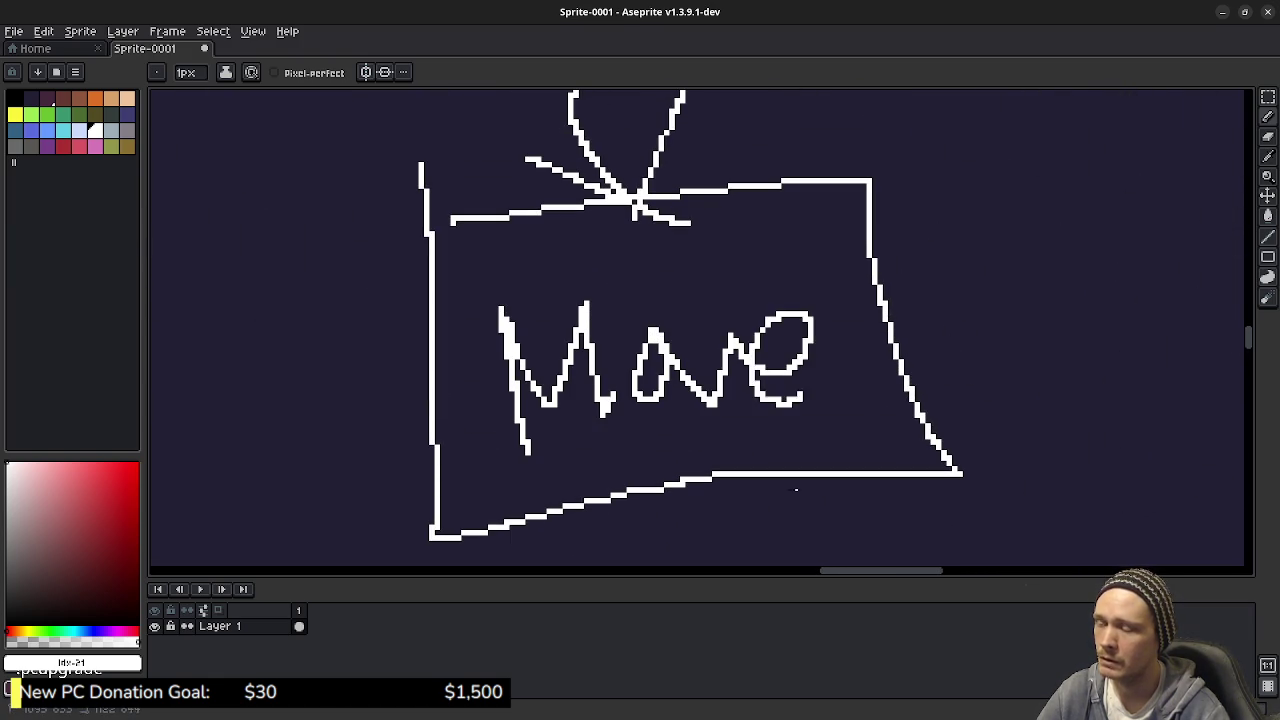
left_click_drag(799, 493, 827, 286)
Step: Draw several diagonal legs hanging below the Move box
scroll(760, 288, "down", 3)
scroll(714, 434, "down", 1)
scroll(750, 420, "up", 2)
scroll(779, 403, "right", 3)
scroll(790, 390, "down", 2)
scroll(780, 385, "up", 2)
scroll(690, 375, "down", 3)
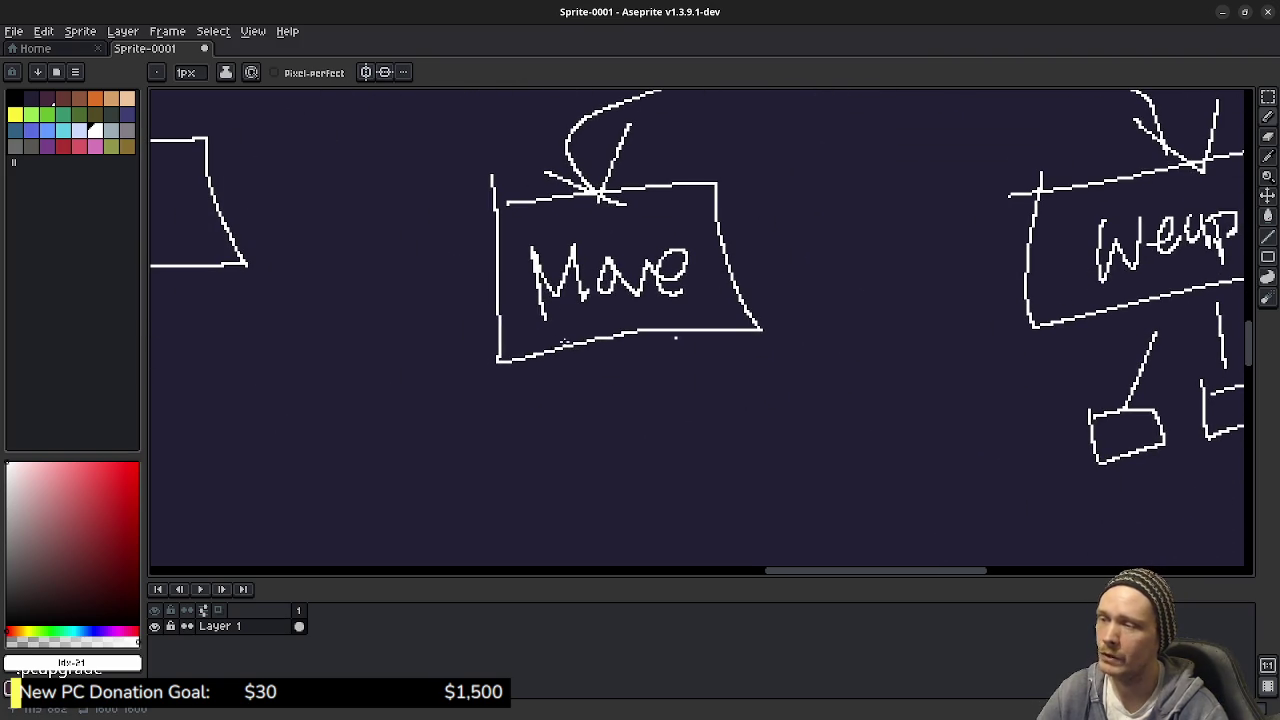
scroll(593, 399, "up", 1)
mouse_move(598, 314)
left_mouse_down()
mouse_move(498, 431)
mouse_move(615, 420)
left_mouse_up()
mouse_move(643, 318)
left_mouse_down()
mouse_move(689, 410)
mouse_move(745, 398)
left_mouse_up()
left_click_drag(738, 318, 837, 410)
Step: Sketch a row of small shapes under the Move legs, then undo the shapes under Move
mouse_move(482, 446)
left_mouse_down()
mouse_move(562, 458)
mouse_move(502, 441)
left_mouse_up()
mouse_move(587, 440)
left_mouse_down()
mouse_move(620, 430)
mouse_move(714, 470)
mouse_move(690, 422)
left_mouse_up()
mouse_move(758, 416)
left_mouse_down()
mouse_move(742, 470)
mouse_move(768, 410)
mouse_move(838, 412)
left_mouse_up()
scroll(1044, 387, "down", 3)
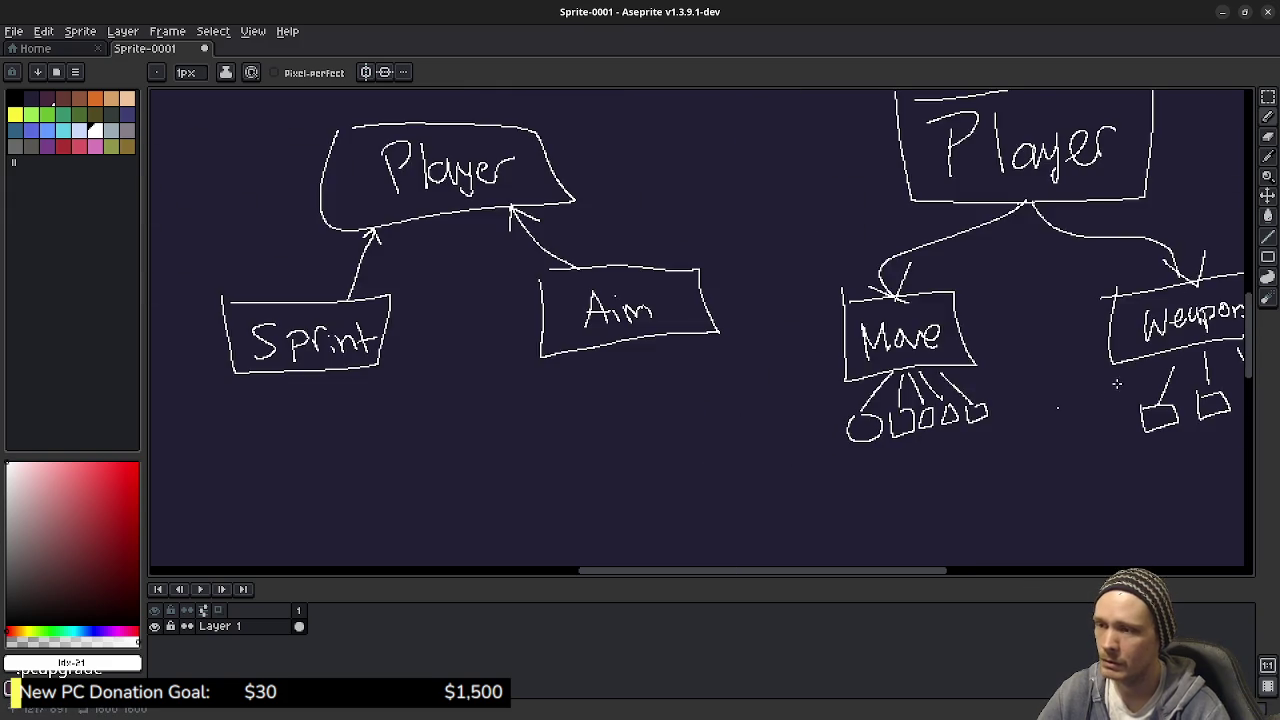
left_click_drag(1000, 380, 643, 420)
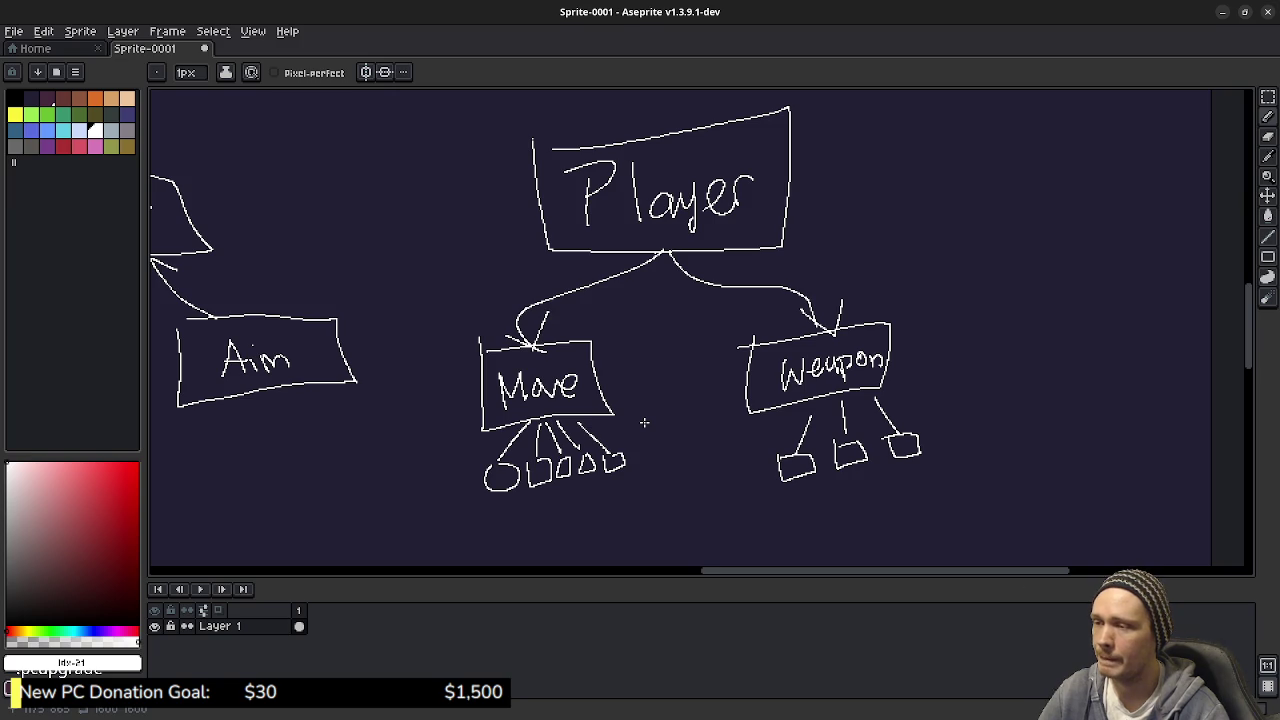
key("ctrl+z")
key("ctrl+z")
key("ctrl+z")
key("ctrl+z")
key("ctrl+z")
key("ctrl+z")
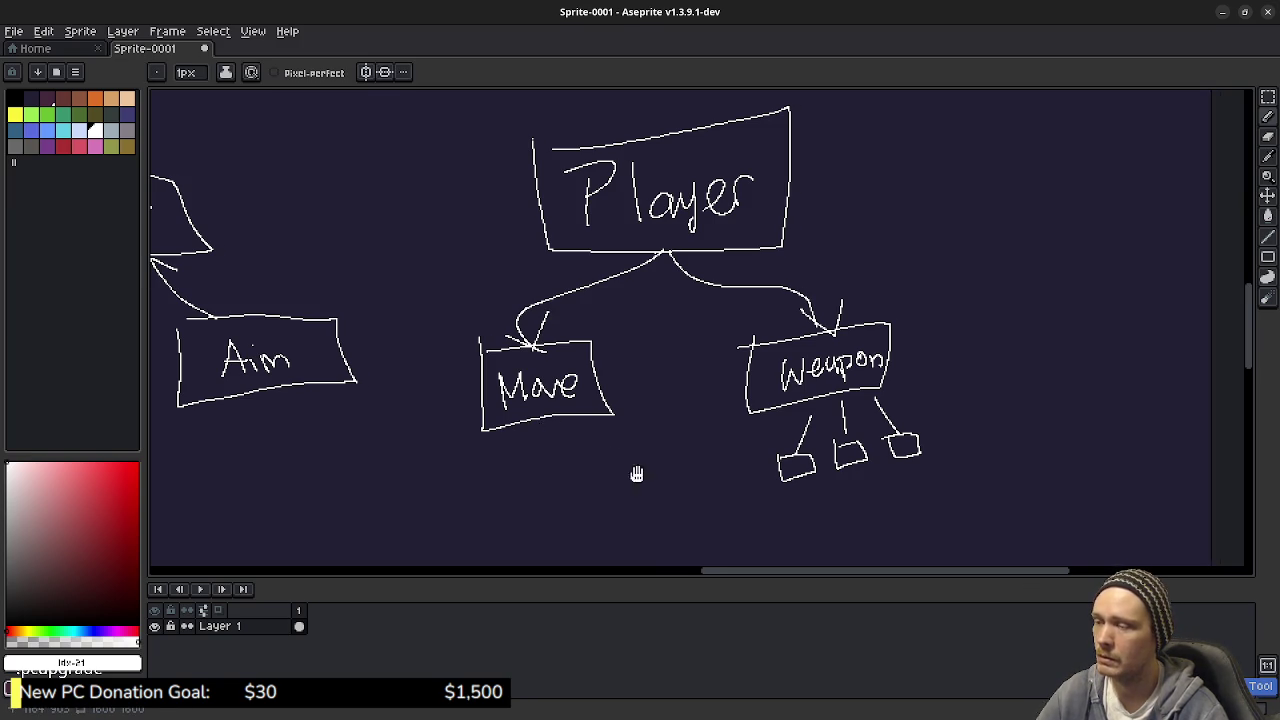
Step: Zoom in below the Move box and pencil two connectors branching down-left and down-right
left_click_drag(631, 473, 774, 317)
scroll(626, 337, "up", 3)
left_click_drag(626, 337, 611, 377)
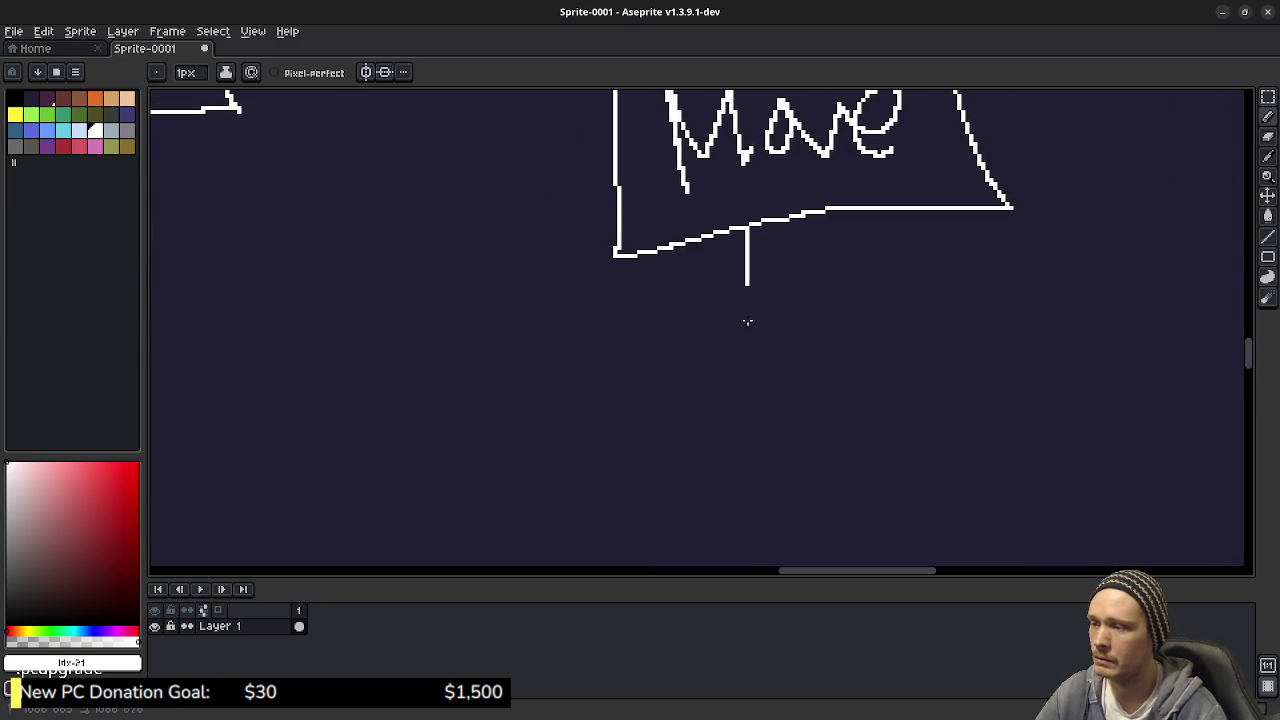
left_click_drag(747, 232, 494, 420)
mouse_move(811, 218)
left_mouse_down()
mouse_move(918, 358)
mouse_move(1047, 420)
left_mouse_up()
Step: Write 'grounded' under the left branch and draw a box around it
mouse_move(381, 512)
left_mouse_down()
mouse_move(560, 377)
mouse_move(582, 390)
mouse_move(603, 480)
mouse_move(541, 452)
left_mouse_up()
mouse_move(597, 370)
left_mouse_down()
mouse_move(601, 420)
mouse_move(686, 371)
mouse_move(729, 371)
mouse_move(773, 408)
mouse_move(800, 340)
mouse_move(876, 410)
mouse_move(898, 410)
left_mouse_up()
mouse_move(484, 320)
left_mouse_down()
mouse_move(477, 474)
mouse_move(943, 466)
mouse_move(551, 314)
mouse_move(480, 322)
left_mouse_up()
Step: Draw child lines under the grounded box with four small boxes beneath them
mouse_move(887, 406)
left_mouse_down()
mouse_move(827, 326)
mouse_move(857, 276)
left_mouse_up()
mouse_move(643, 349)
left_mouse_down()
mouse_move(512, 486)
mouse_move(674, 462)
left_mouse_up()
mouse_move(698, 342)
left_mouse_down()
mouse_move(732, 446)
mouse_move(822, 456)
left_mouse_up()
mouse_move(486, 376)
left_mouse_down()
mouse_move(531, 400)
mouse_move(486, 402)
left_mouse_up()
mouse_move(643, 388)
left_mouse_down()
mouse_move(643, 408)
mouse_move(630, 402)
left_mouse_up()
mouse_move(740, 376)
left_mouse_down()
mouse_move(740, 410)
mouse_move(796, 384)
mouse_move(740, 386)
left_mouse_up()
mouse_move(840, 380)
left_mouse_down()
mouse_move(830, 412)
mouse_move(834, 376)
left_mouse_up()
mouse_move(719, 351)
left_mouse_down()
mouse_move(609, 421)
mouse_move(391, 476)
left_mouse_up()
Step: Write 'airborne' to the right of grounded and box it
mouse_move(765, 284)
left_mouse_down()
mouse_move(683, 334)
mouse_move(685, 319)
left_mouse_up()
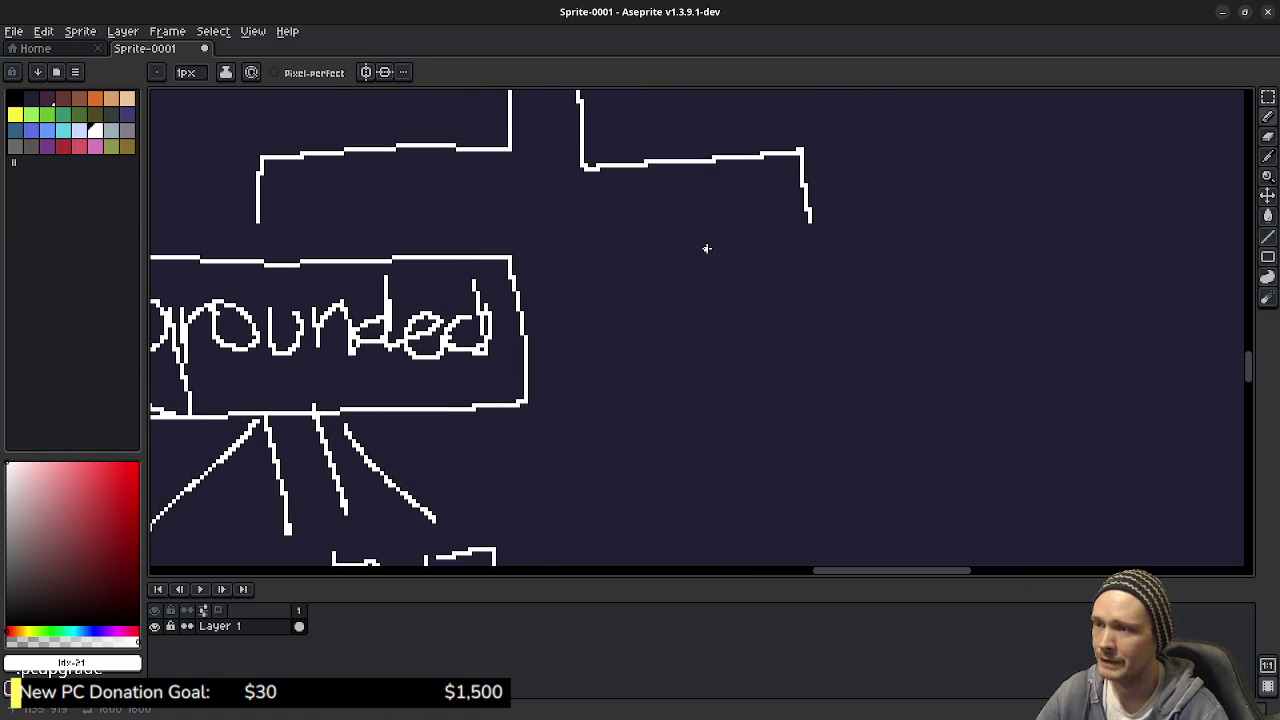
mouse_move(790, 304)
left_mouse_down()
mouse_move(768, 354)
mouse_move(818, 320)
mouse_move(836, 362)
mouse_move(858, 312)
mouse_move(920, 330)
mouse_move(1015, 320)
mouse_move(1108, 360)
left_mouse_up()
left_click(820, 294)
mouse_move(706, 274)
left_mouse_down()
mouse_move(1160, 396)
mouse_move(930, 272)
left_mouse_up()
left_click_drag(850, 270, 706, 274)
left_click_drag(806, 216, 802, 393)
scroll(814, 453, "down", 3)
left_click_drag(880, 272, 880, 302)
Step: Add connectors under airborne ending in three small boxes
left_click_drag(876, 355, 878, 364)
left_click_drag(912, 266, 944, 376)
mouse_move(756, 414)
left_mouse_down()
mouse_move(800, 452)
mouse_move(768, 406)
left_mouse_up()
mouse_move(858, 386)
left_mouse_down()
mouse_move(897, 392)
mouse_move(864, 389)
left_mouse_up()
mouse_move(928, 390)
left_mouse_down()
mouse_move(928, 404)
mouse_move(986, 388)
mouse_move(930, 392)
left_mouse_up()
Step: Pan across the whole diagram, from the Player box to the Sprint and Aim branch
scroll(774, 391, "down", 3)
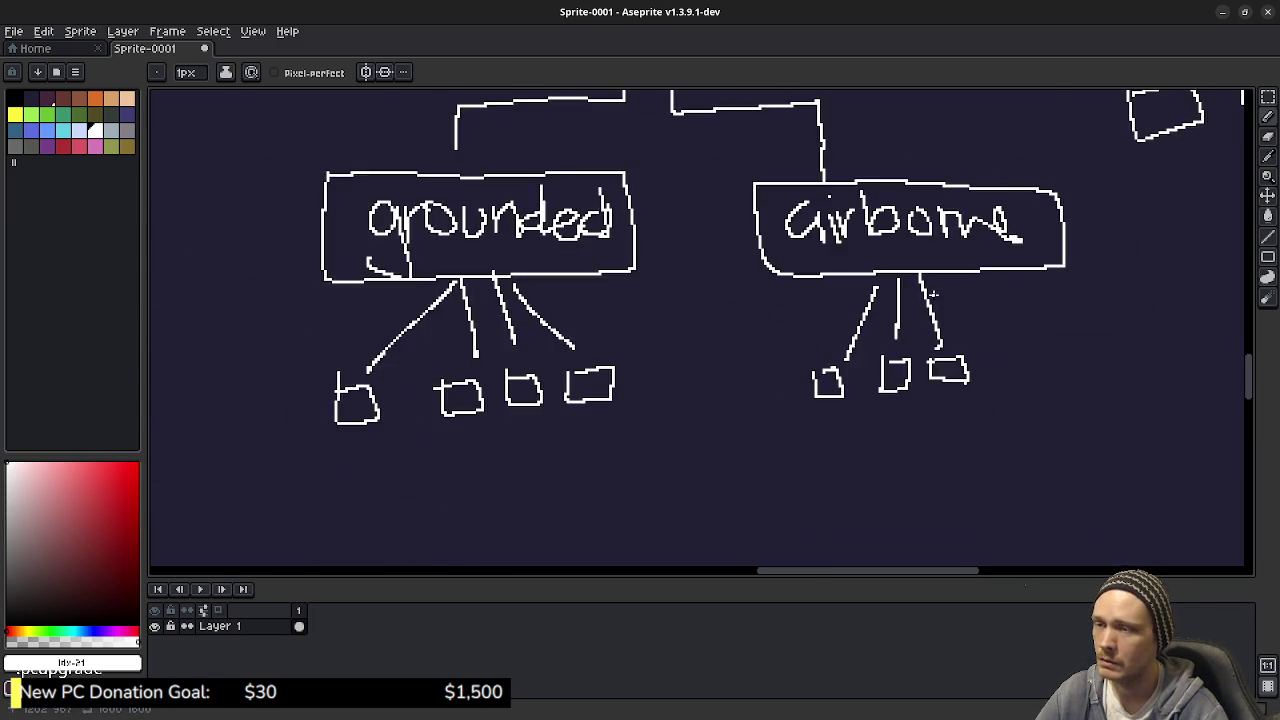
scroll(774, 390, "up", 5)
scroll(774, 390, "right", 4)
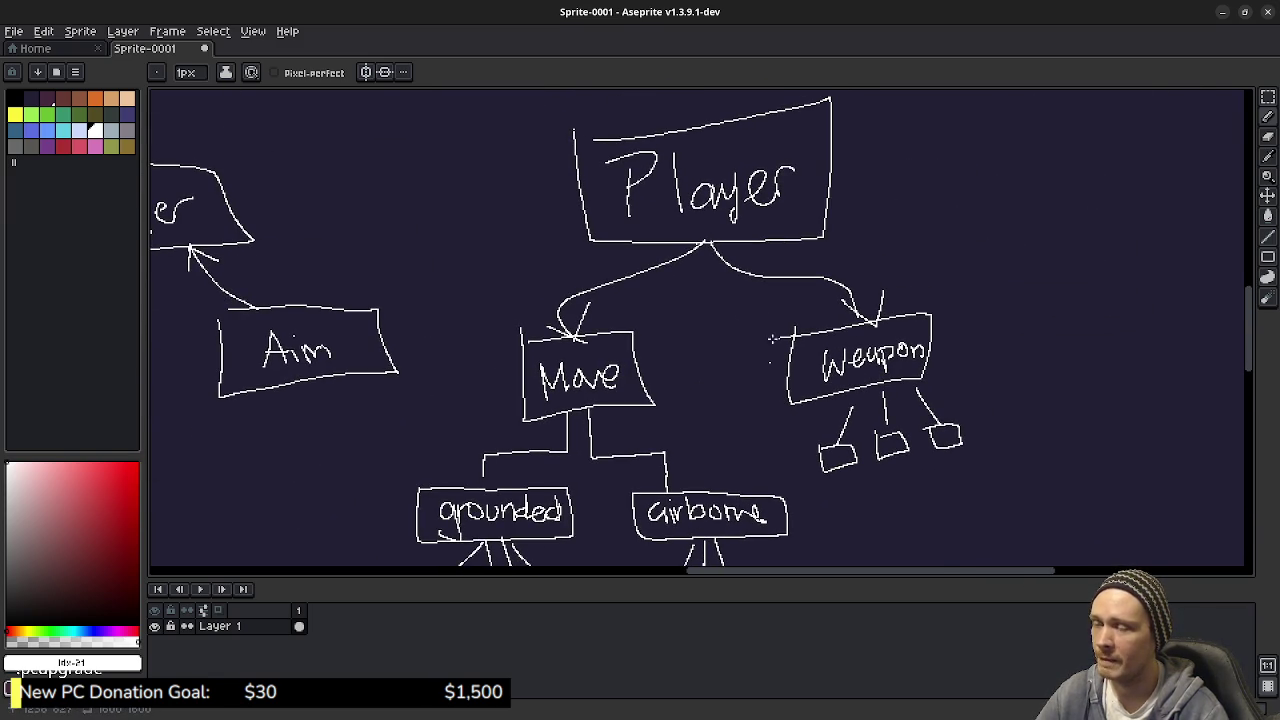
scroll(743, 271, "down", 3)
scroll(744, 272, "up", 2)
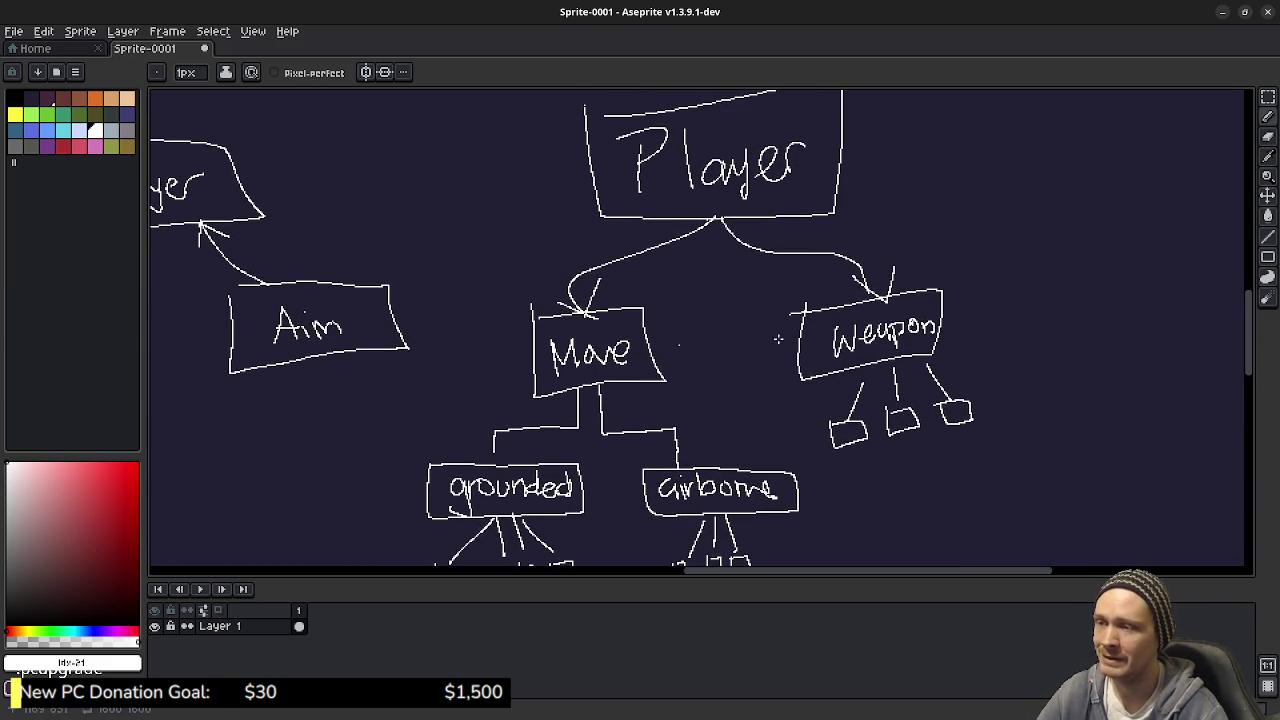
mouse_move(734, 418)
left_mouse_down()
mouse_move(725, 341)
mouse_move(736, 314)
left_mouse_up()
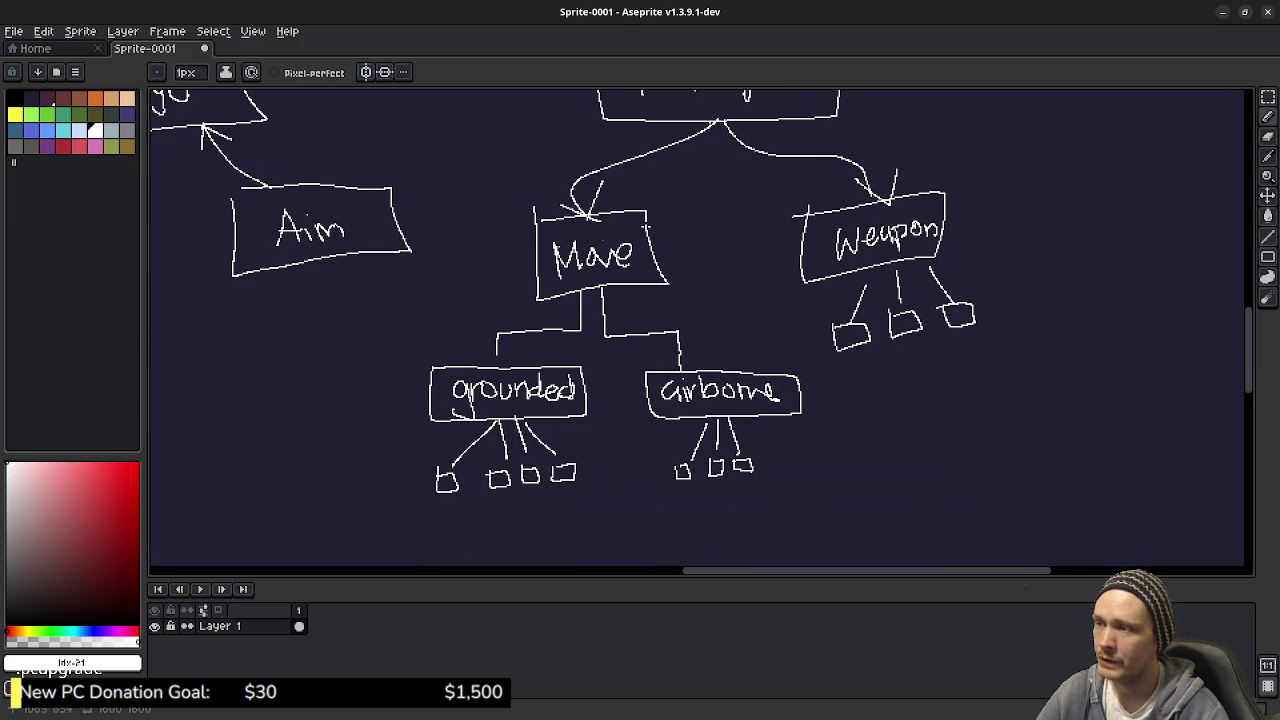
left_click_drag(696, 249, 698, 301)
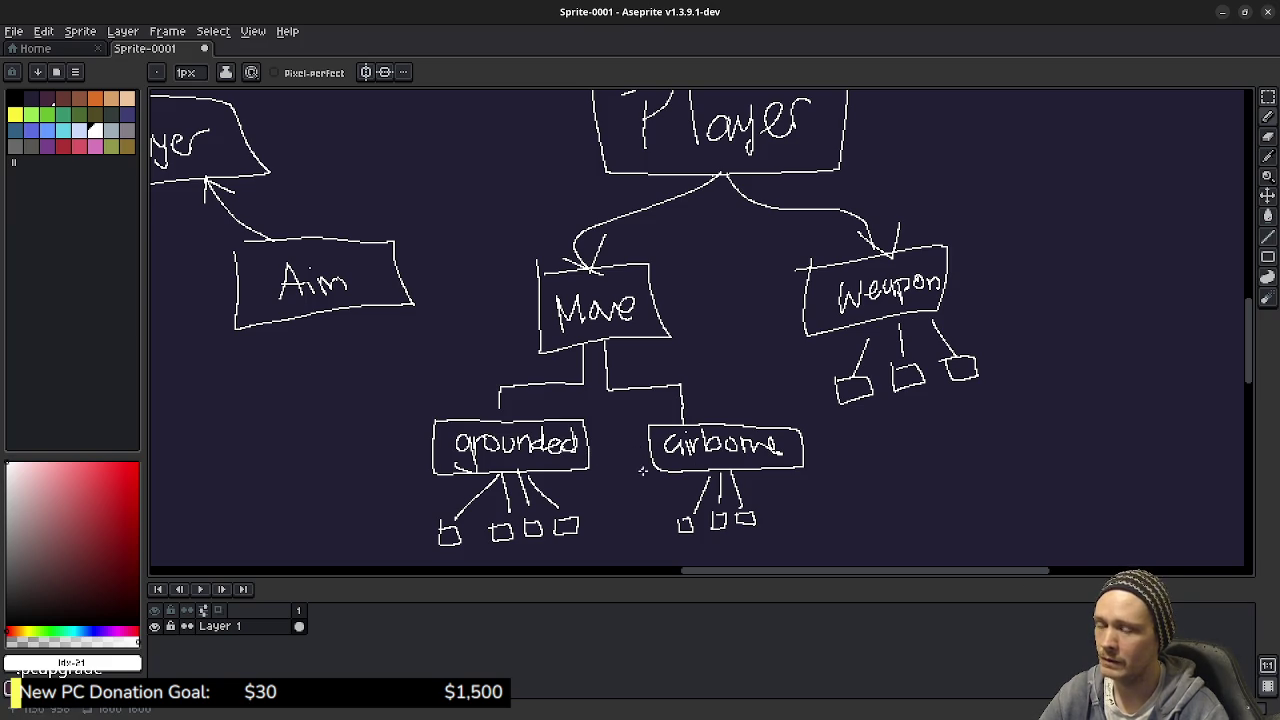
mouse_move(711, 419)
left_mouse_down()
mouse_move(681, 438)
mouse_move(695, 398)
left_mouse_up()
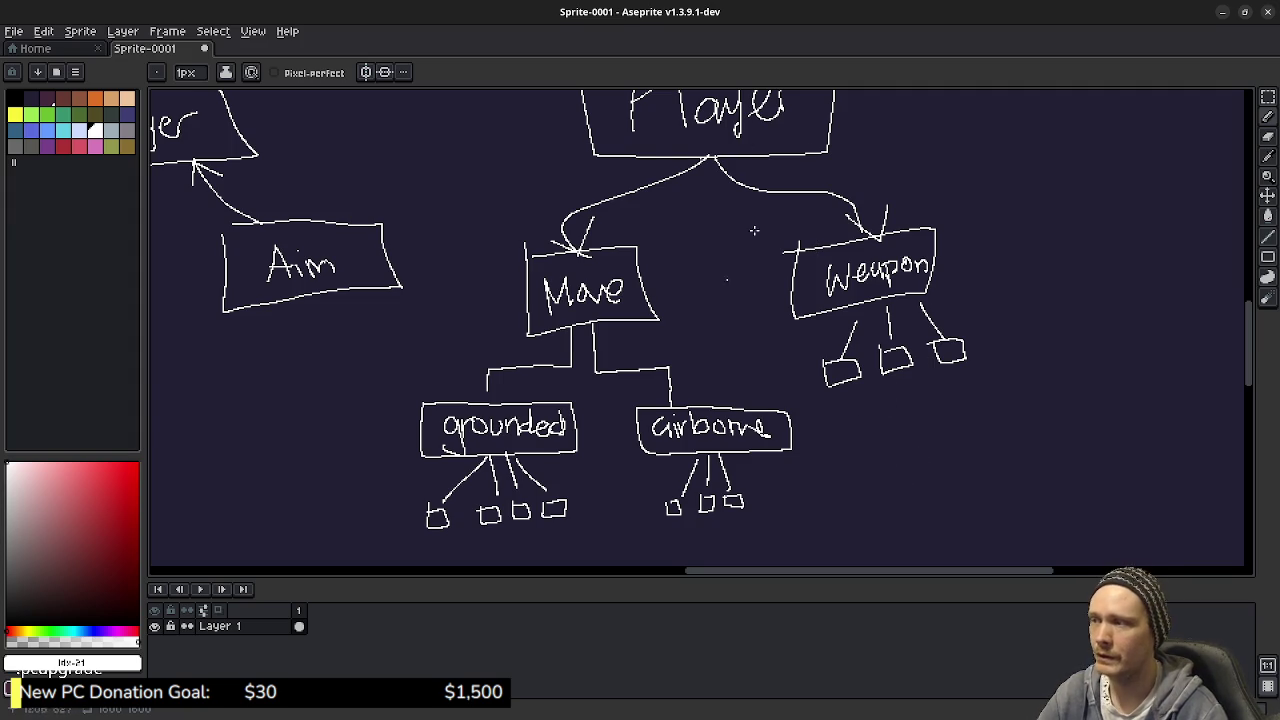
mouse_move(541, 363)
left_mouse_down()
mouse_move(740, 413)
mouse_move(759, 383)
mouse_move(720, 393)
left_mouse_up()
left_click_drag(658, 328, 712, 374)
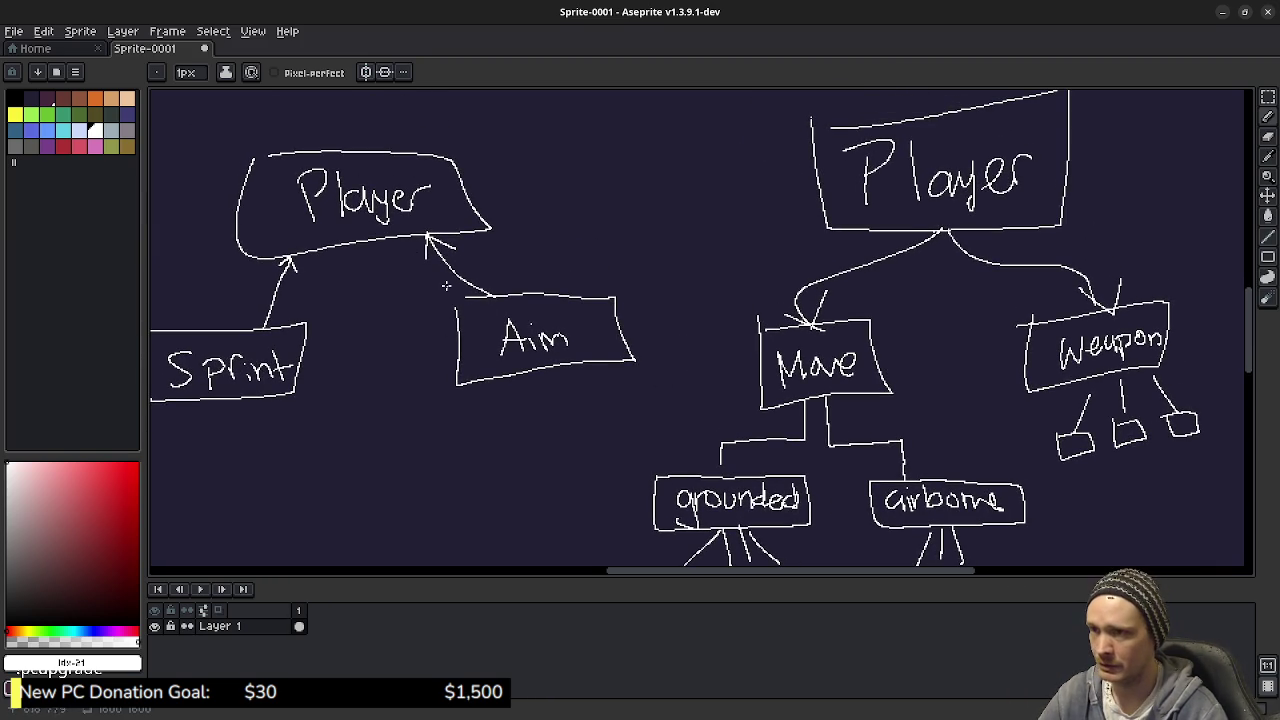
key("alt+Tab")
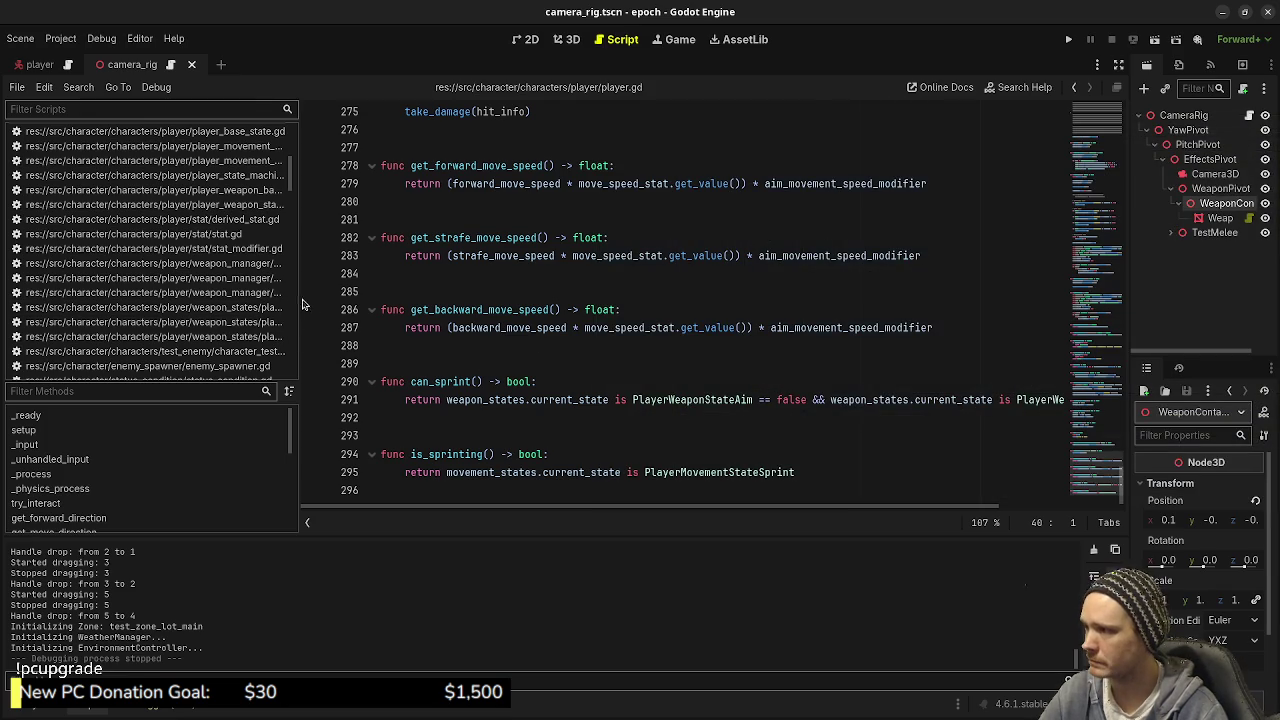
Step: In player_weapon_state_aim.gd, highlight the is_sprinting check and state change on lines 51–52
left_click_drag(301, 317, 480, 317)
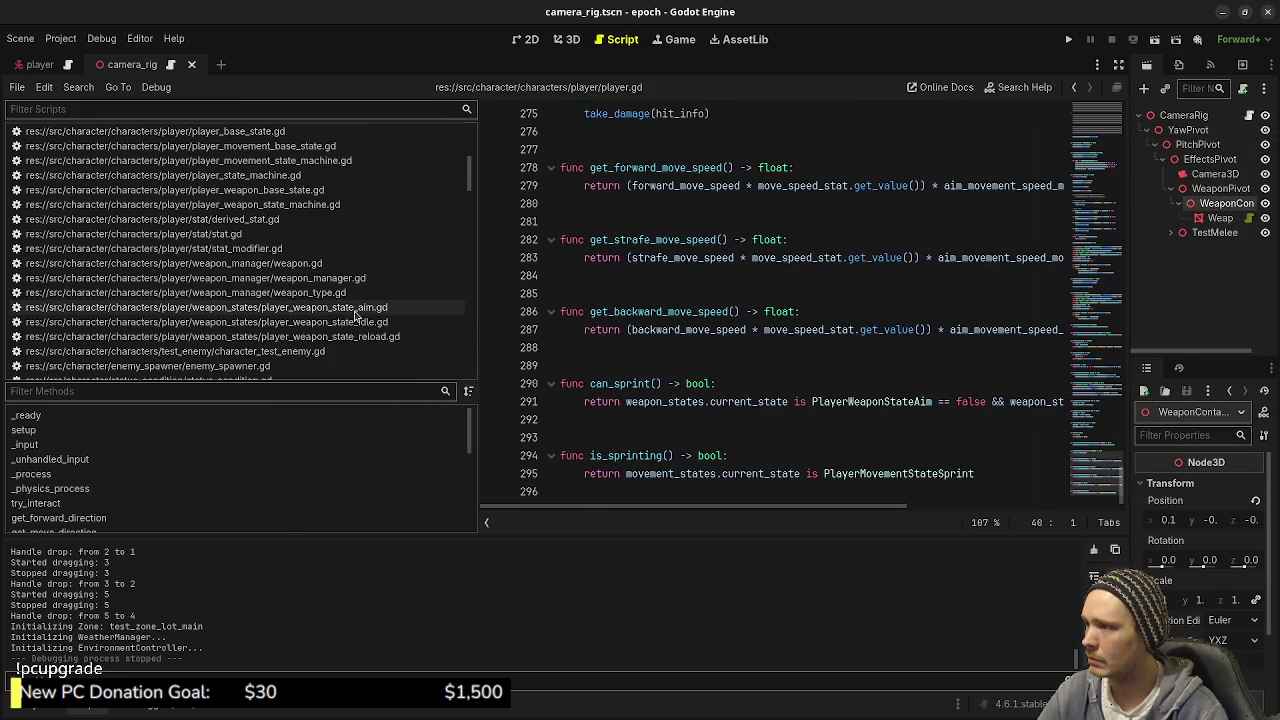
left_click(388, 308)
scroll(773, 337, "down", 5)
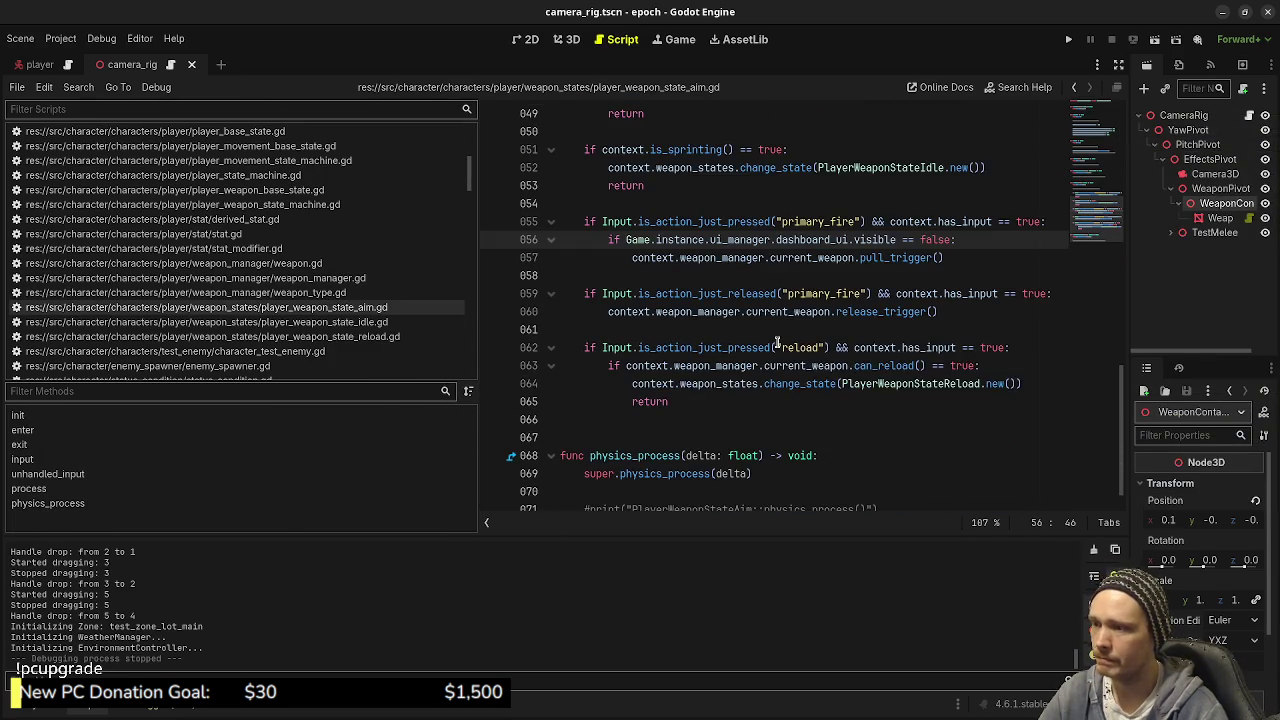
scroll(773, 337, "up", 4)
left_click(623, 257)
left_click_drag(582, 258, 800, 258)
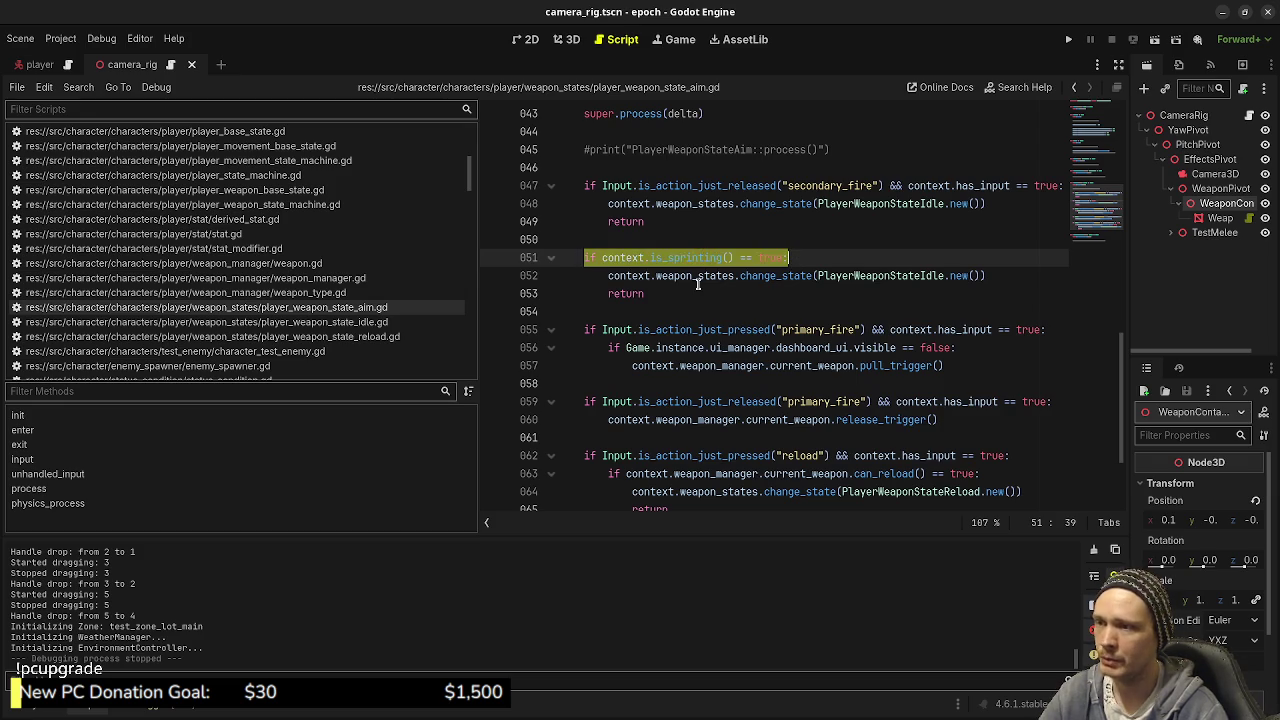
left_click_drag(988, 275, 763, 275)
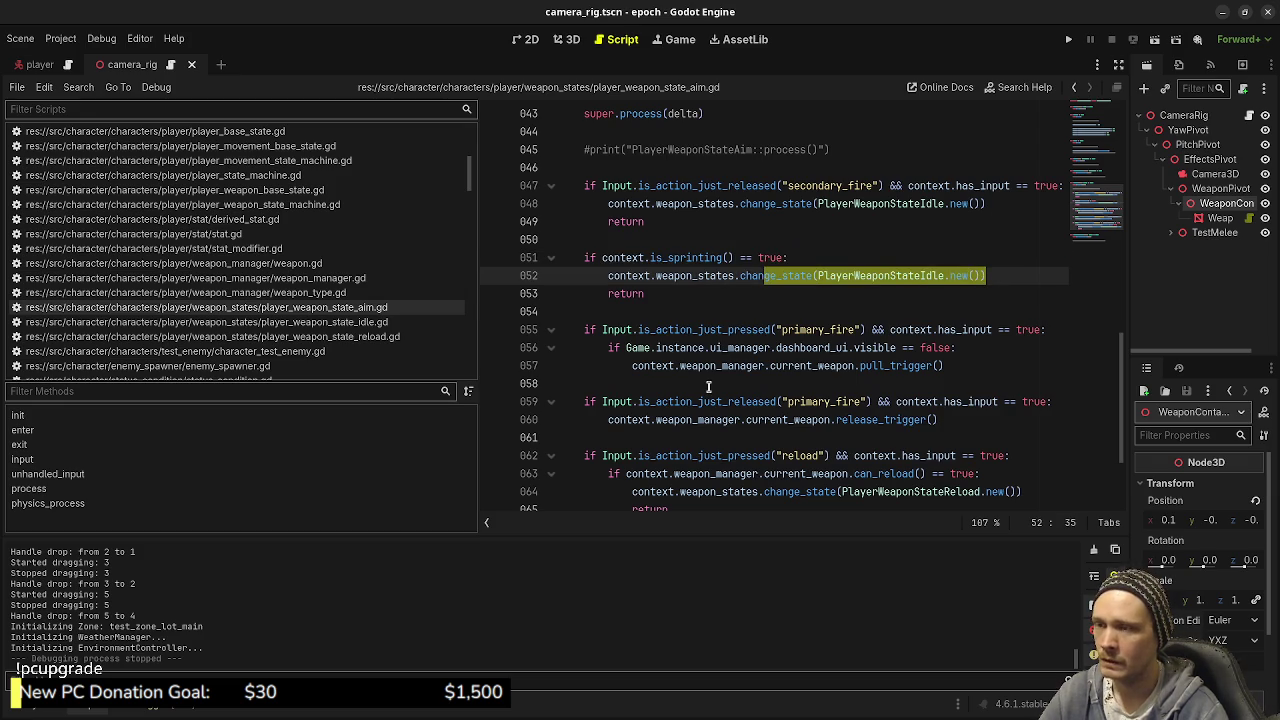
Step: Open player.gd and look over the _process and _physics_process functions
scroll(380, 328, "up", 3)
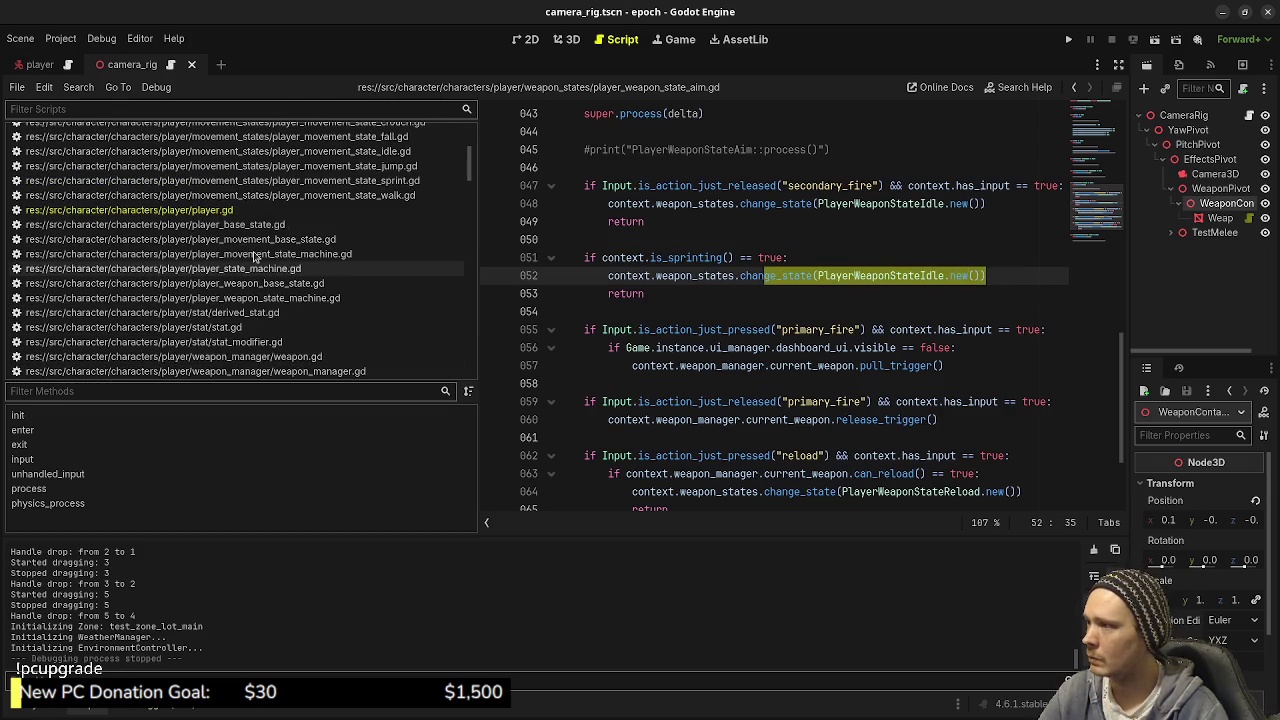
left_click(233, 213)
scroll(737, 311, "up", 10)
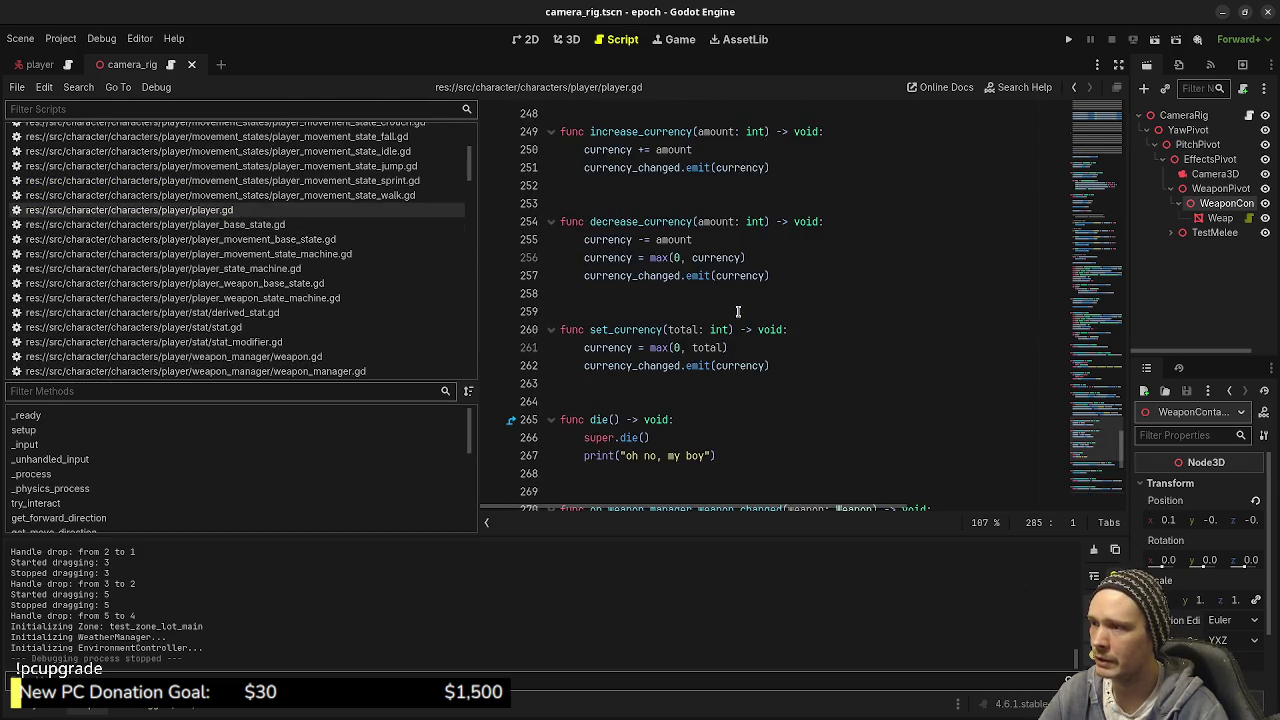
scroll(737, 311, "up", 20)
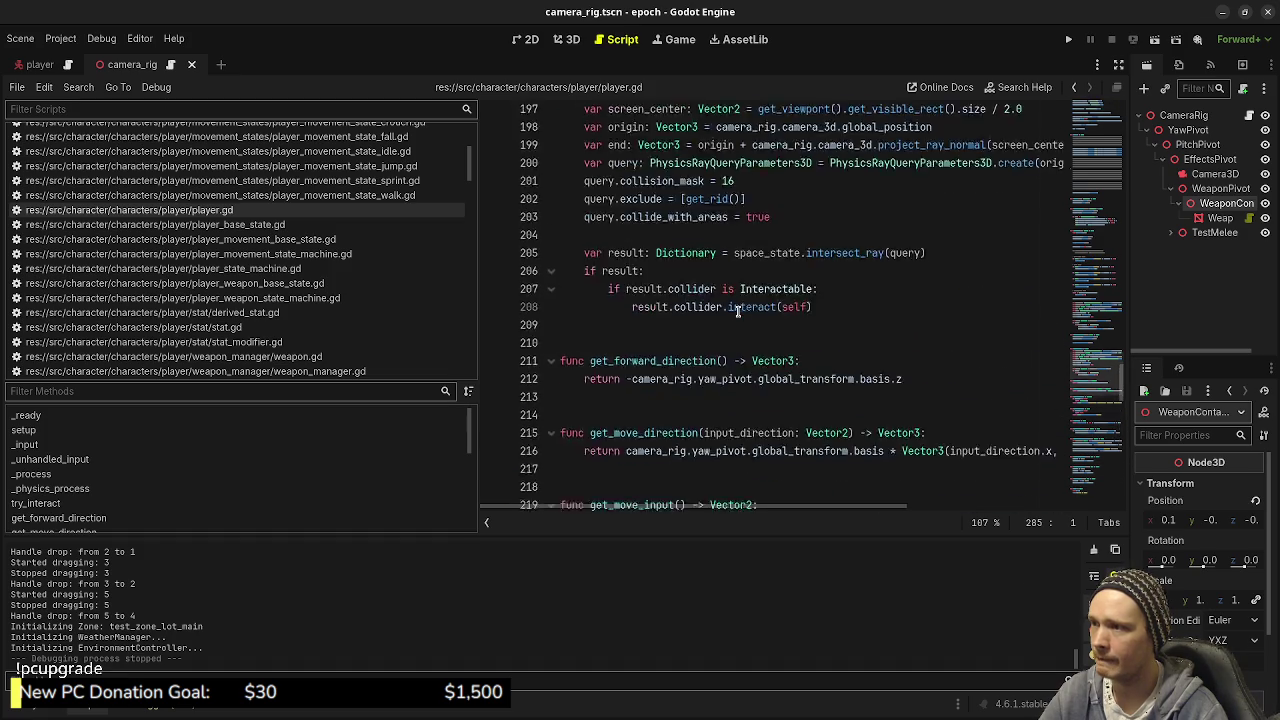
scroll(737, 311, "up", 10)
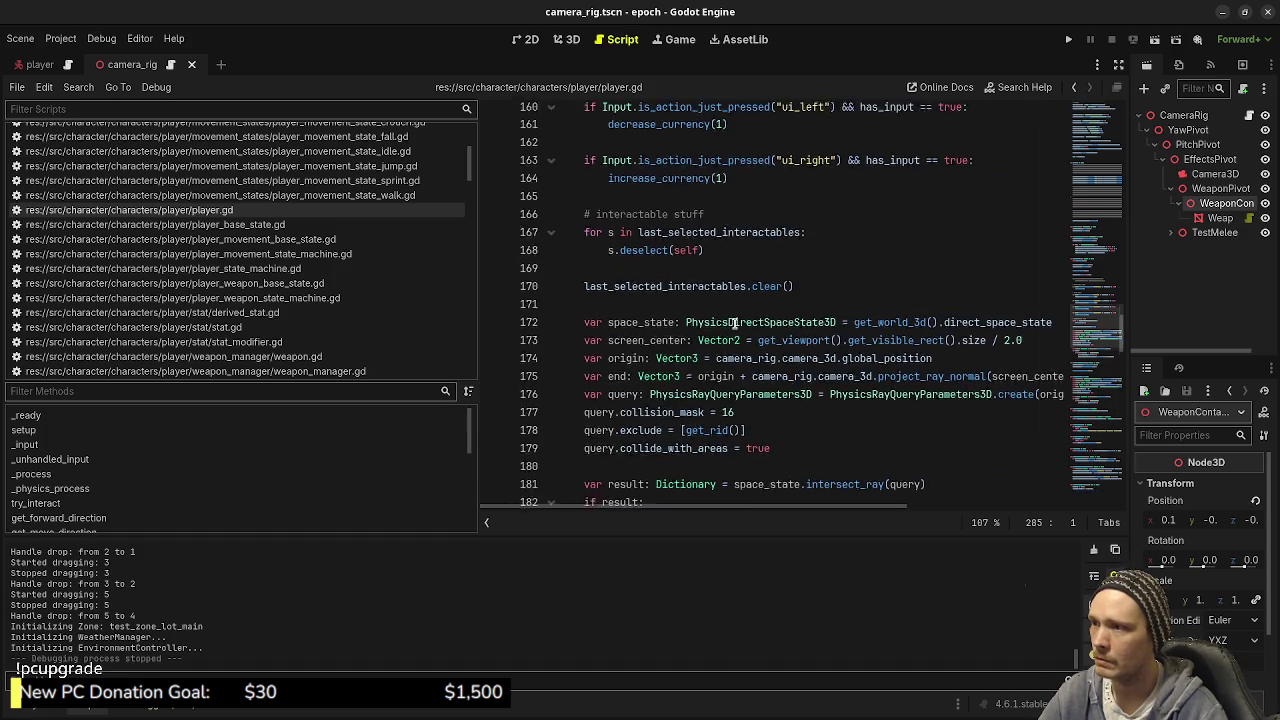
scroll(735, 322, "up", 7)
left_click(718, 330)
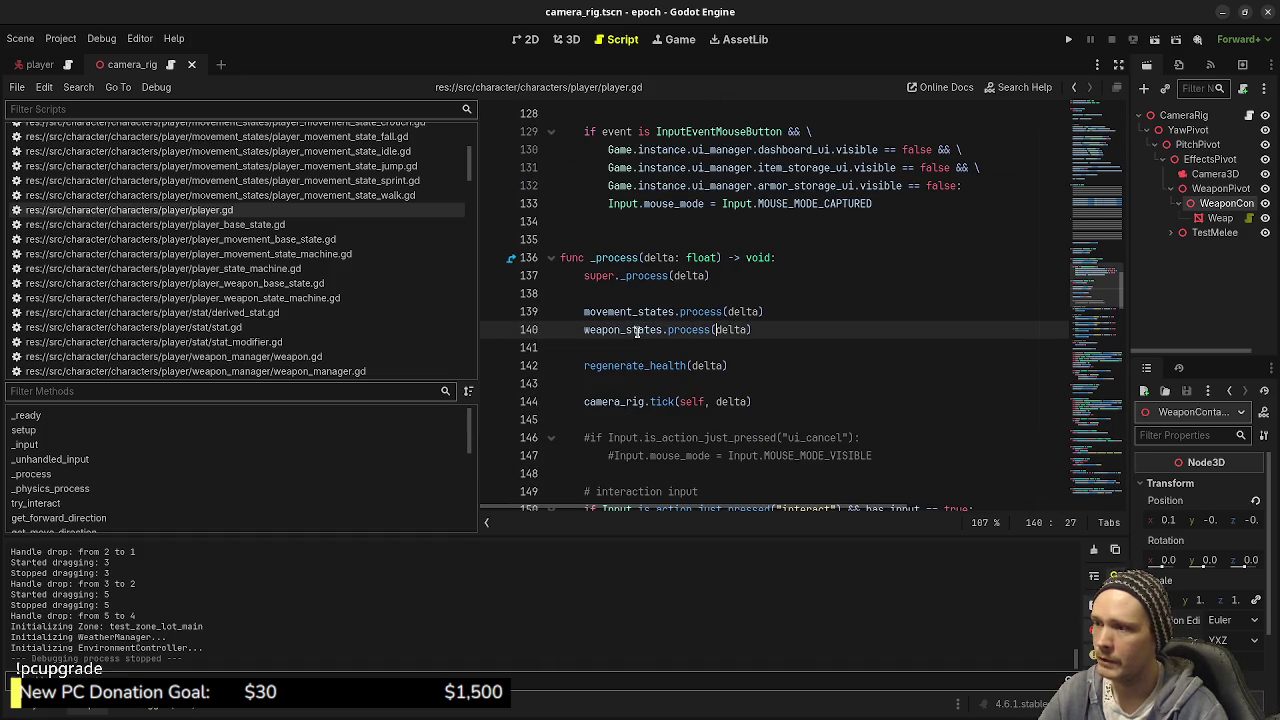
left_click(800, 318)
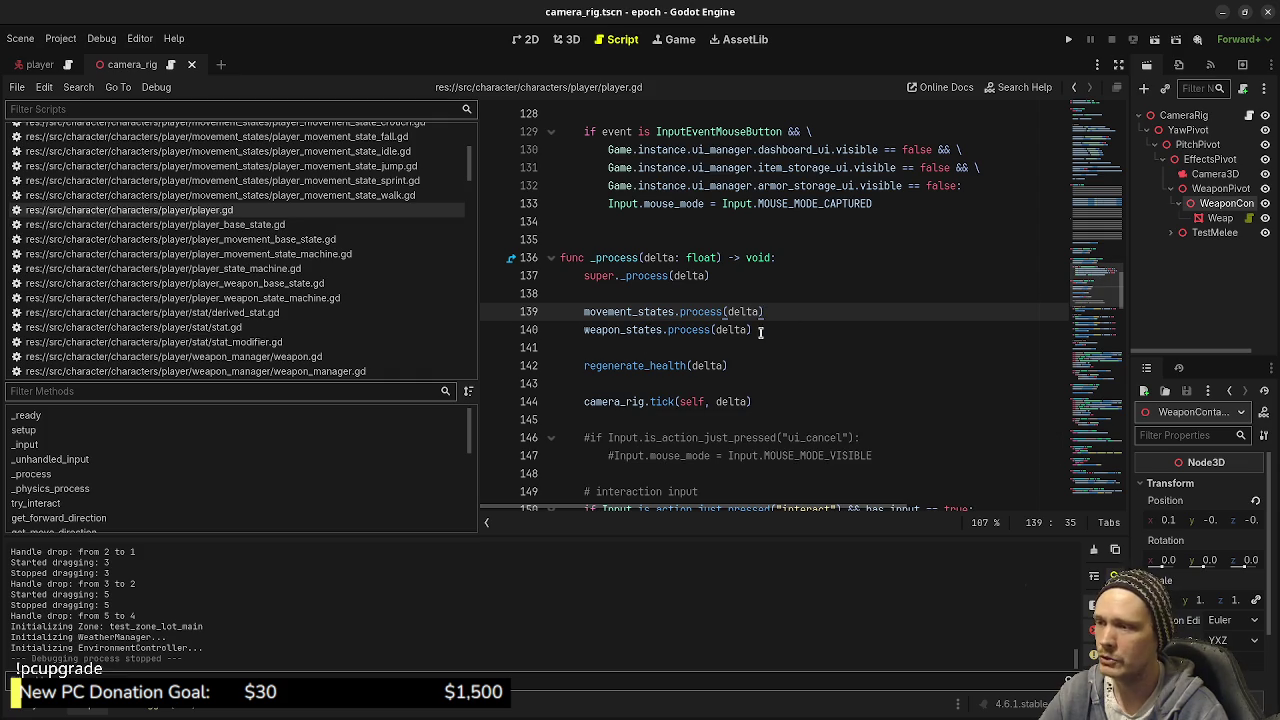
key("Down")
left_click_drag(1108, 426, 1114, 366)
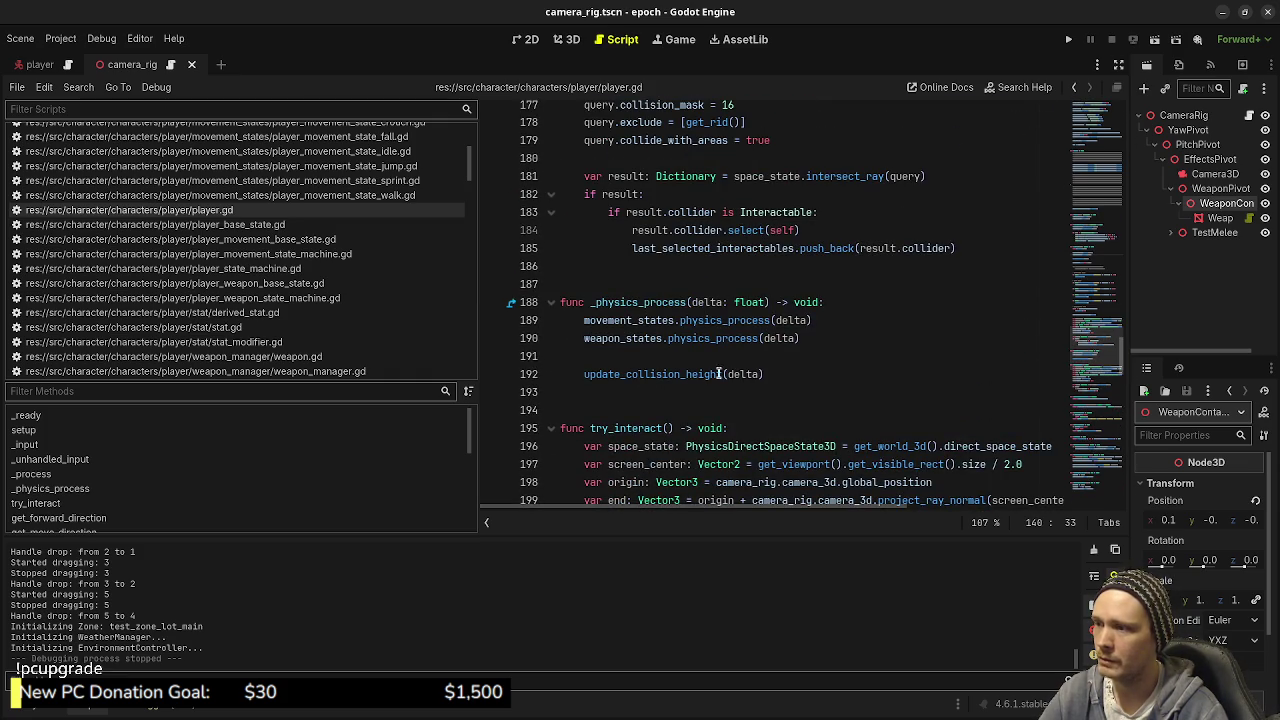
left_click(815, 340)
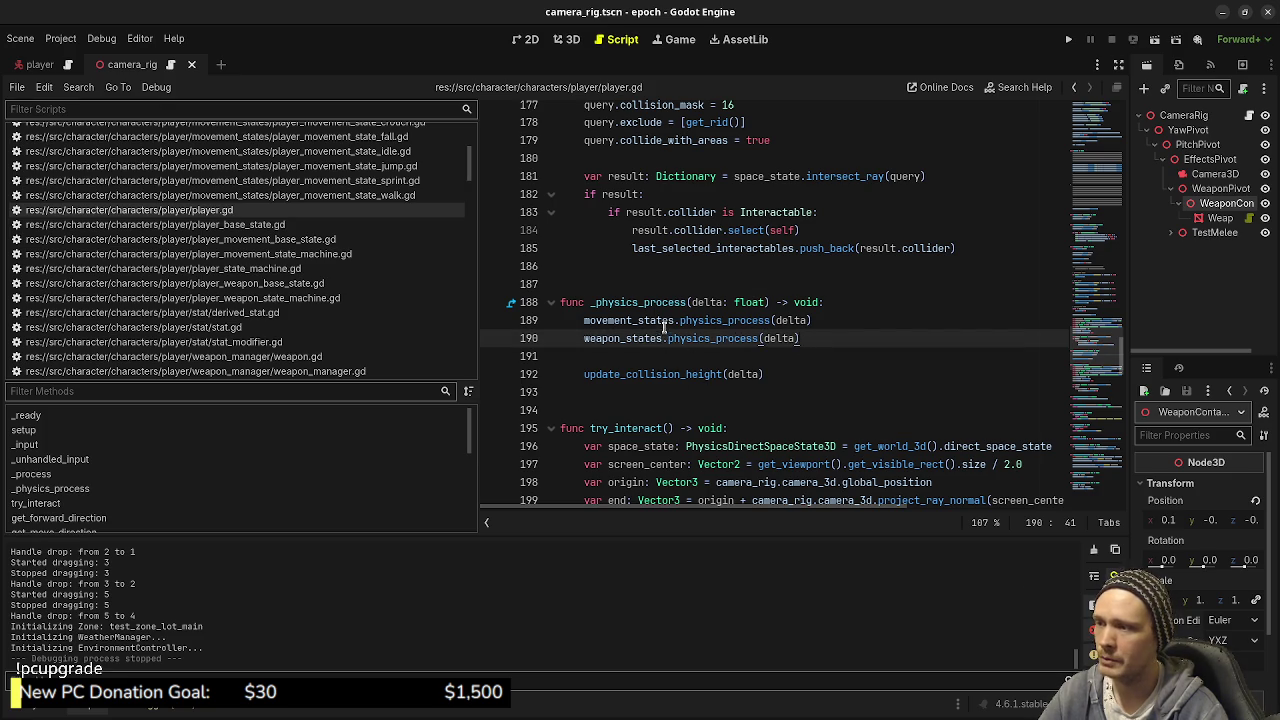
Step: Add a new blank line after weapon_states.process(delta) in _process
scroll(848, 414, "up", 1)
scroll(848, 414, "up", 8)
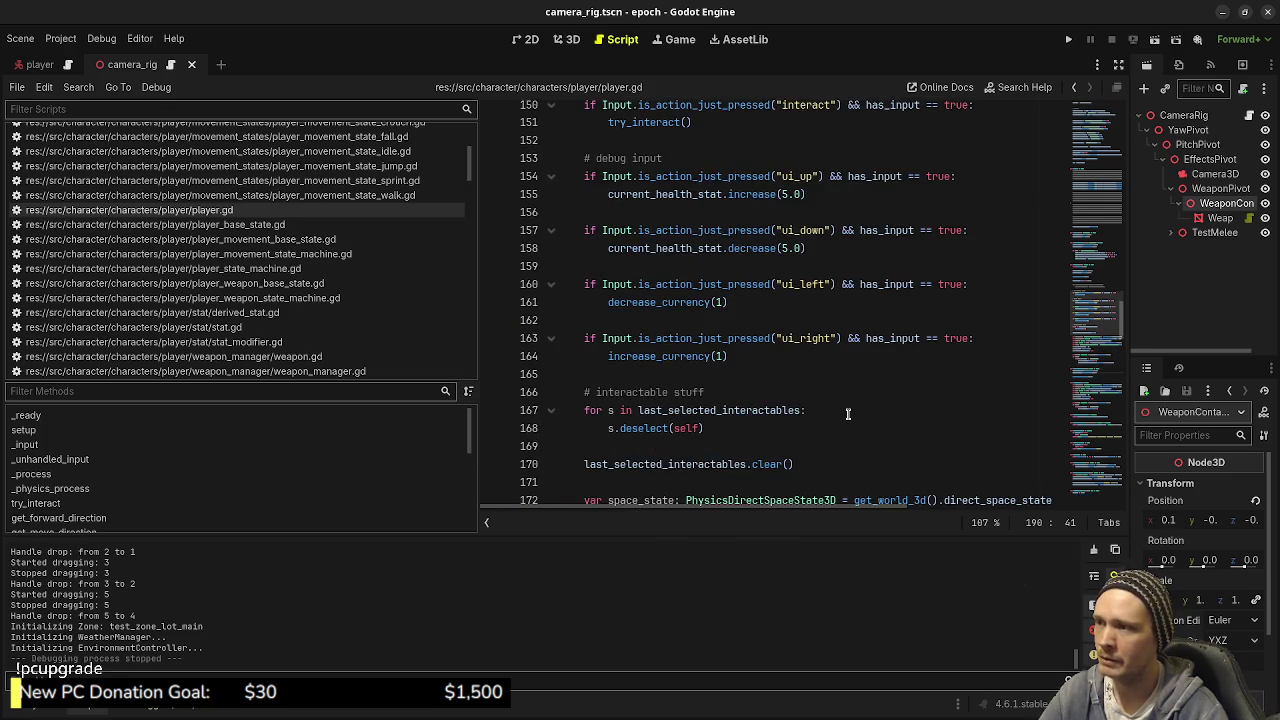
scroll(848, 414, "down", 8)
scroll(848, 414, "up", 11)
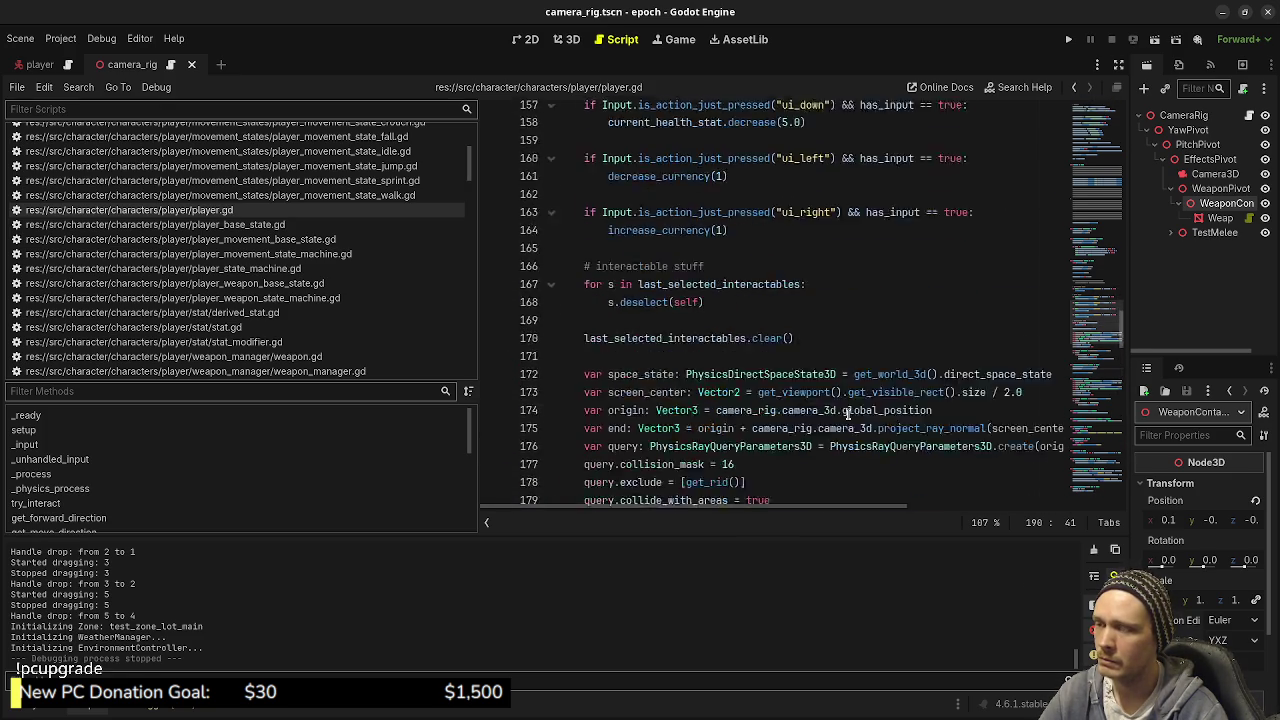
scroll(848, 414, "up", 5)
left_click(759, 358)
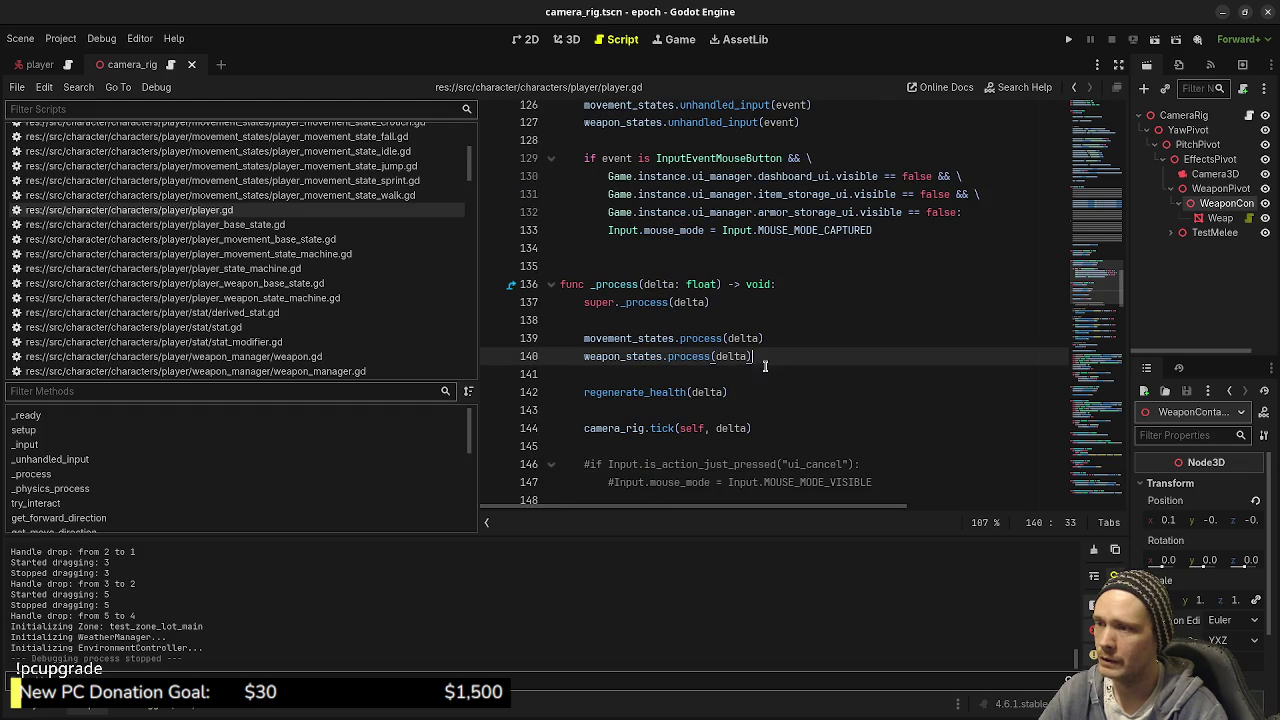
key("Return")
key("Return")
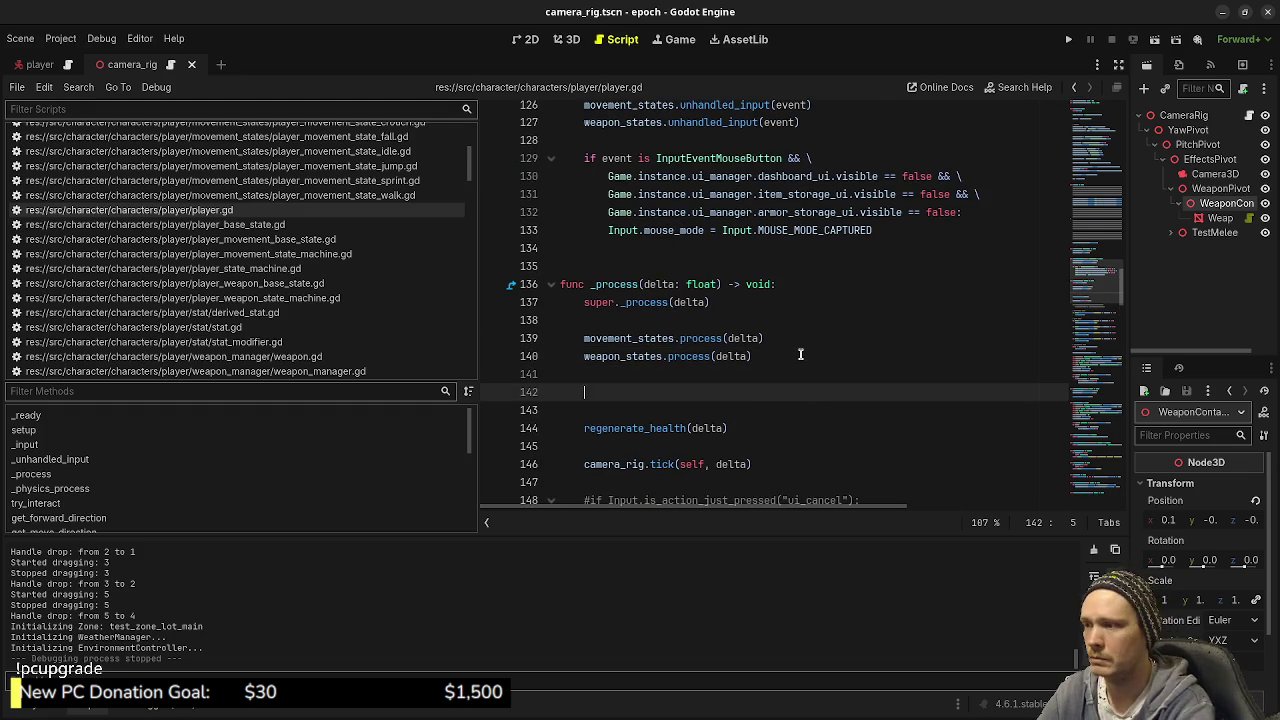
Step: Write the comment '# resolve state' and start a new line beneath it
type("#resolve ")
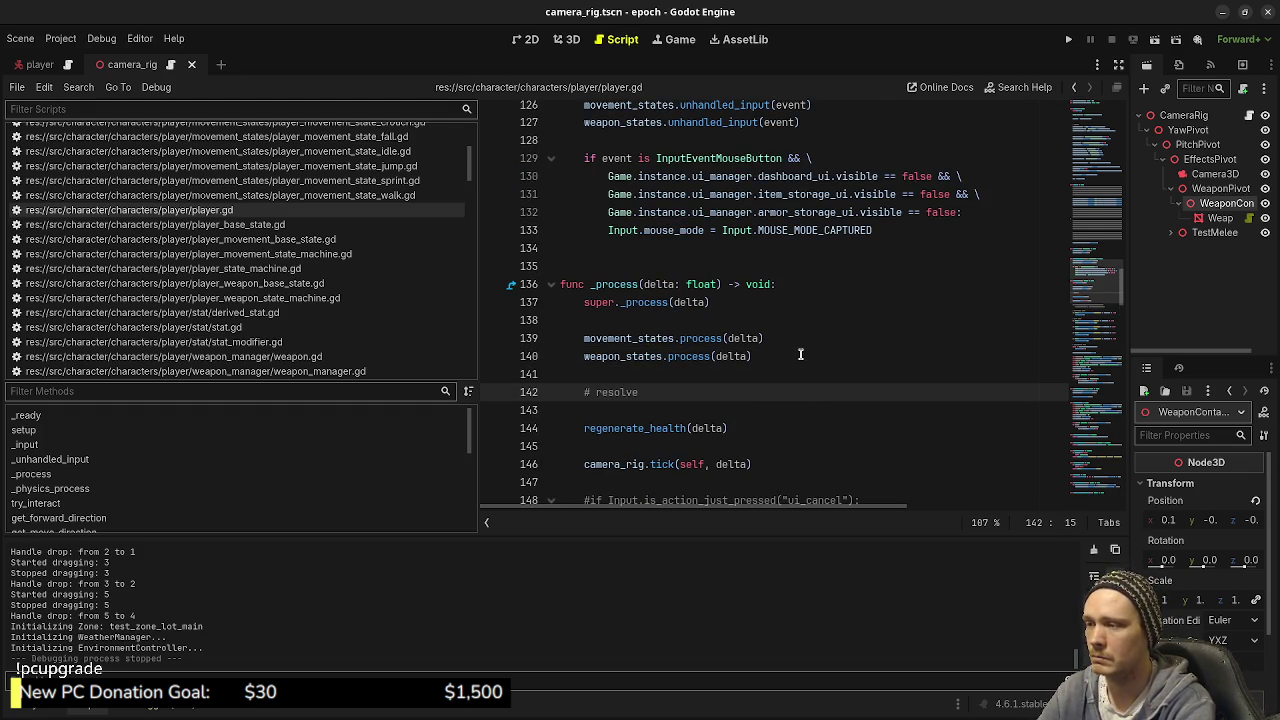
type("state")
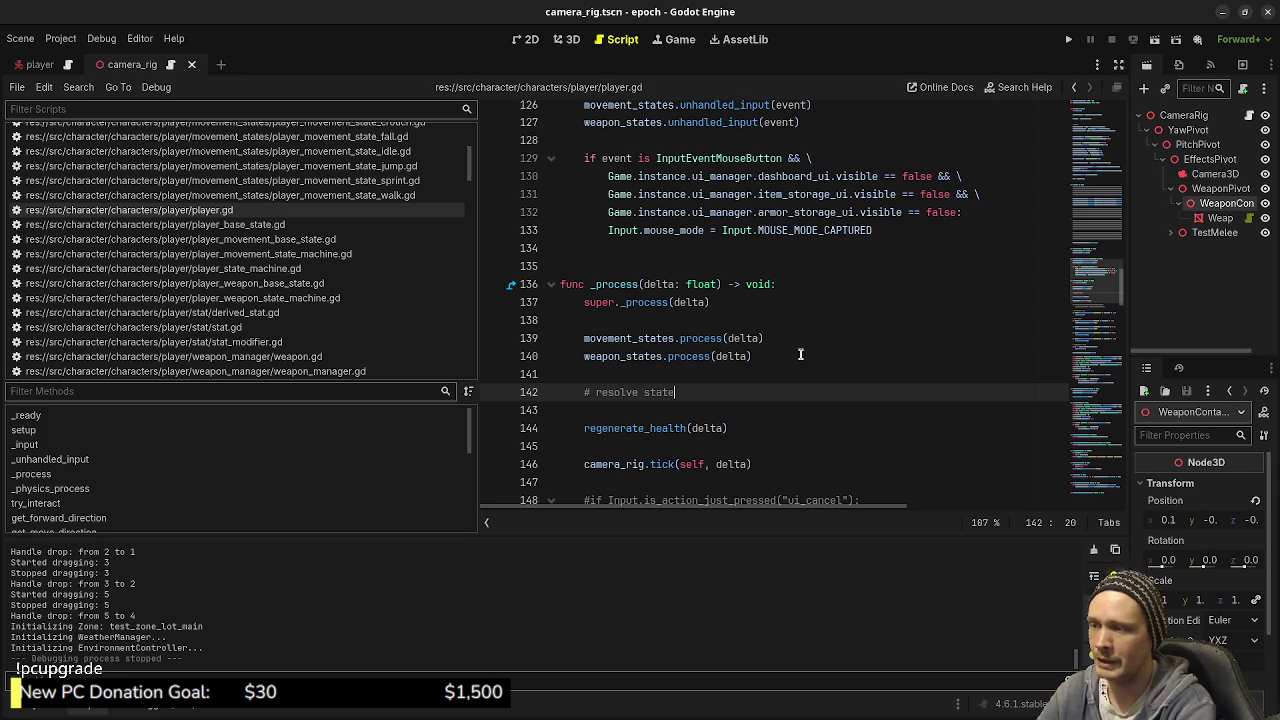
key("Return")
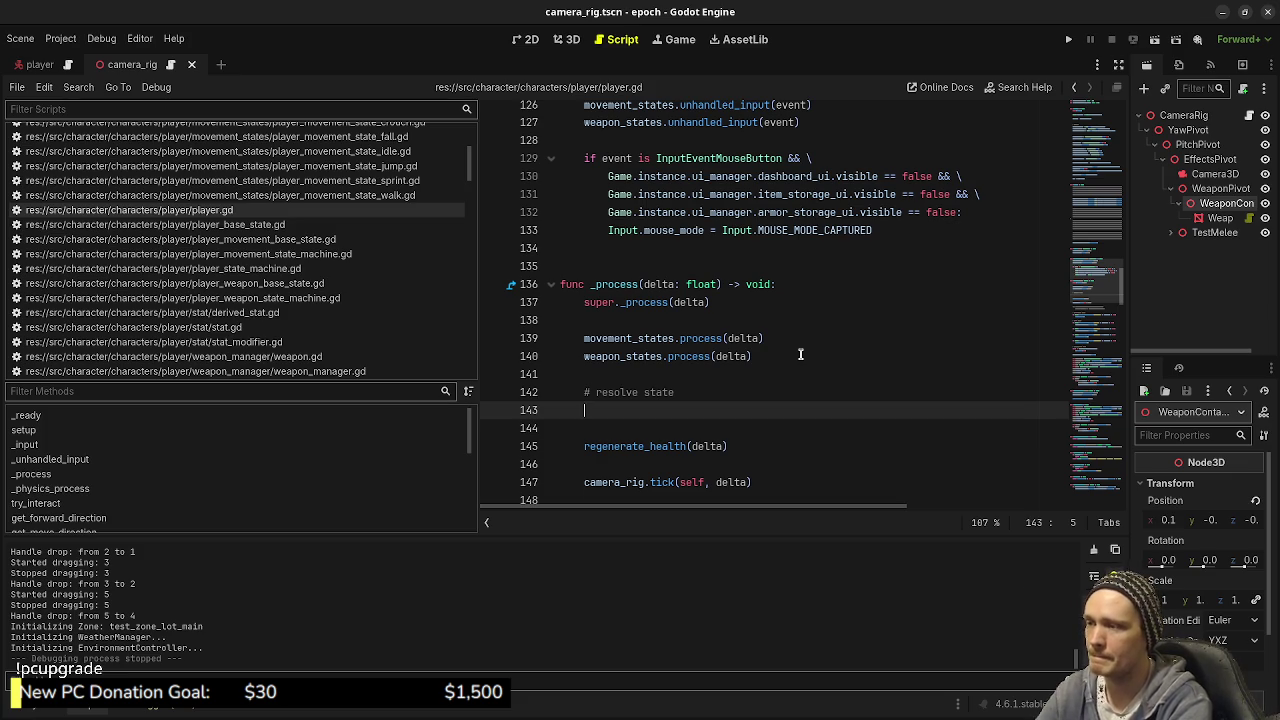
Step: Write pseudocode: 'if current movement state is sprinting & current weapon state is aiming', then 'movement.change_state(walk)'
type("if")
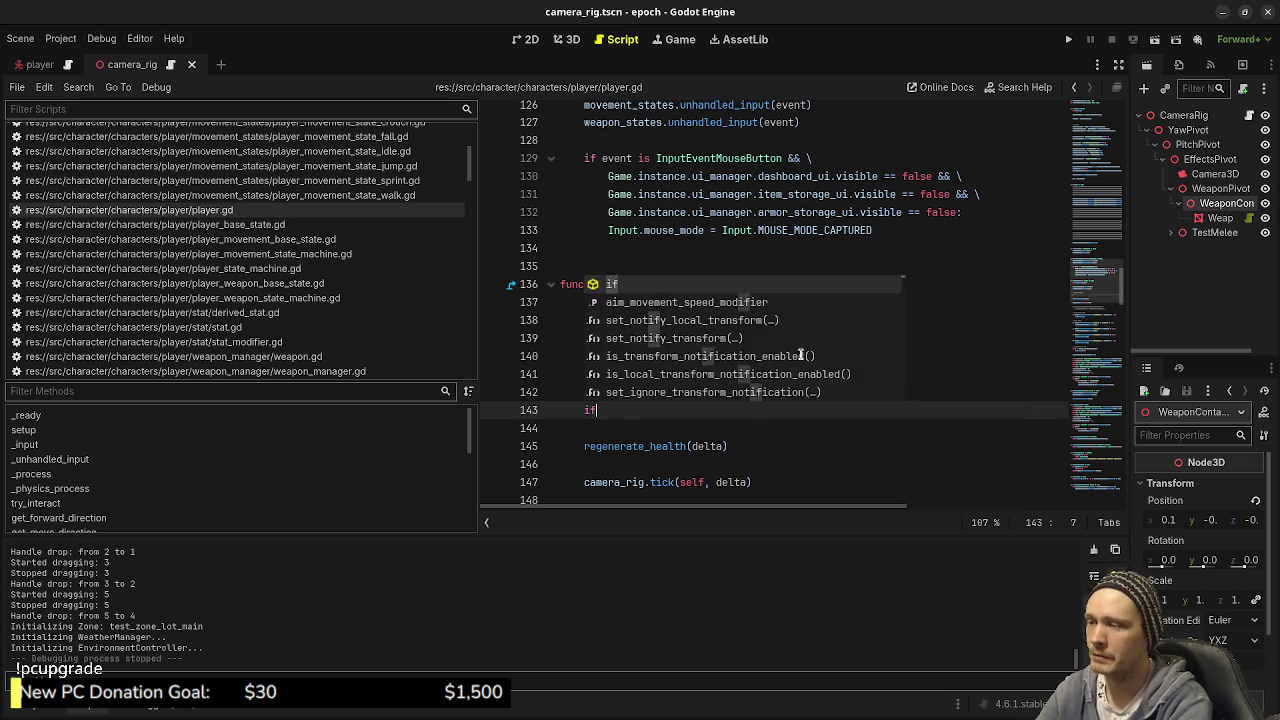
key("BackSpace")
key("BackSpace")
key("BackSpace")
type("#")
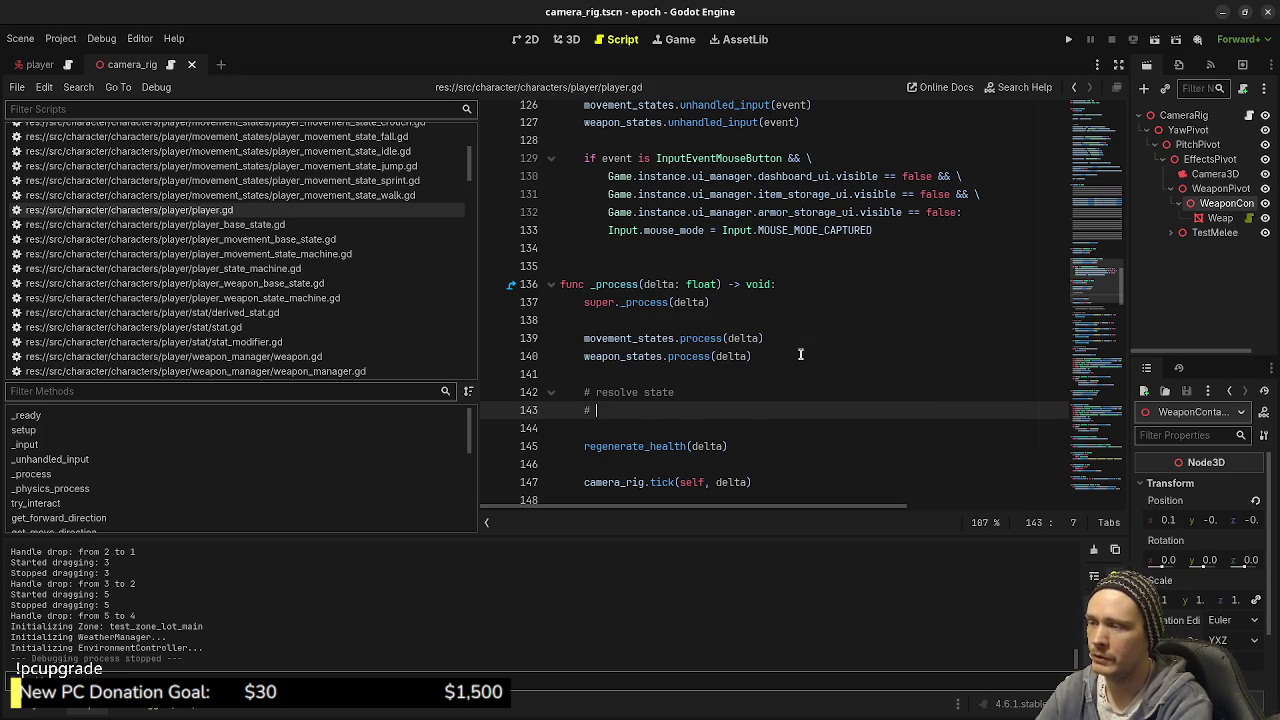
type("if curren")
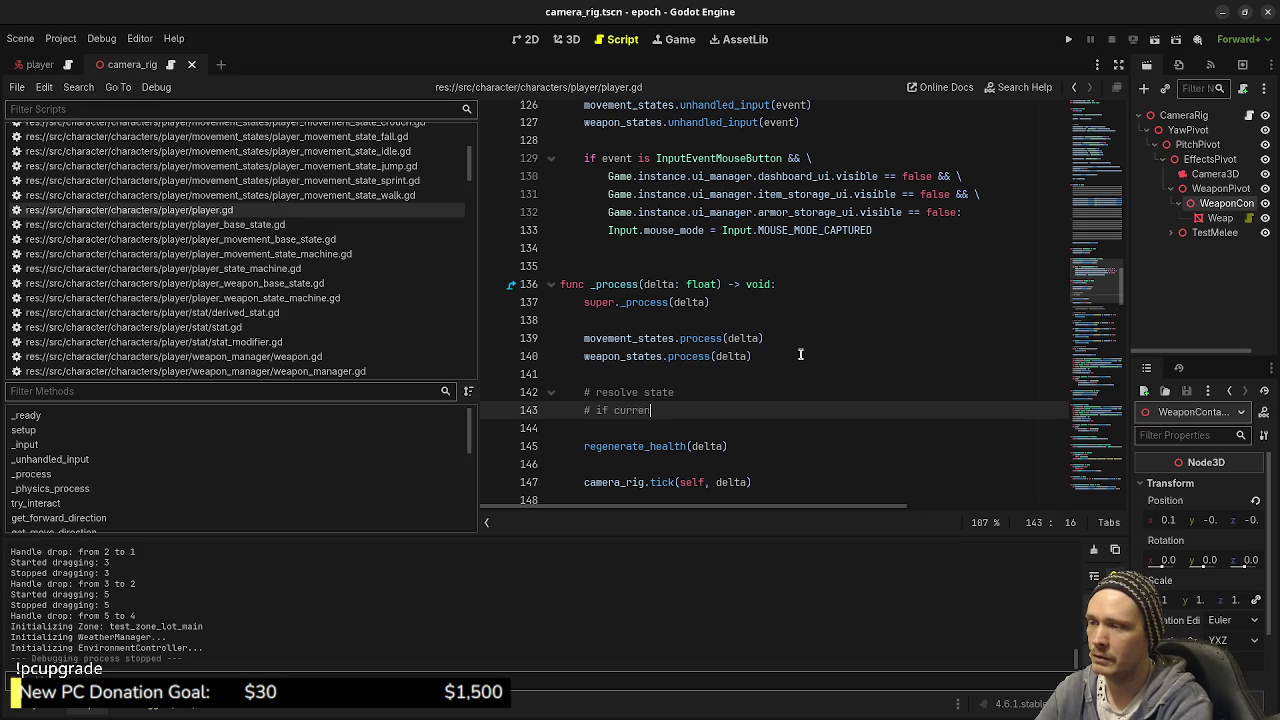
type("t movement state i")
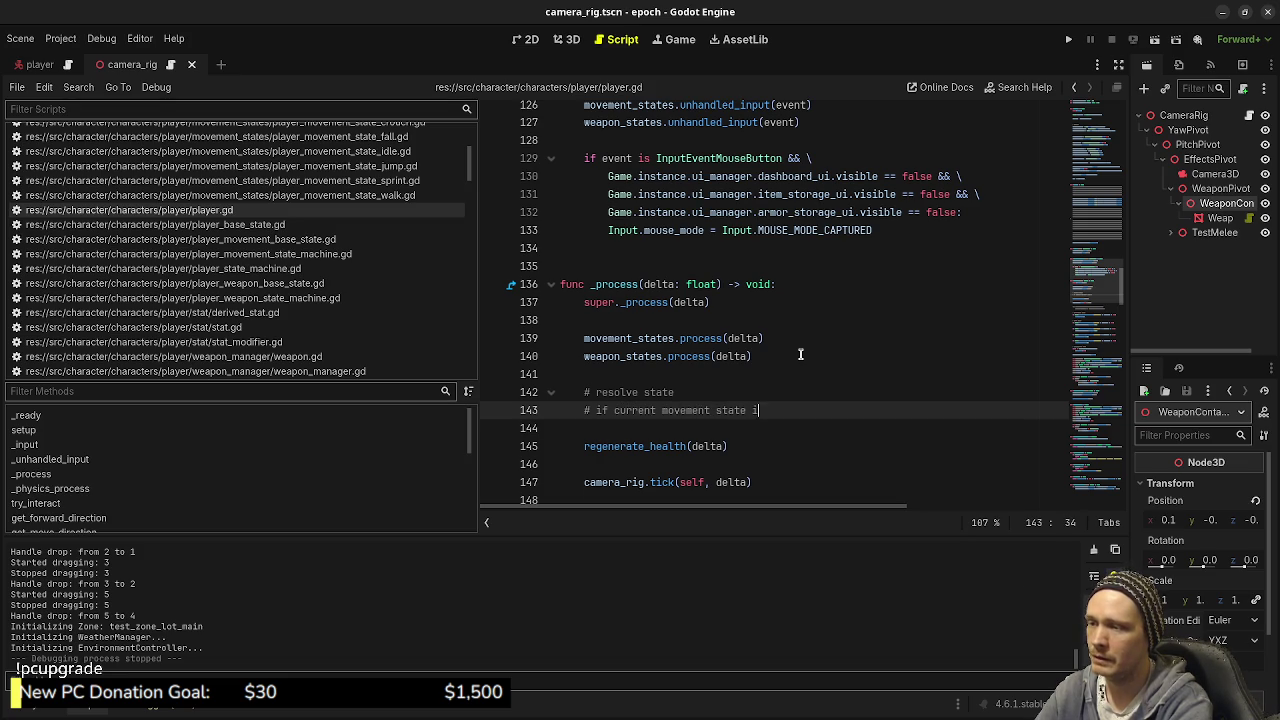
type("s sprinting")
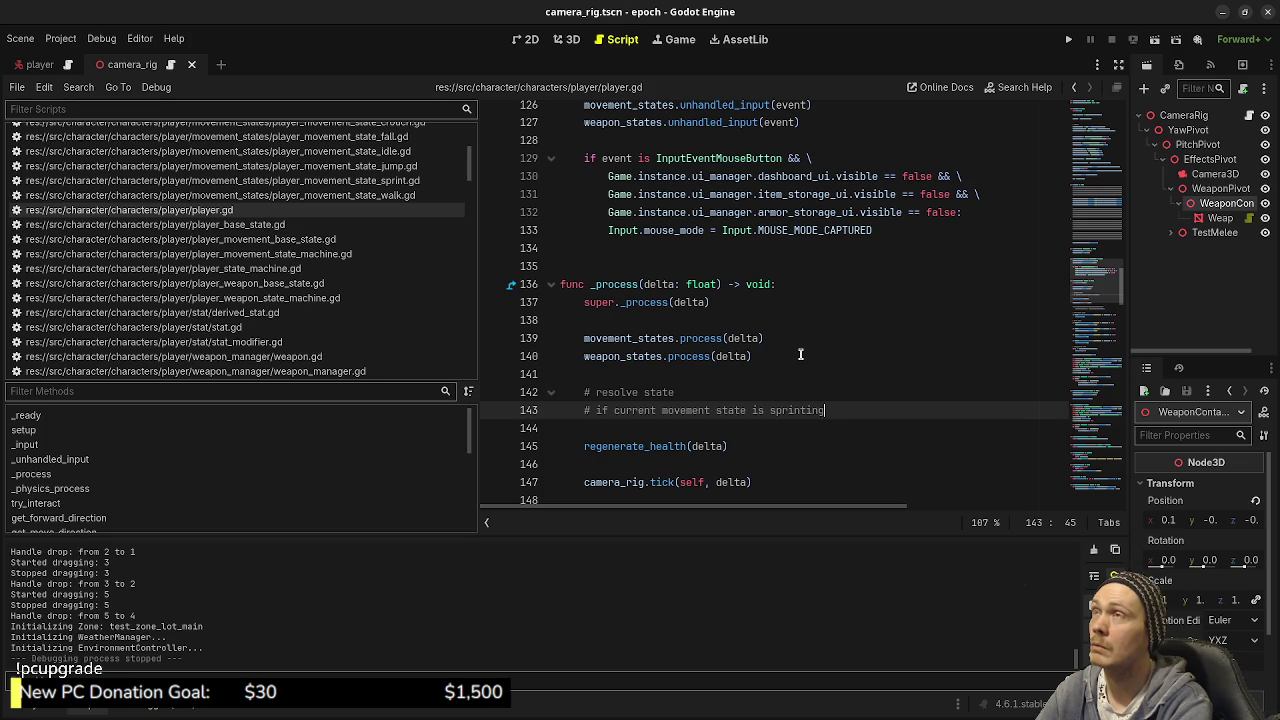
type(" && ")
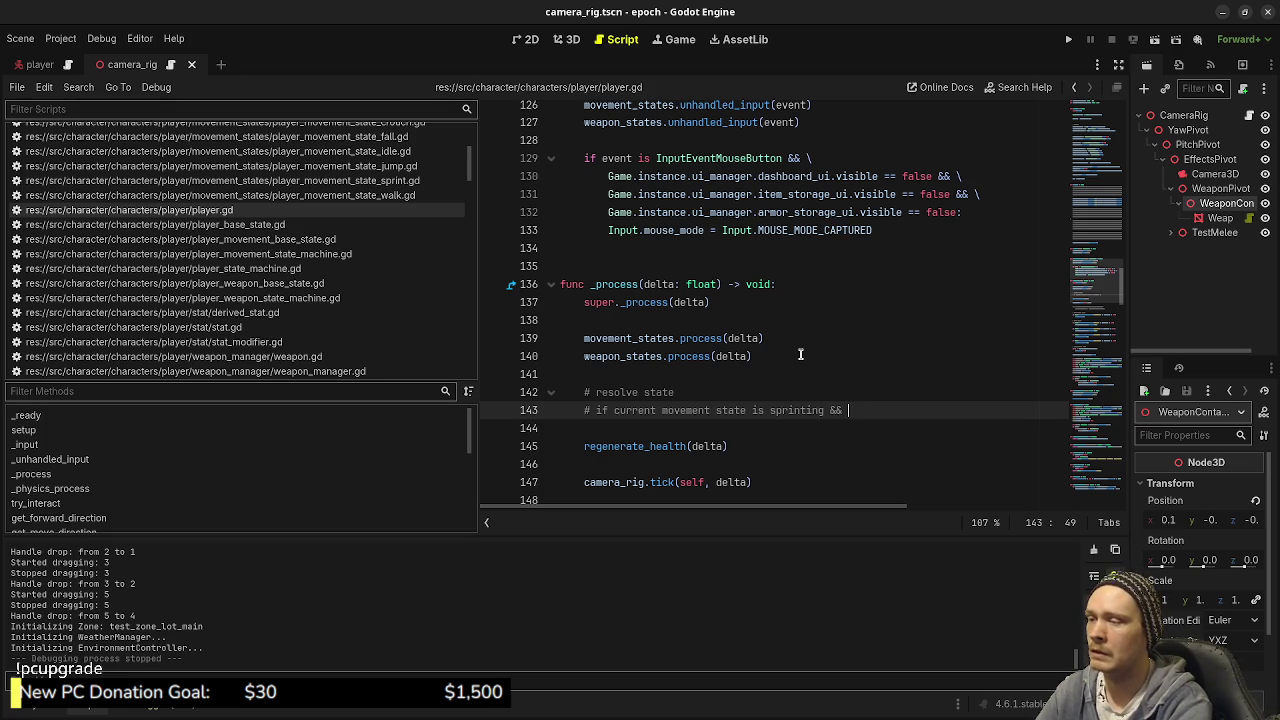
type("current ")
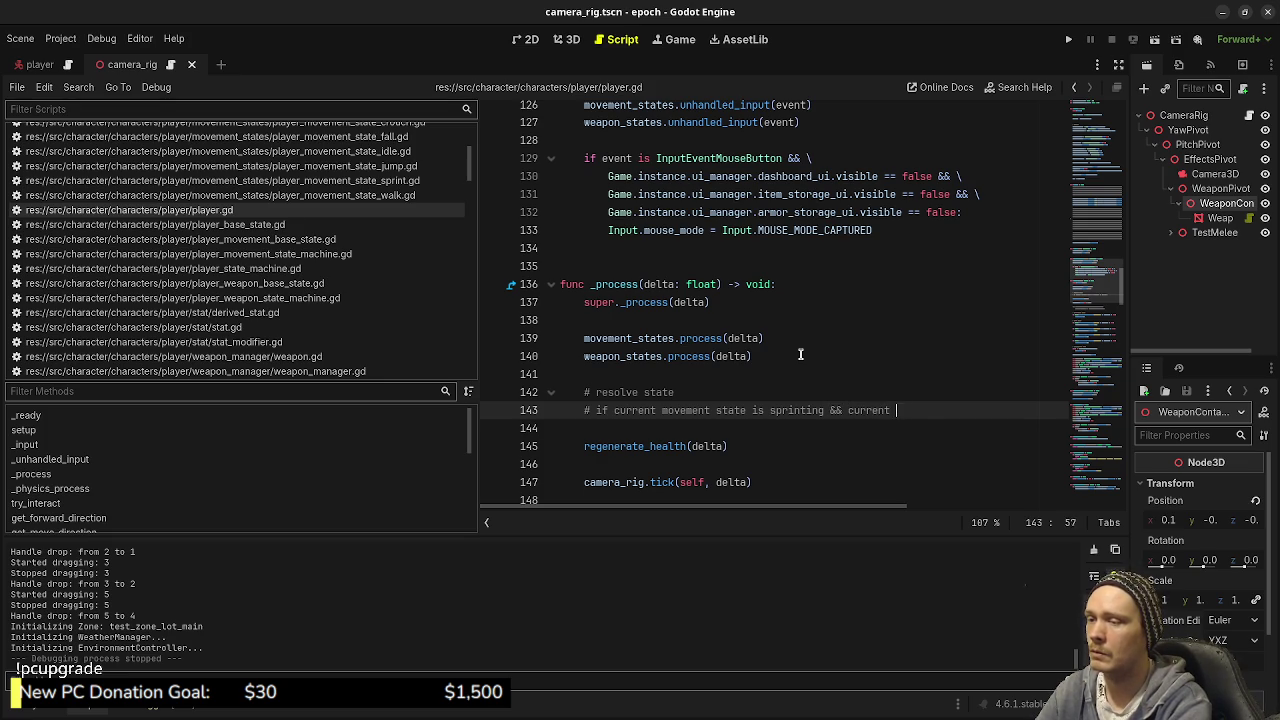
type("weapon state ")
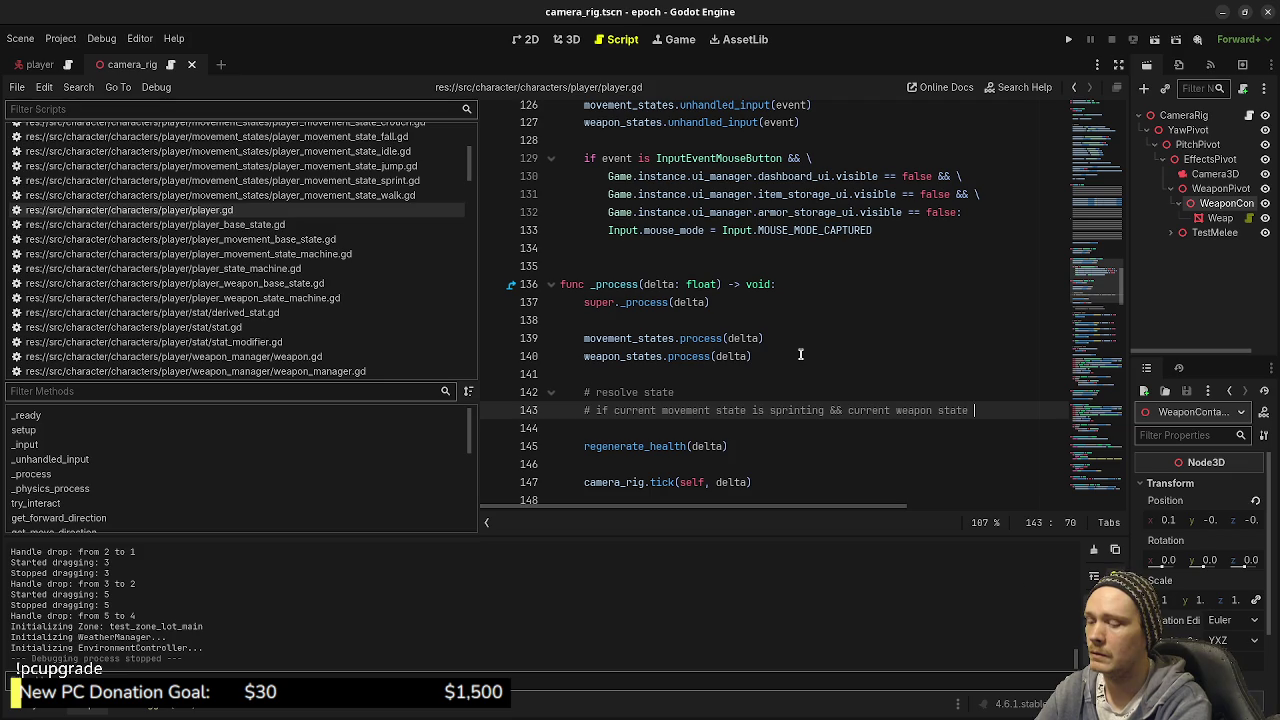
type("is aiming")
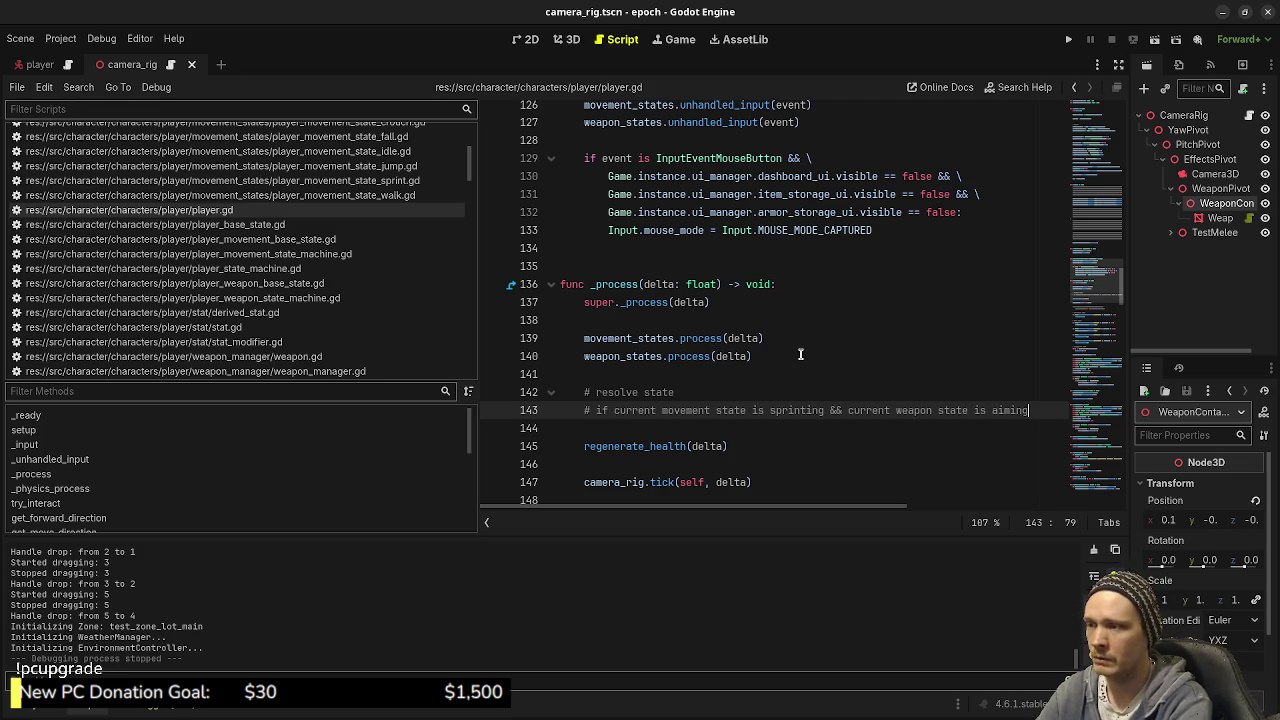
key("Return")
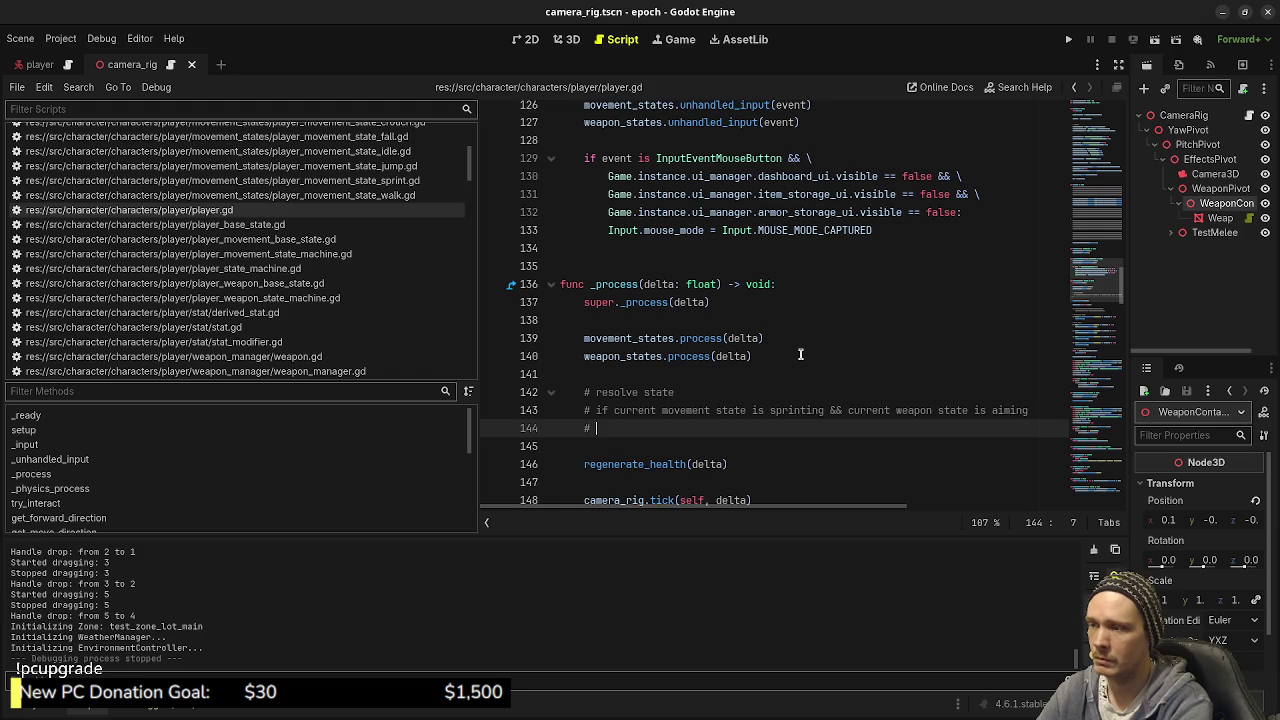
type("change_state(")
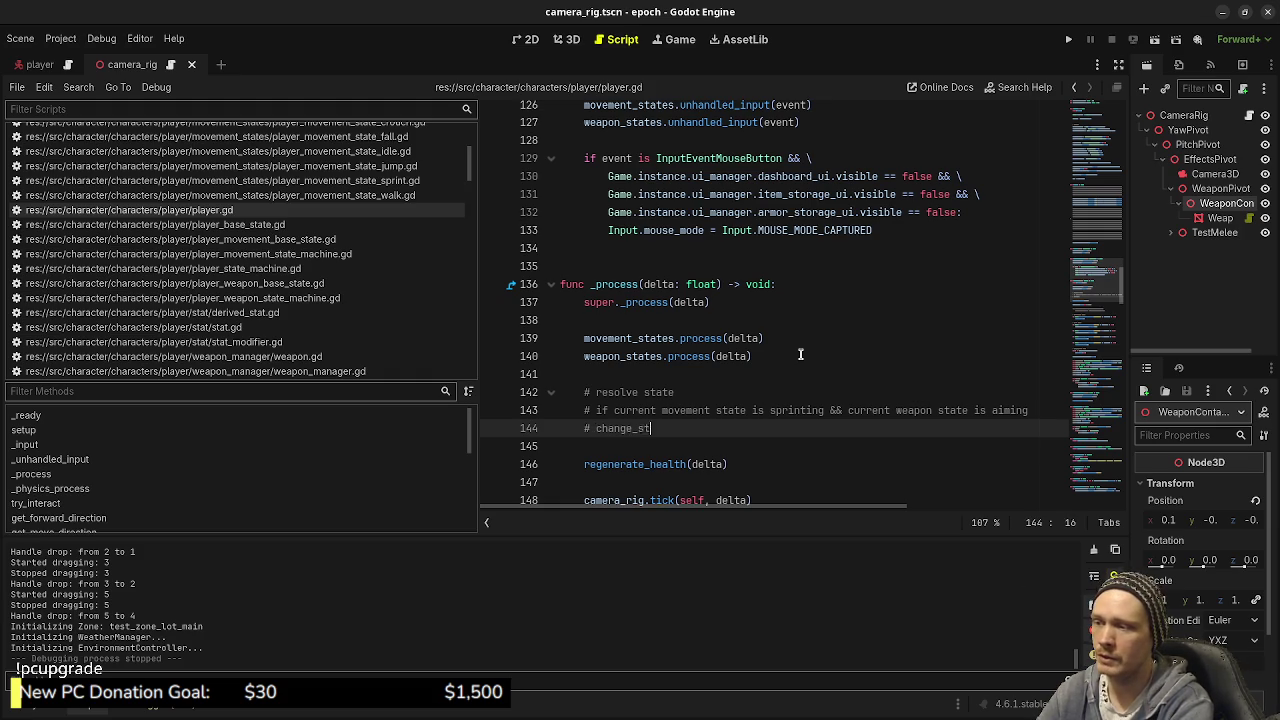
key("BackSpace")
key("BackSpace")
key("BackSpace")
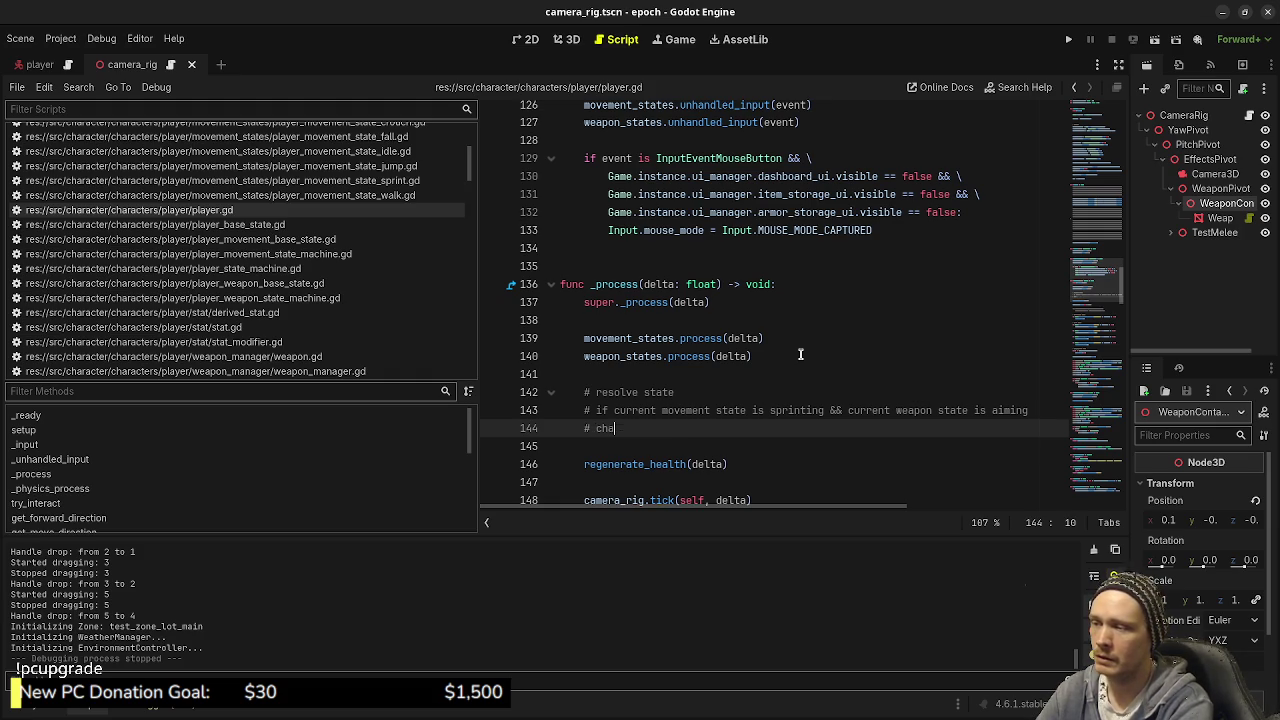
type("movement")
type("_change_")
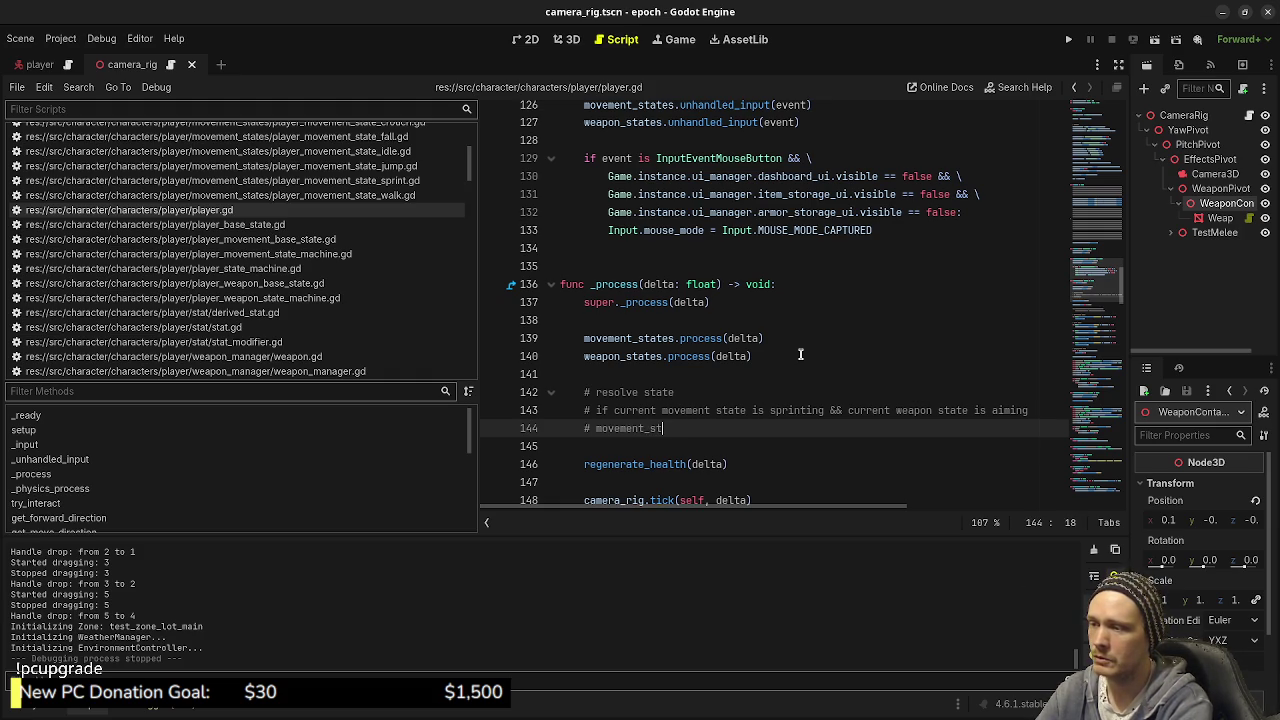
key("BackSpace")
key("BackSpace")
key("BackSpace")
type("ch")
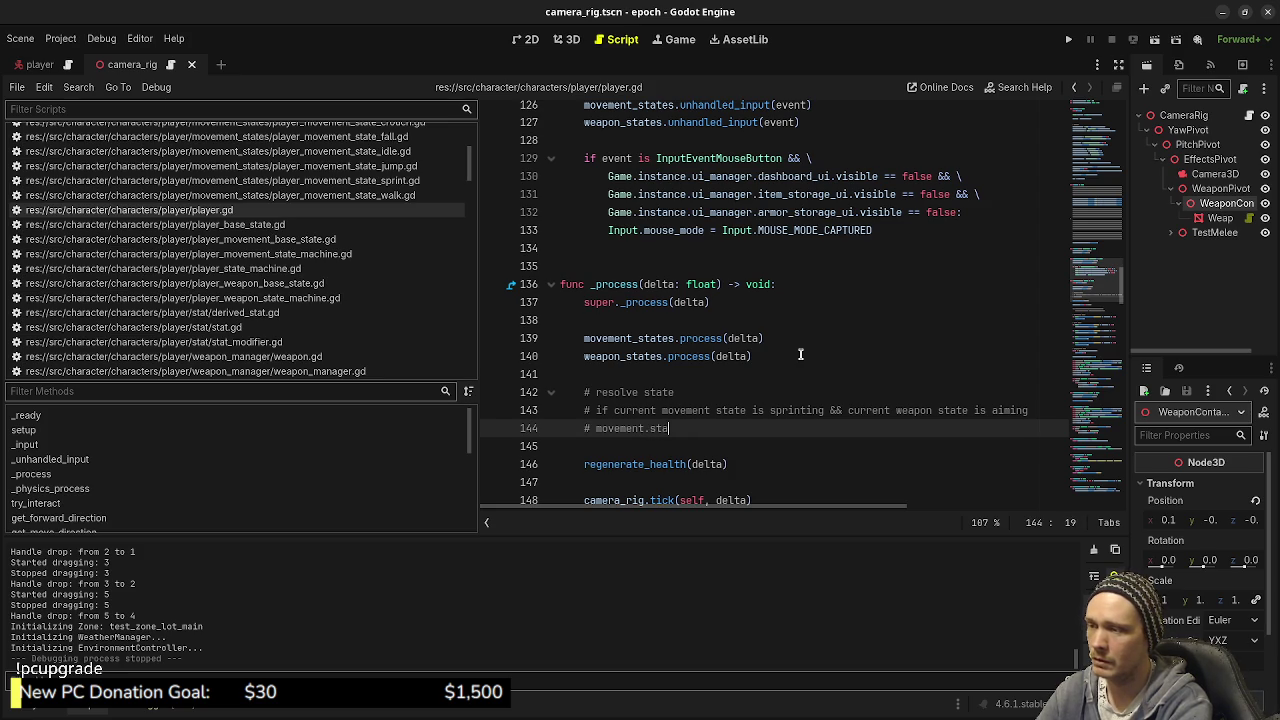
type("agne_")
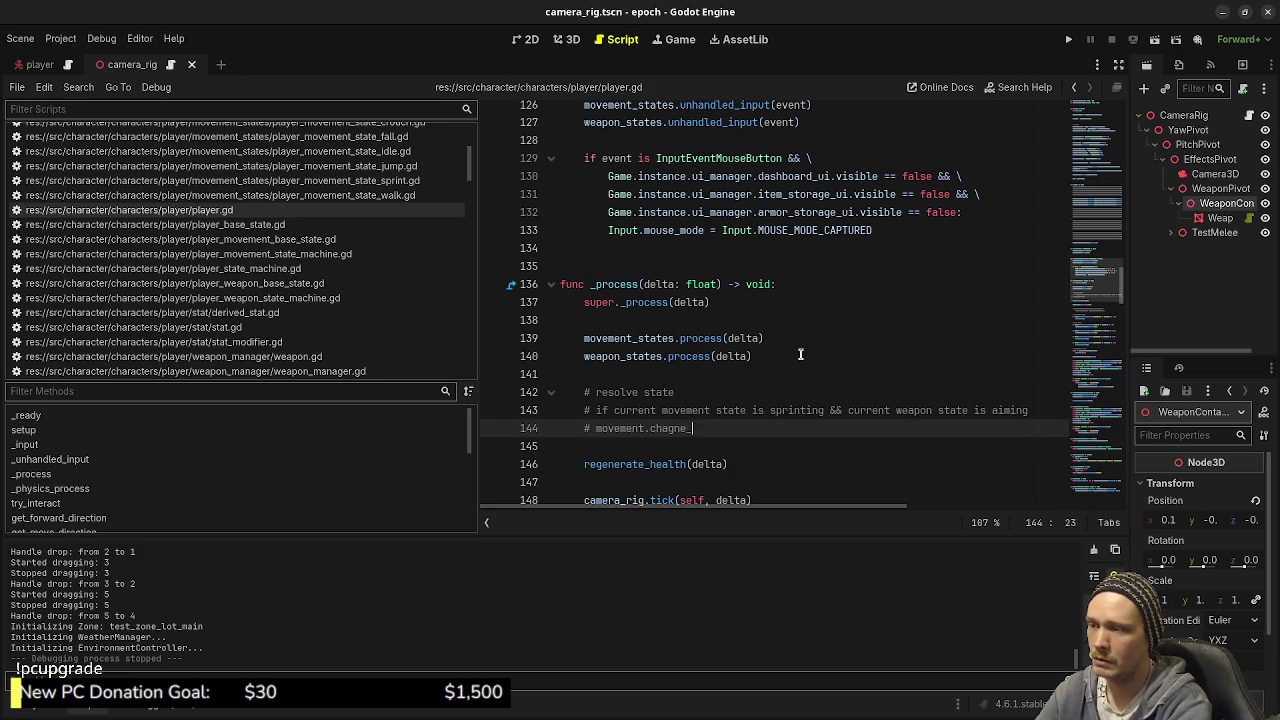
key("BackSpace")
key("BackSpace")
key("BackSpace")
key("BackSpace")
type("nge_state(")
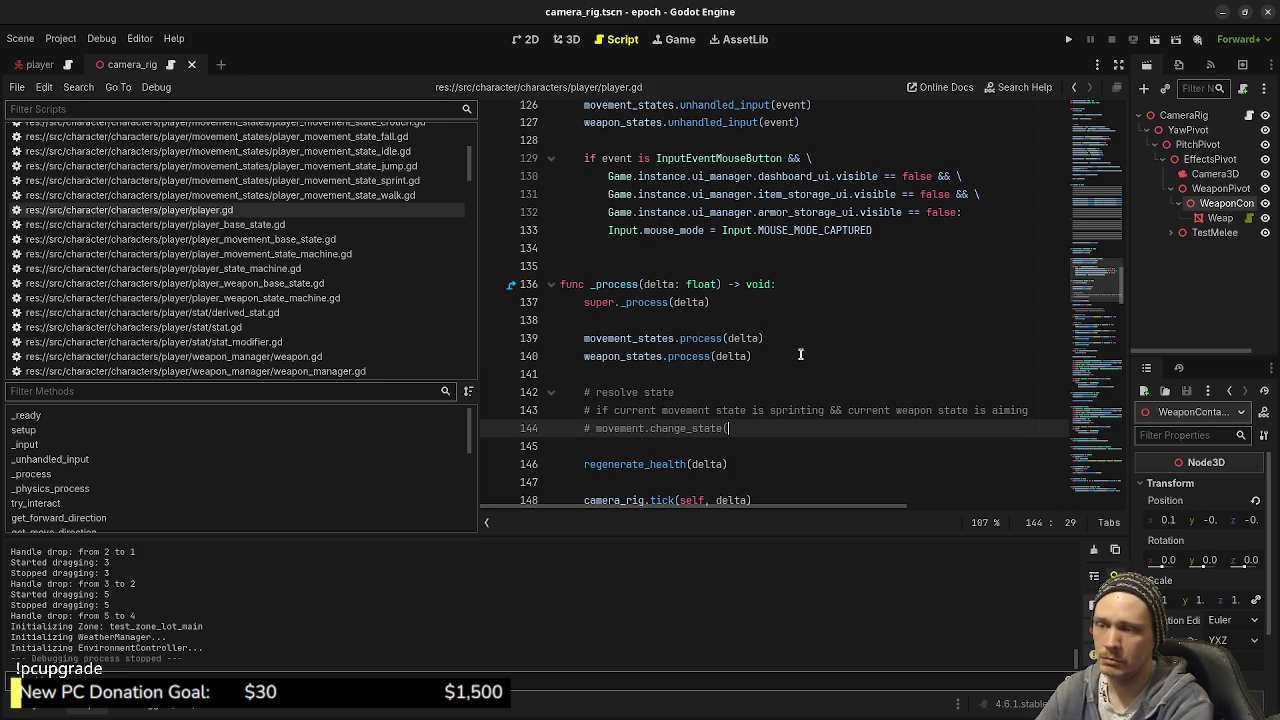
type("walk)")
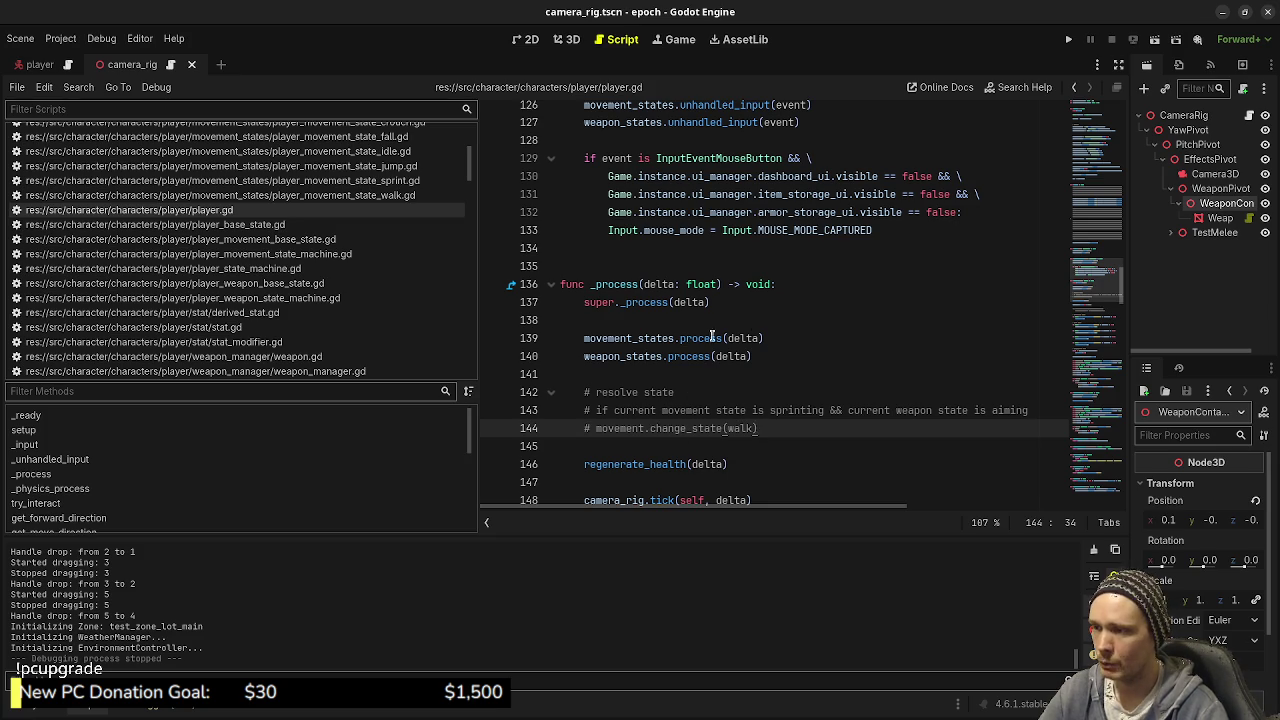
Step: Select the two pseudocode lines and toggle them into comments with Ctrl+K
left_click_drag(784, 427, 584, 411)
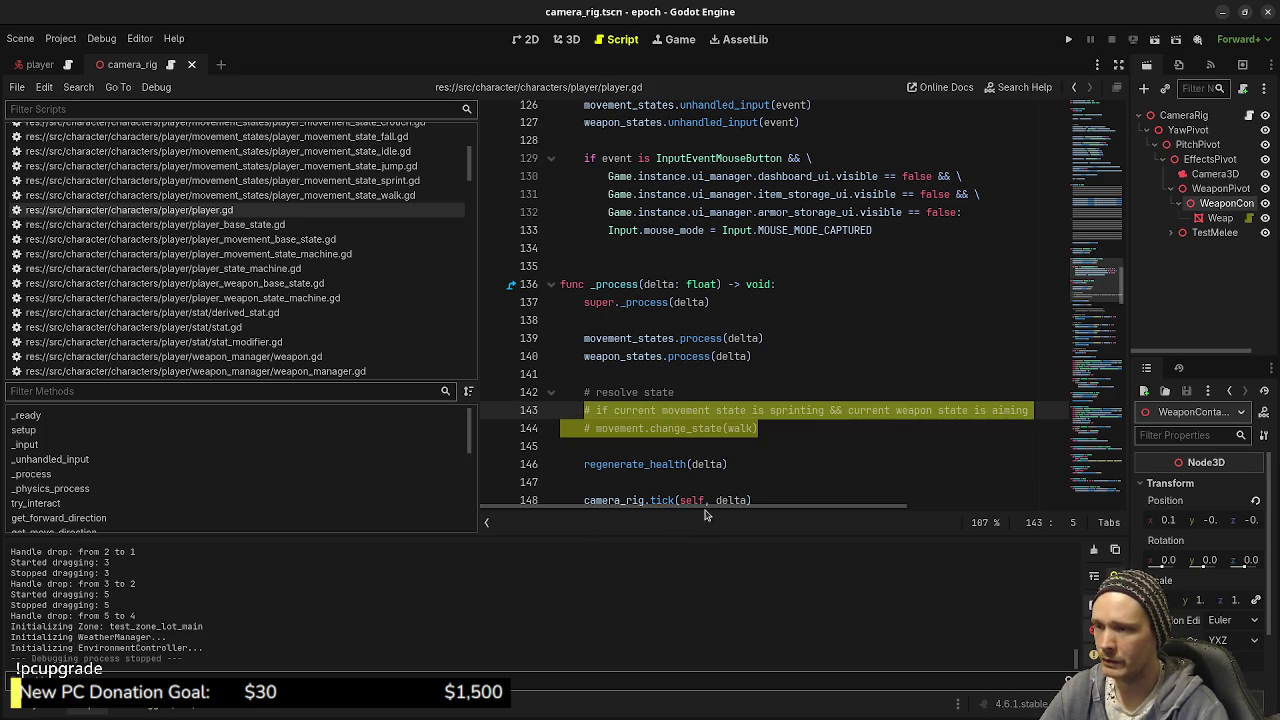
key("ctrl+k")
key("ctrl+k")
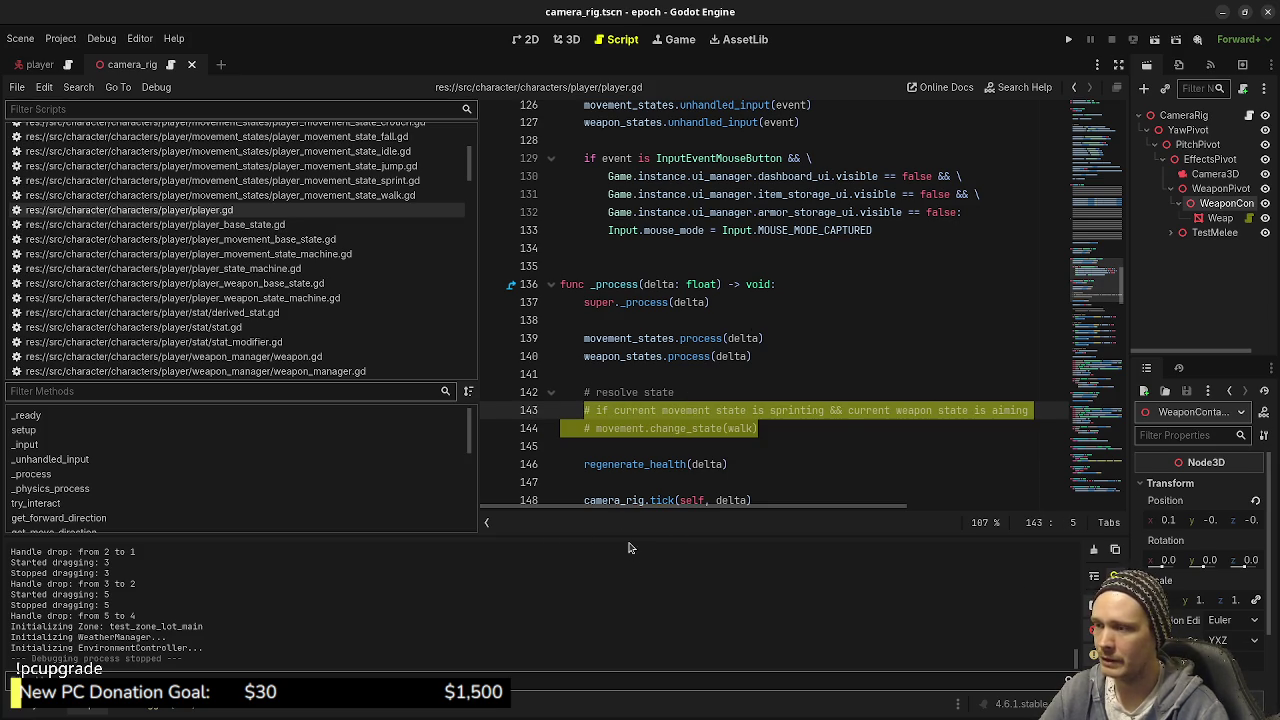
left_click_drag(785, 430, 626, 411)
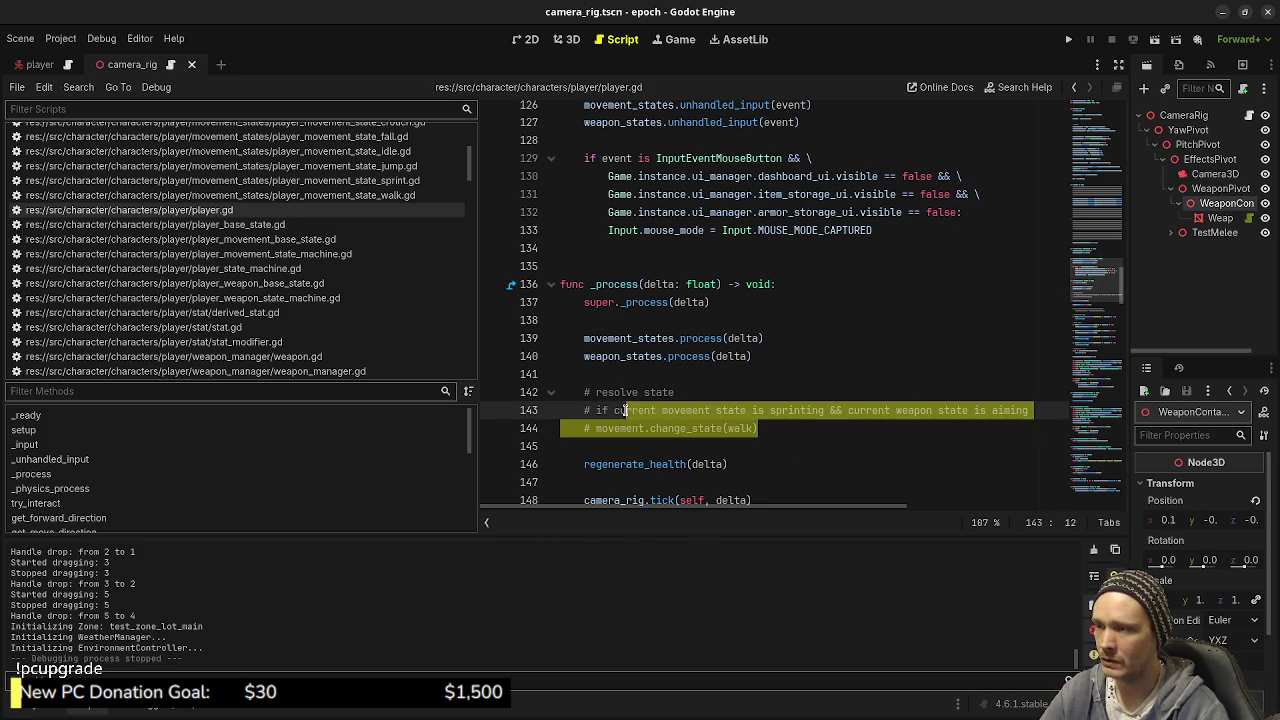
left_click(818, 445)
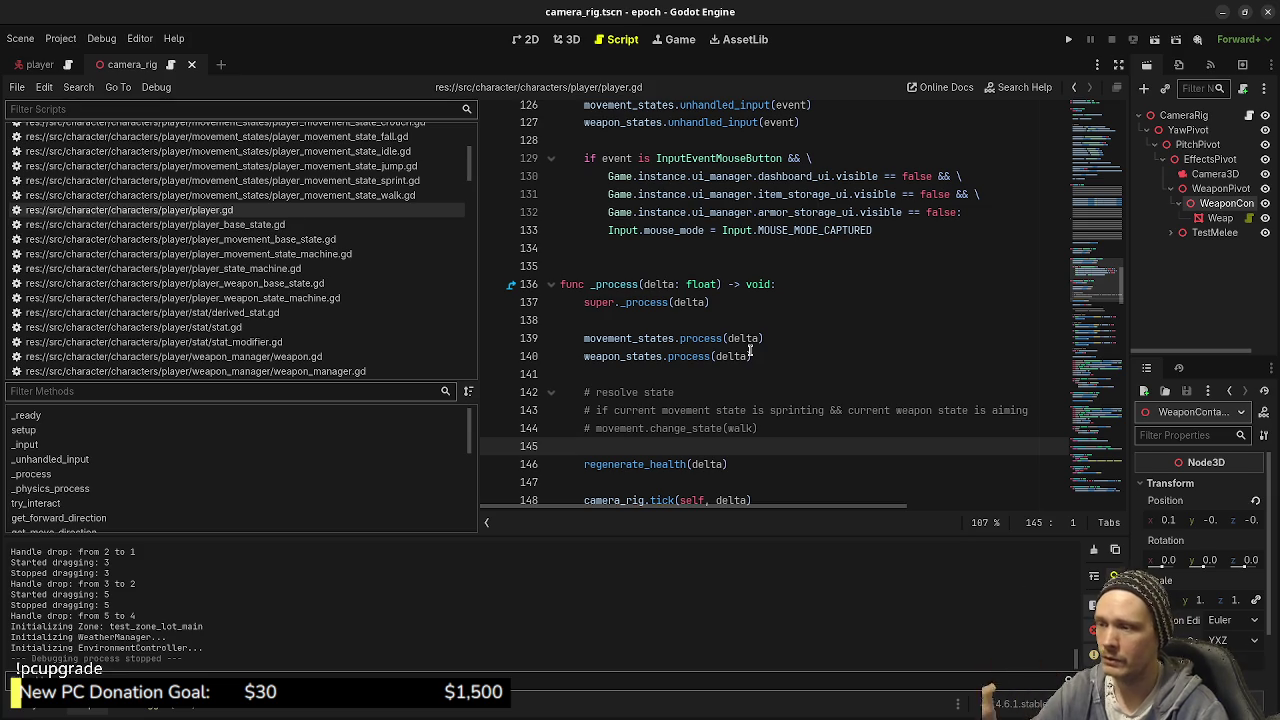
left_click(802, 428)
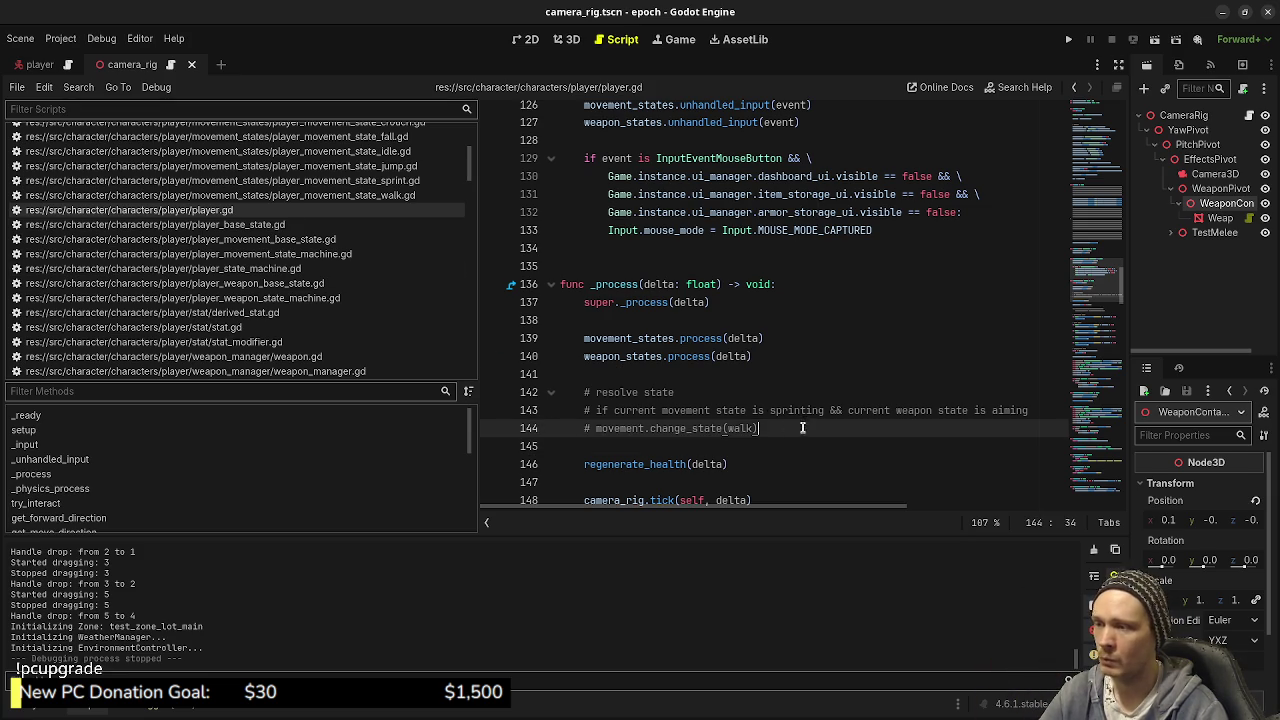
left_click_drag(802, 428, 565, 410)
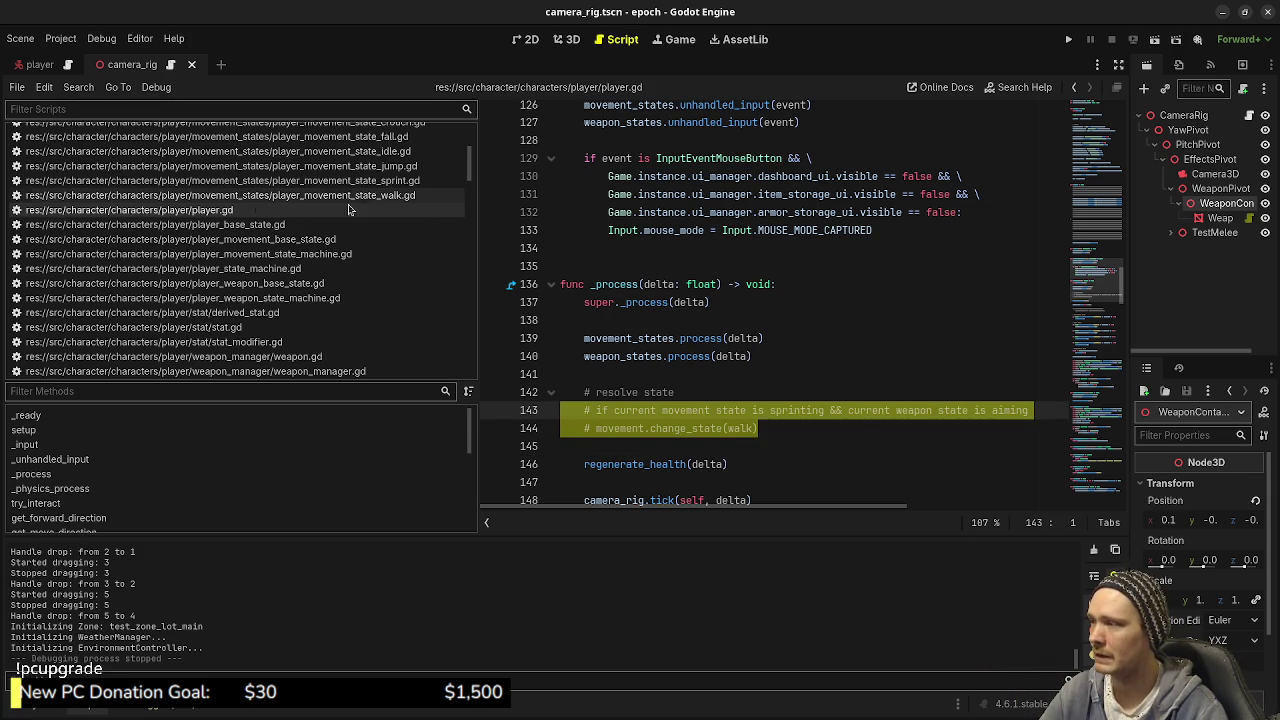
scroll(320, 360, "down", 2)
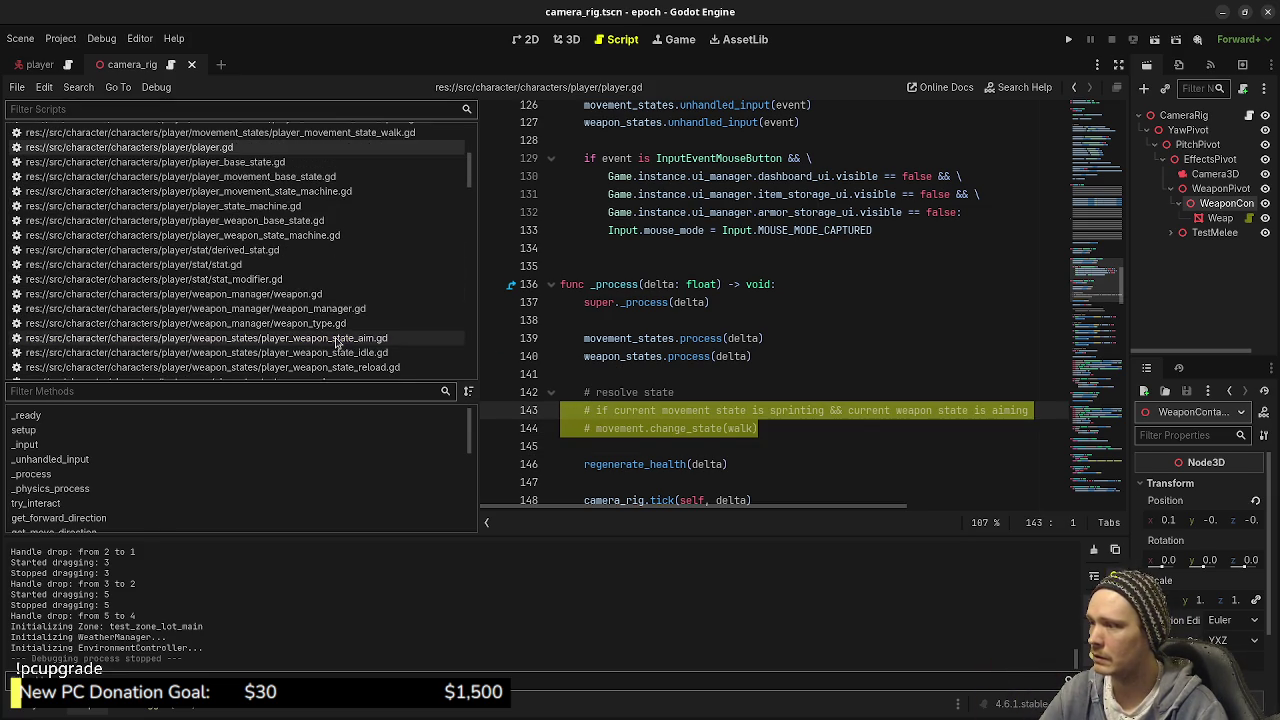
left_click(337, 343)
scroll(380, 280, "up", 4)
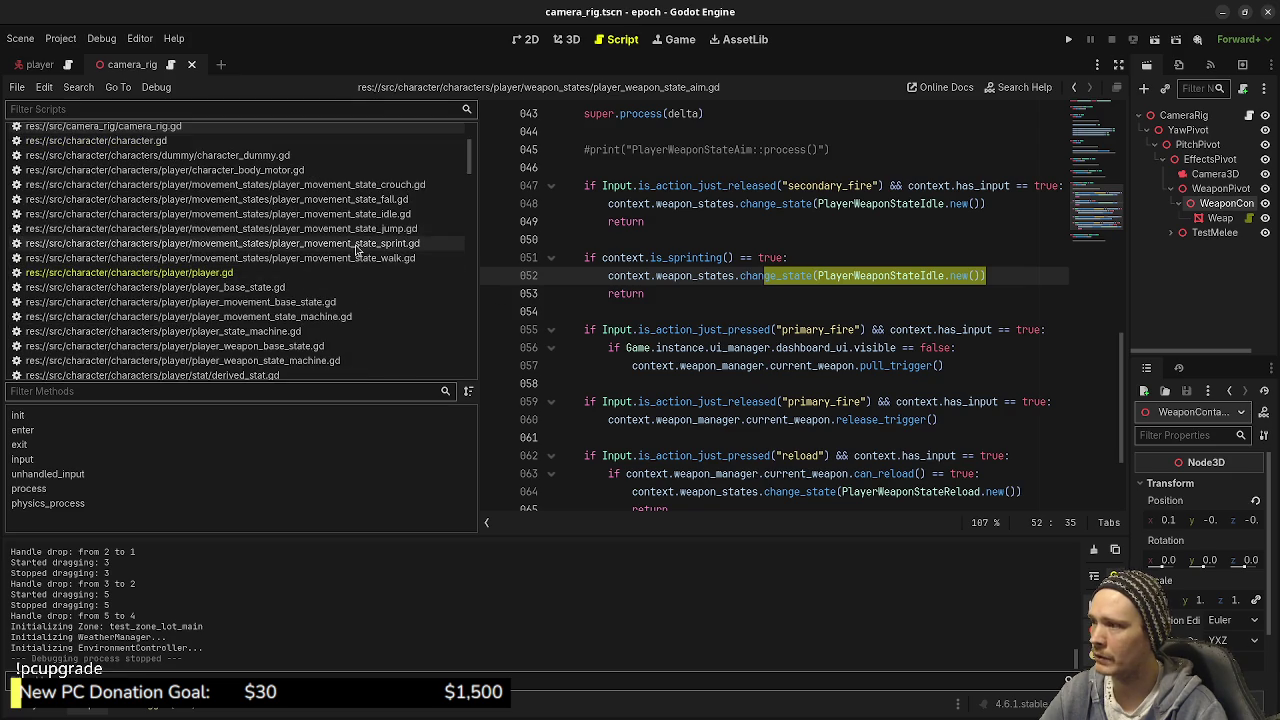
left_click(357, 249)
scroll(710, 338, "down", 10)
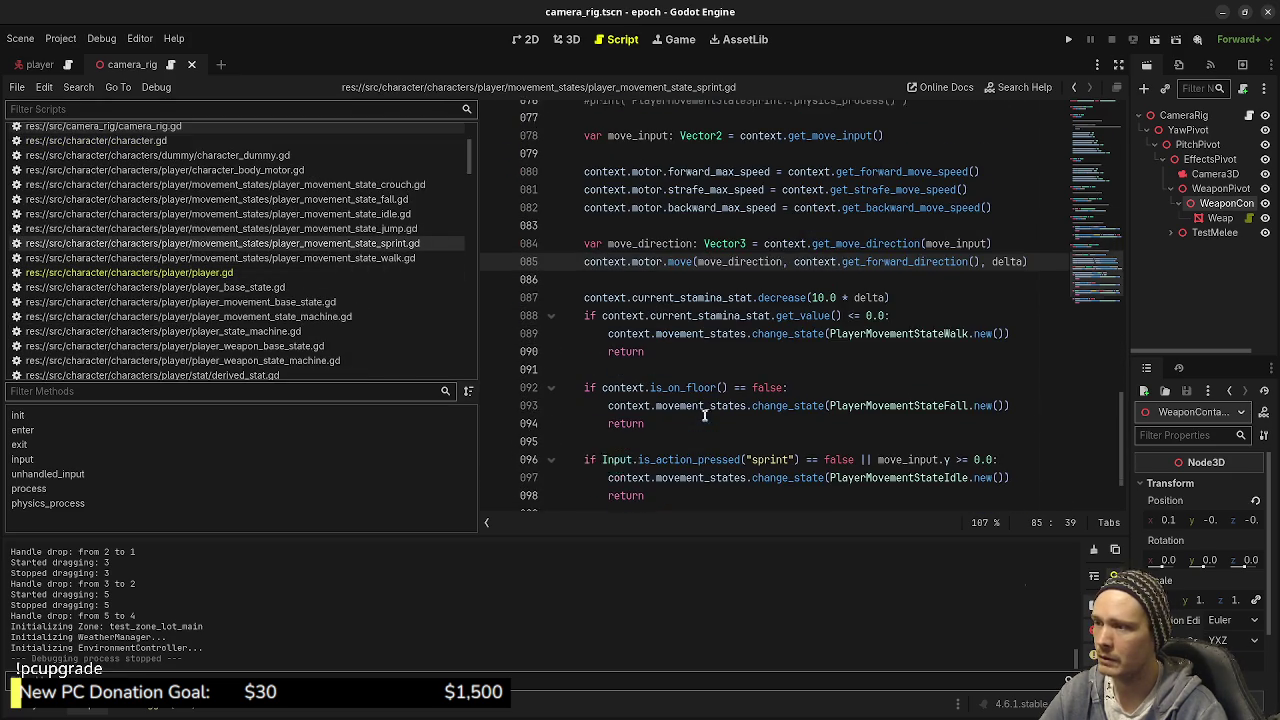
scroll(664, 350, "down", 1)
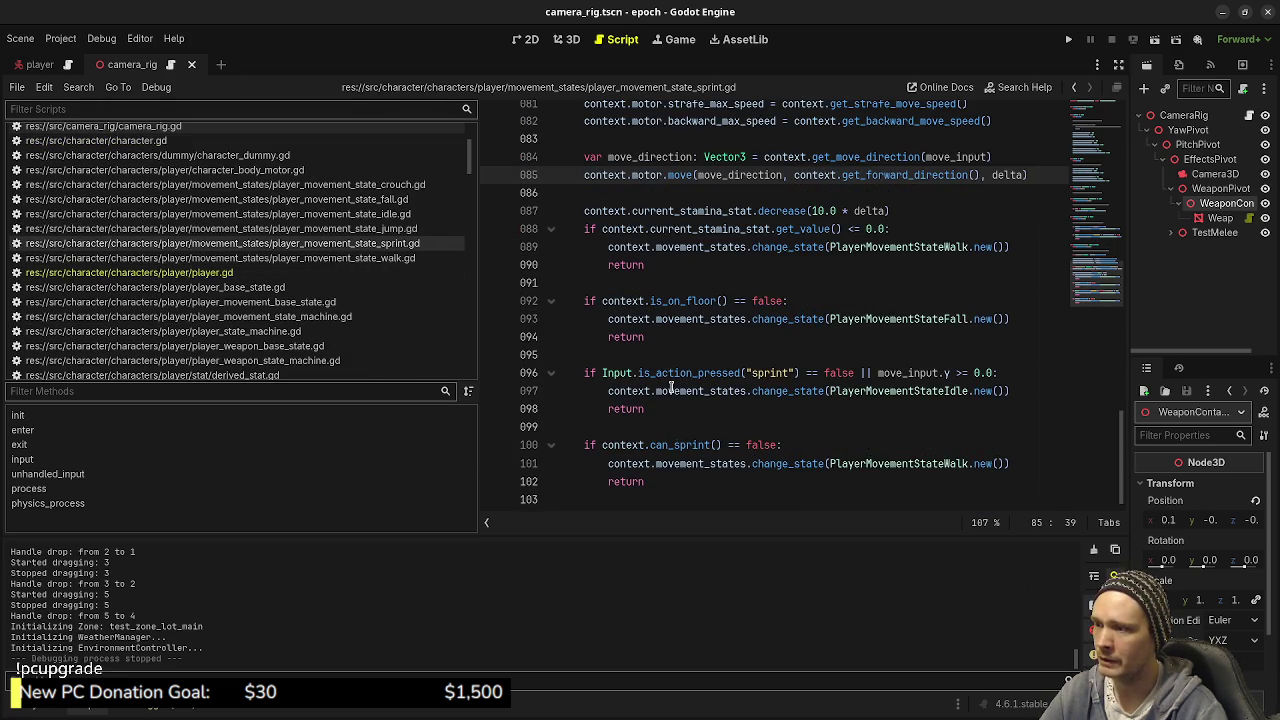
left_click_drag(665, 475, 547, 432)
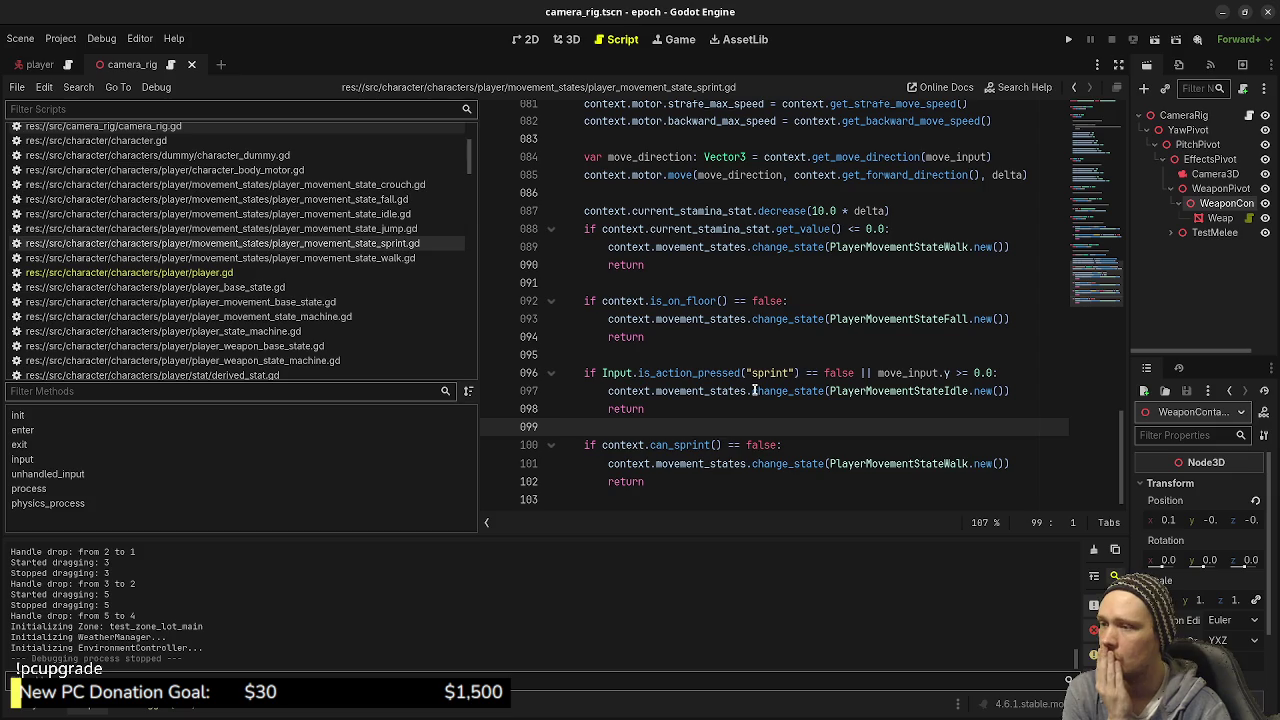
left_click_drag(652, 406, 606, 372)
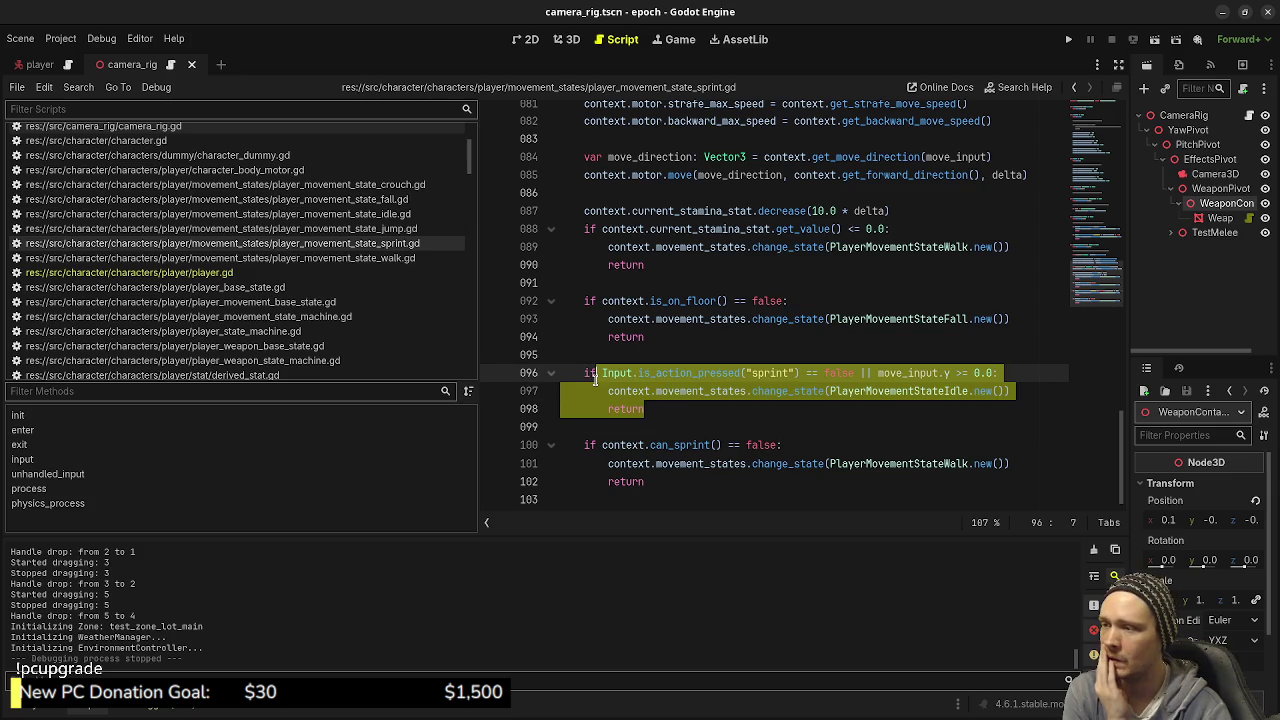
left_click(655, 390)
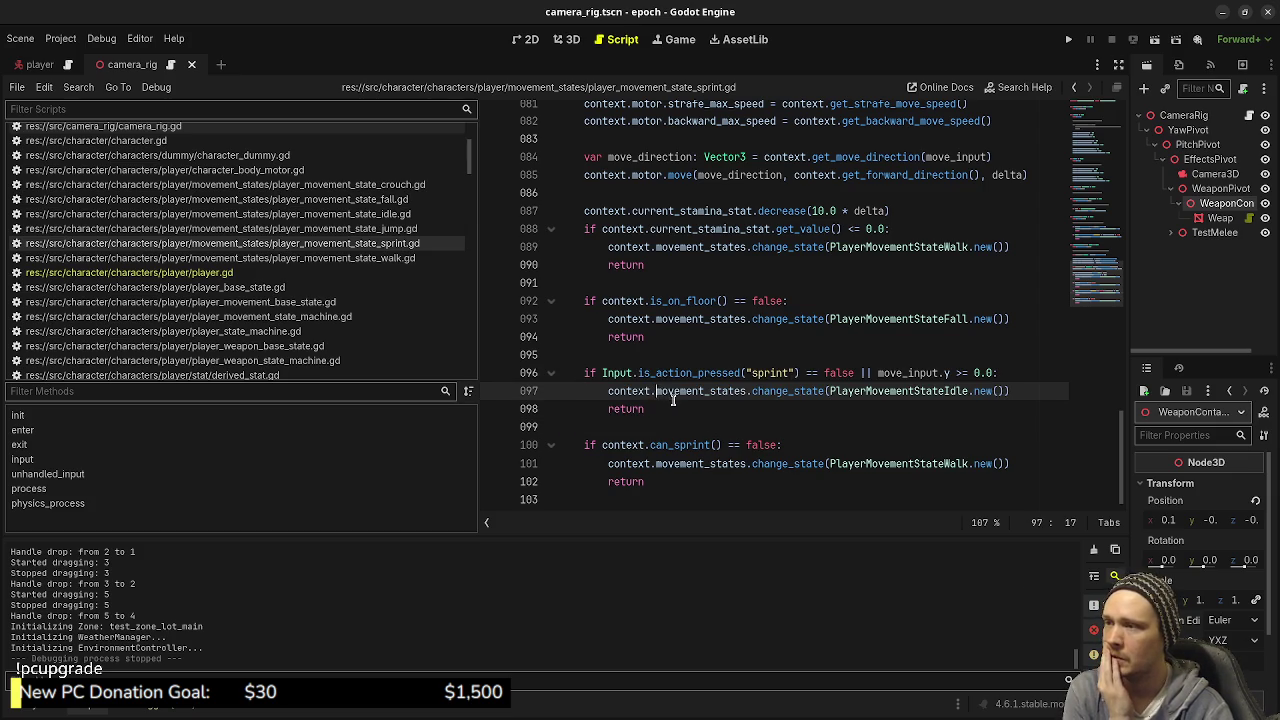
scroll(660, 395, "up", 3)
scroll(676, 403, "up", 2)
scroll(676, 403, "down", 5)
left_click(675, 410)
left_click_drag(675, 413, 580, 377)
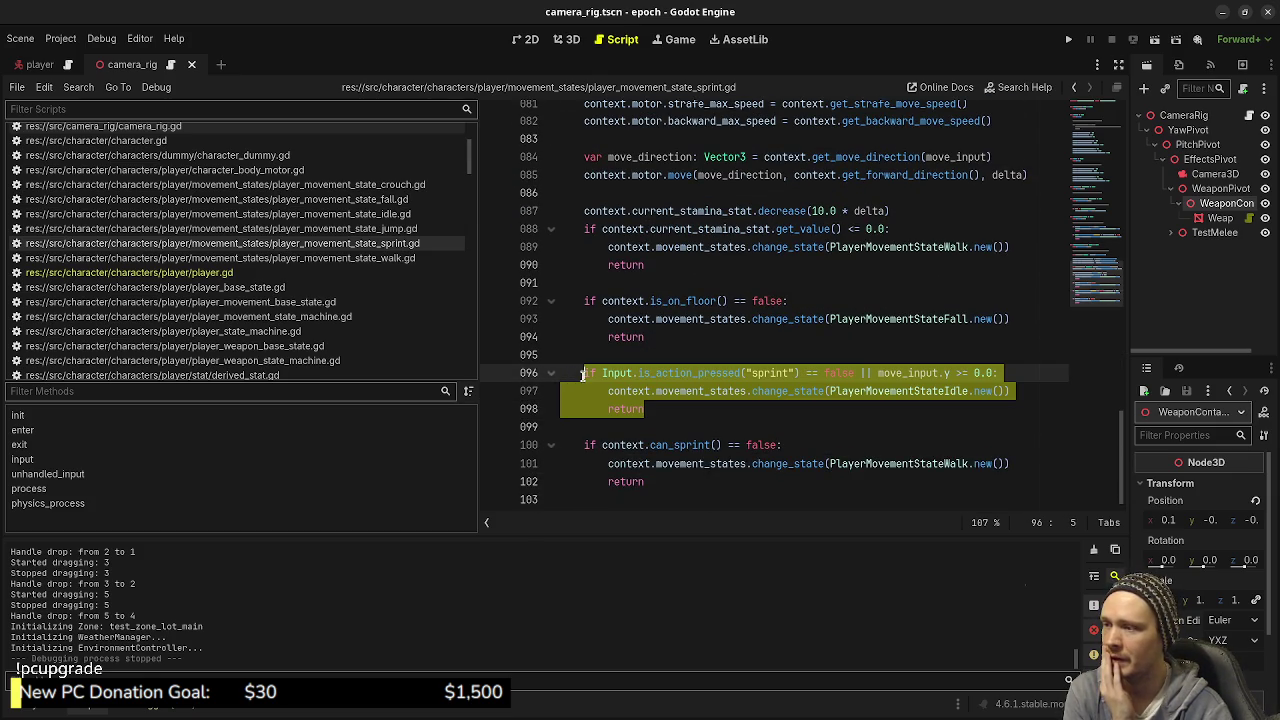
left_click(837, 403)
left_click_drag(674, 414, 584, 376)
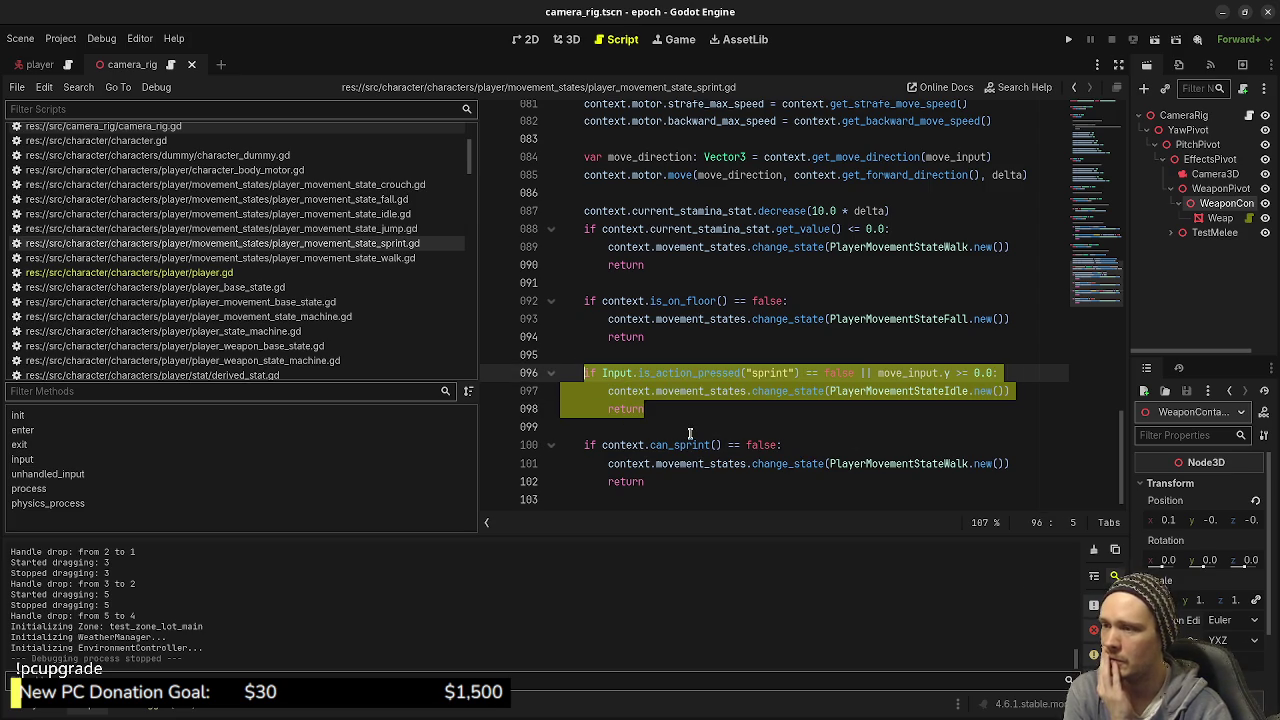
left_click(658, 410)
left_click_drag(658, 410, 582, 300)
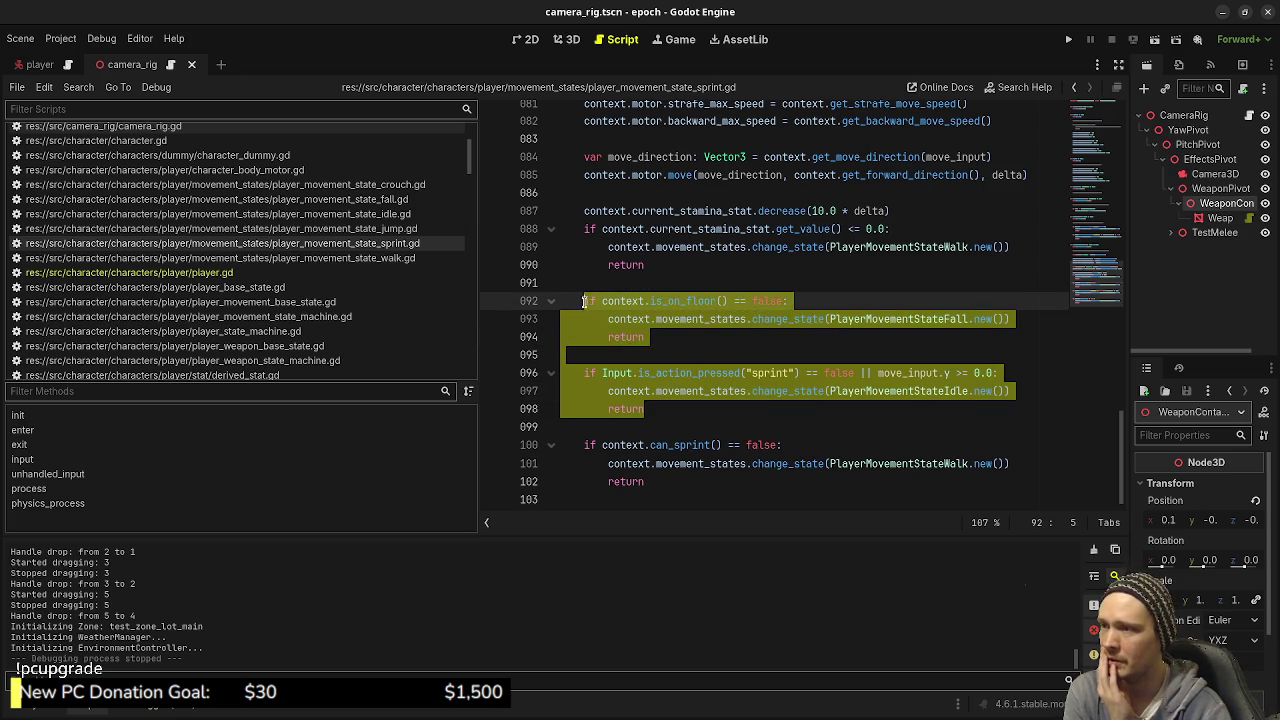
left_click(688, 353)
left_click(790, 391)
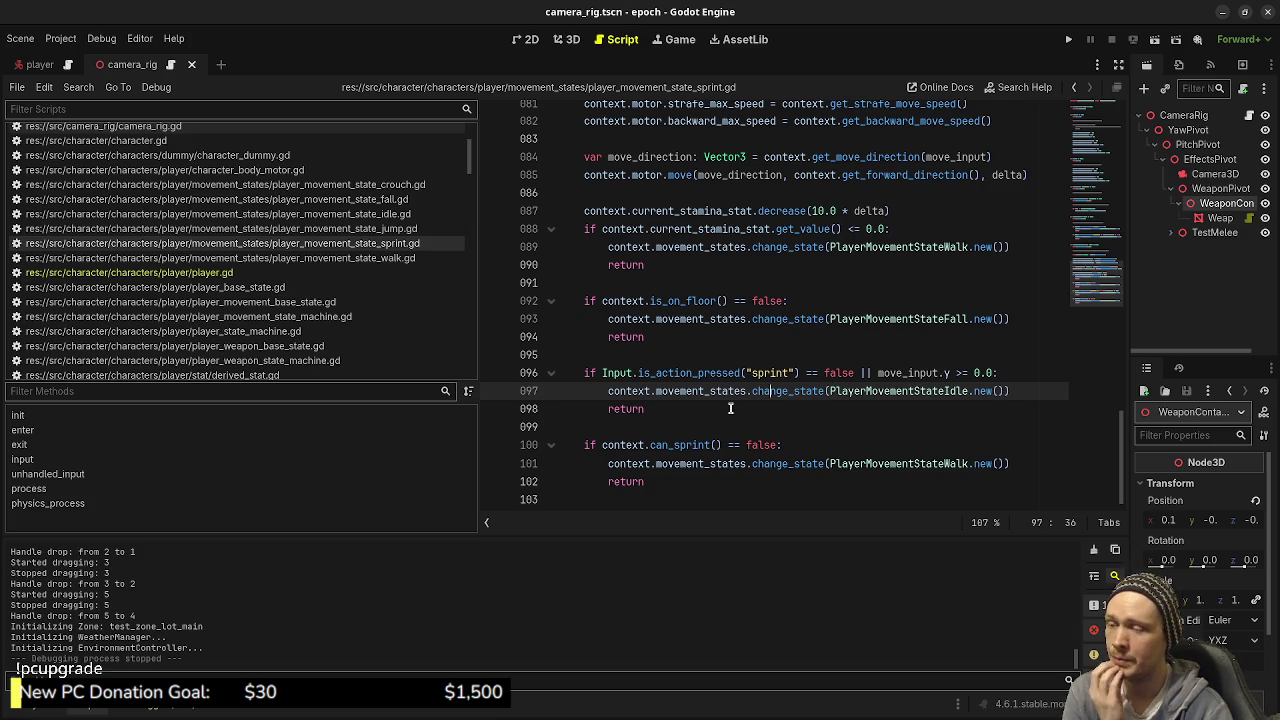
double_click(680, 391)
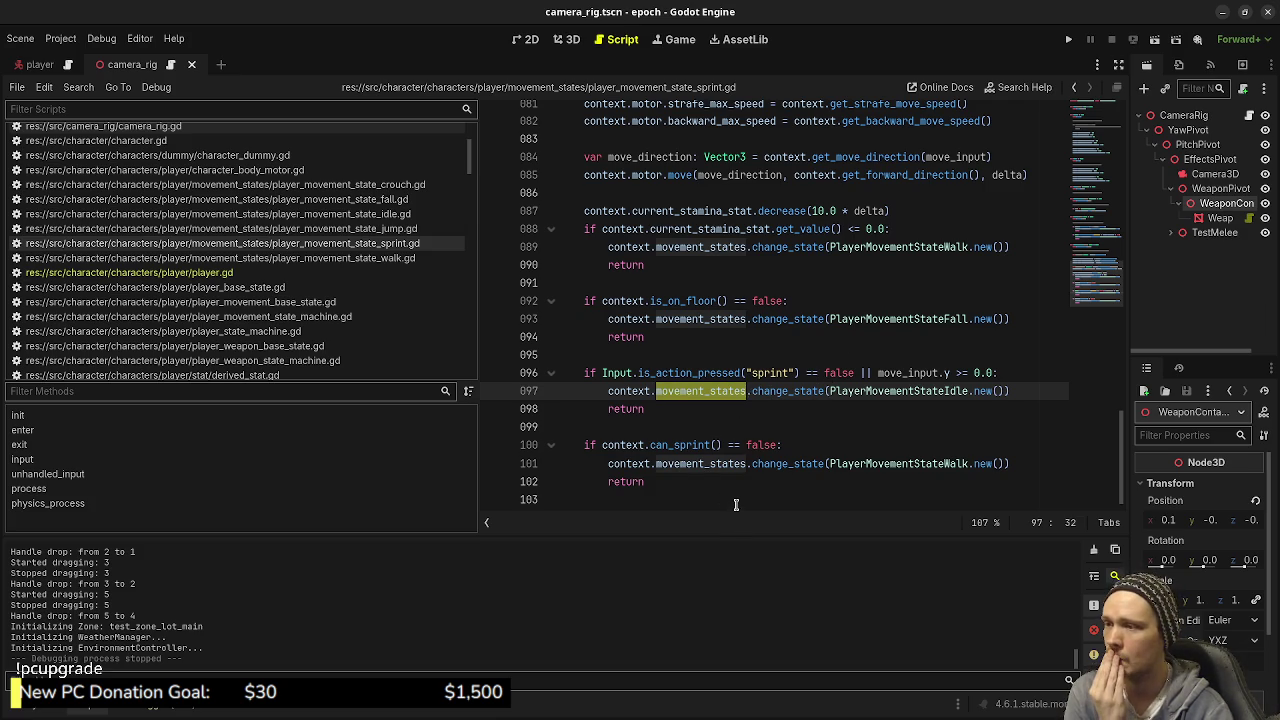
left_click(753, 410)
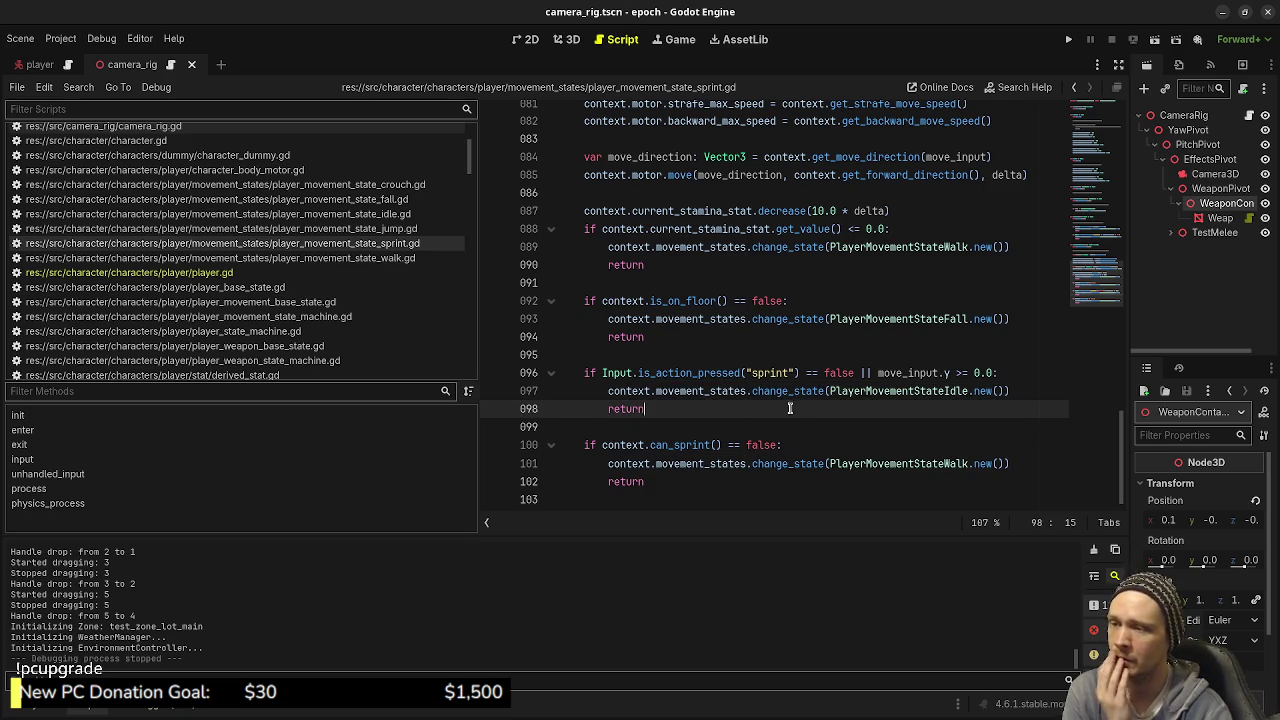
scroll(704, 390, "up", 4)
scroll(707, 372, "up", 1)
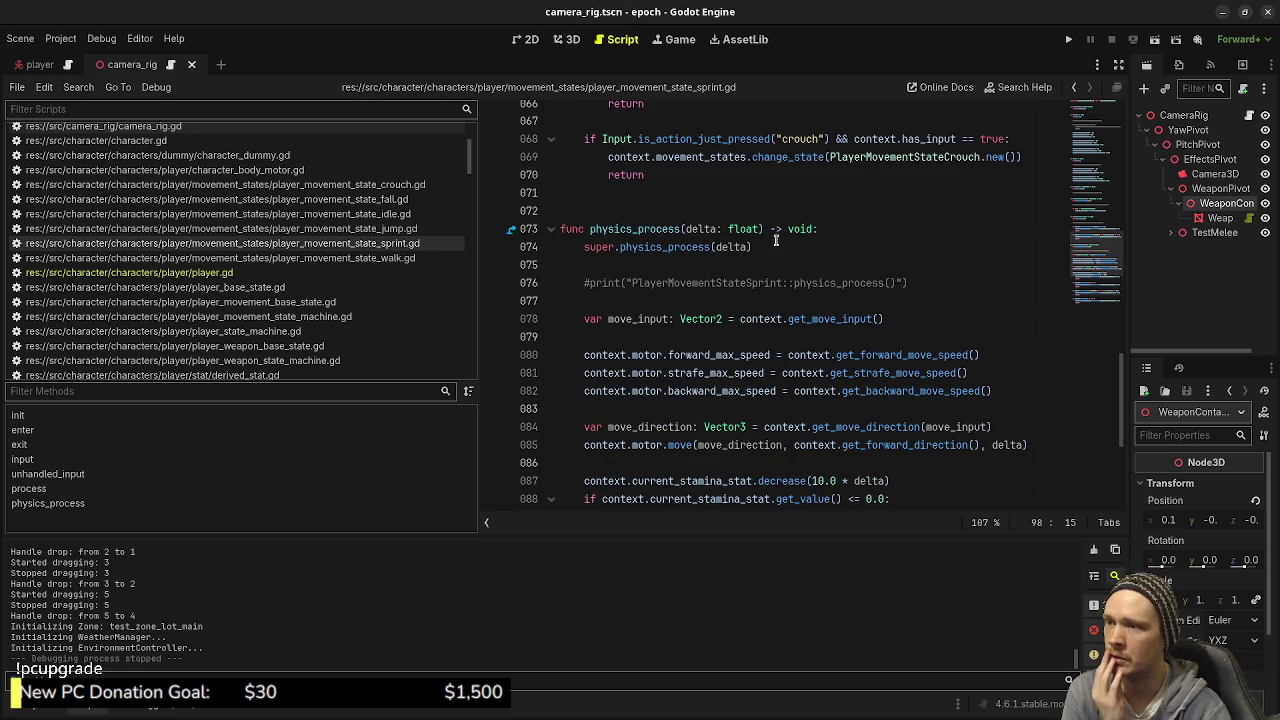
double_click(800, 229)
scroll(771, 426, "down", 5)
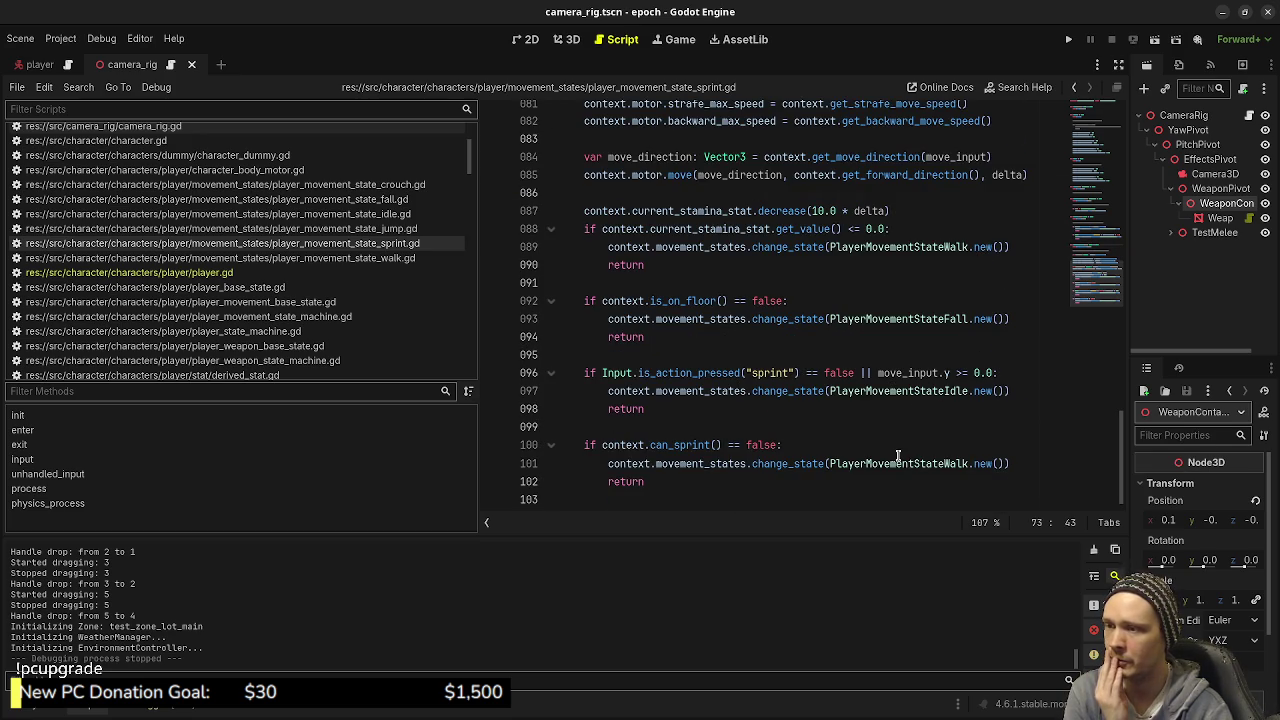
scroll(897, 456, "up", 1)
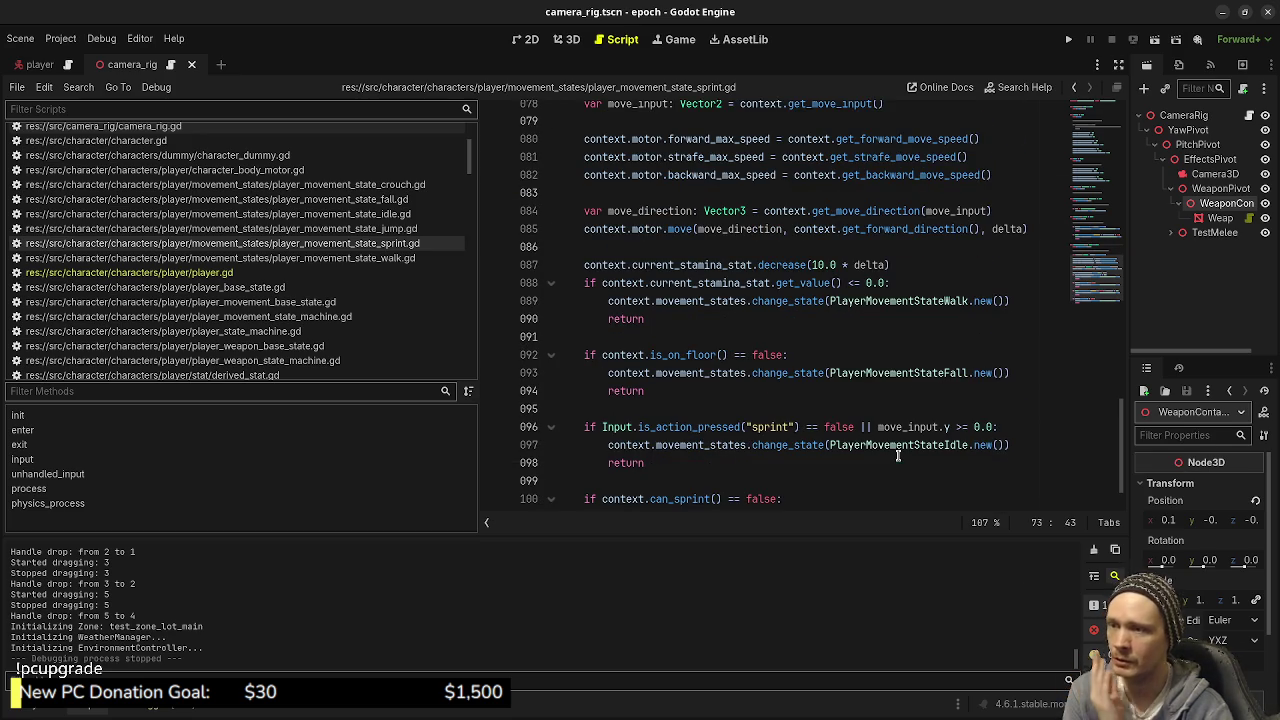
scroll(897, 456, "up", 2)
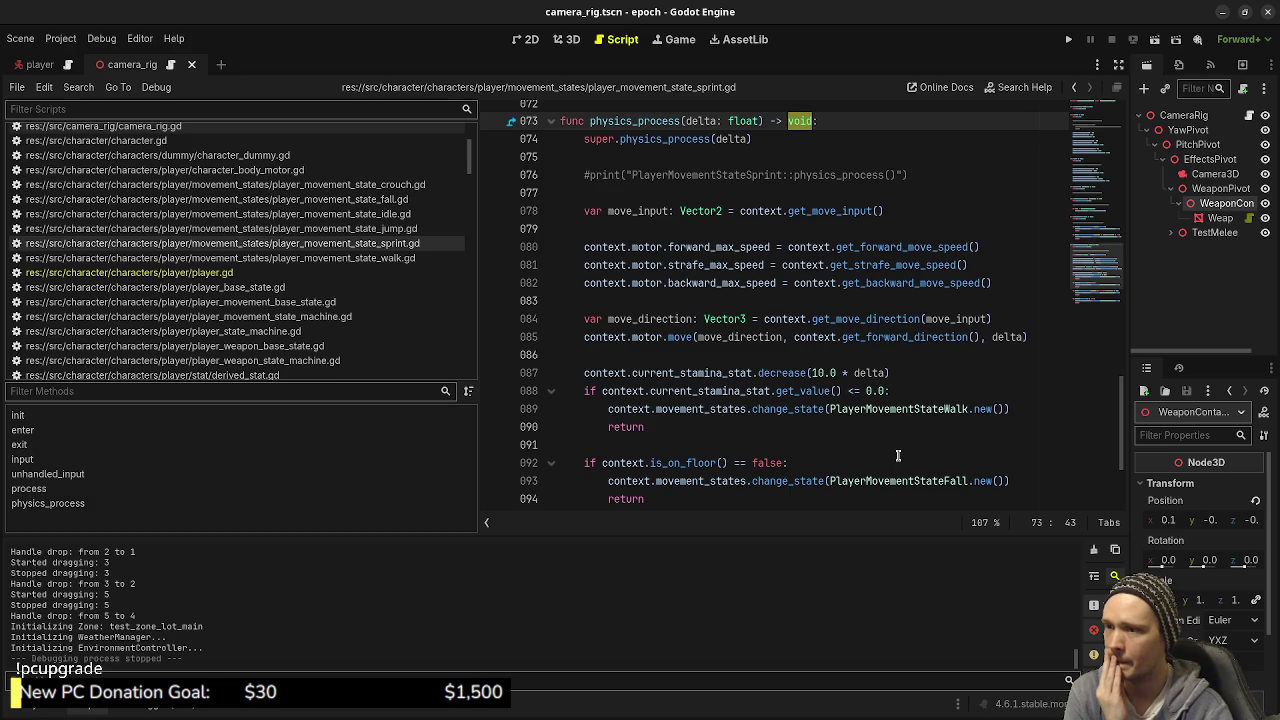
scroll(897, 456, "up", 2)
scroll(897, 456, "up", 1)
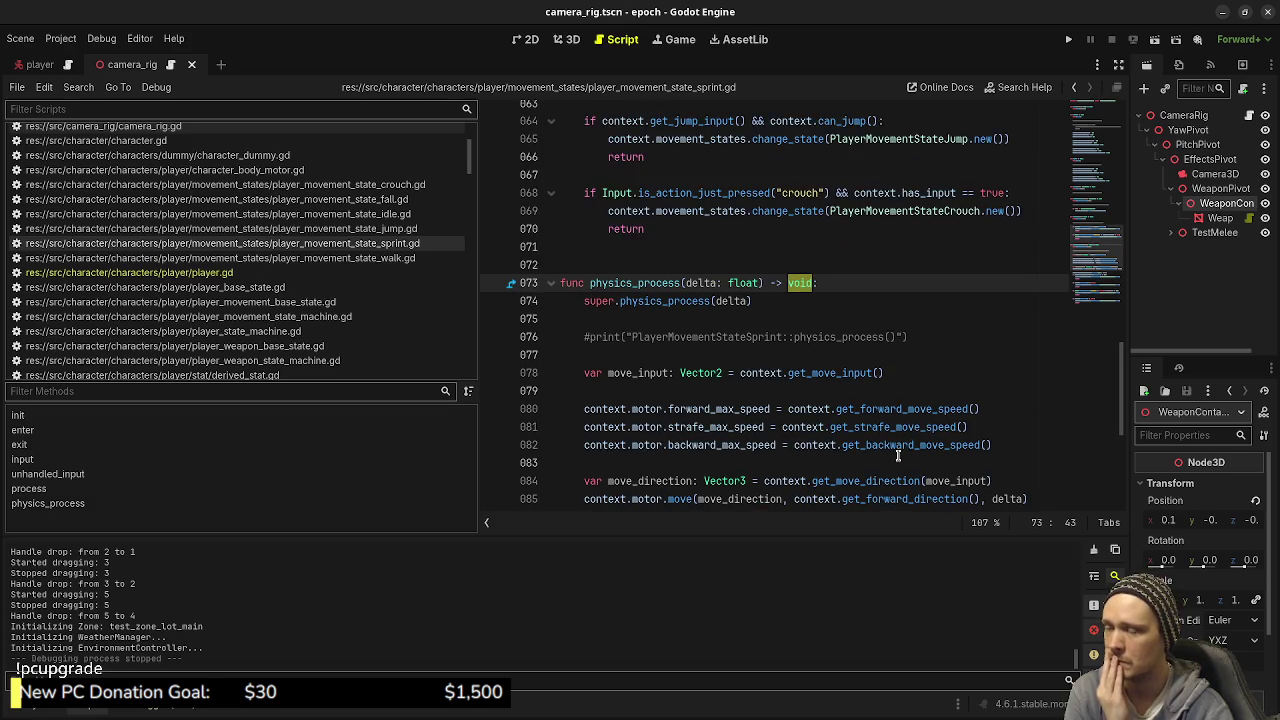
scroll(897, 456, "down", 6)
left_click(320, 272)
left_click(798, 377)
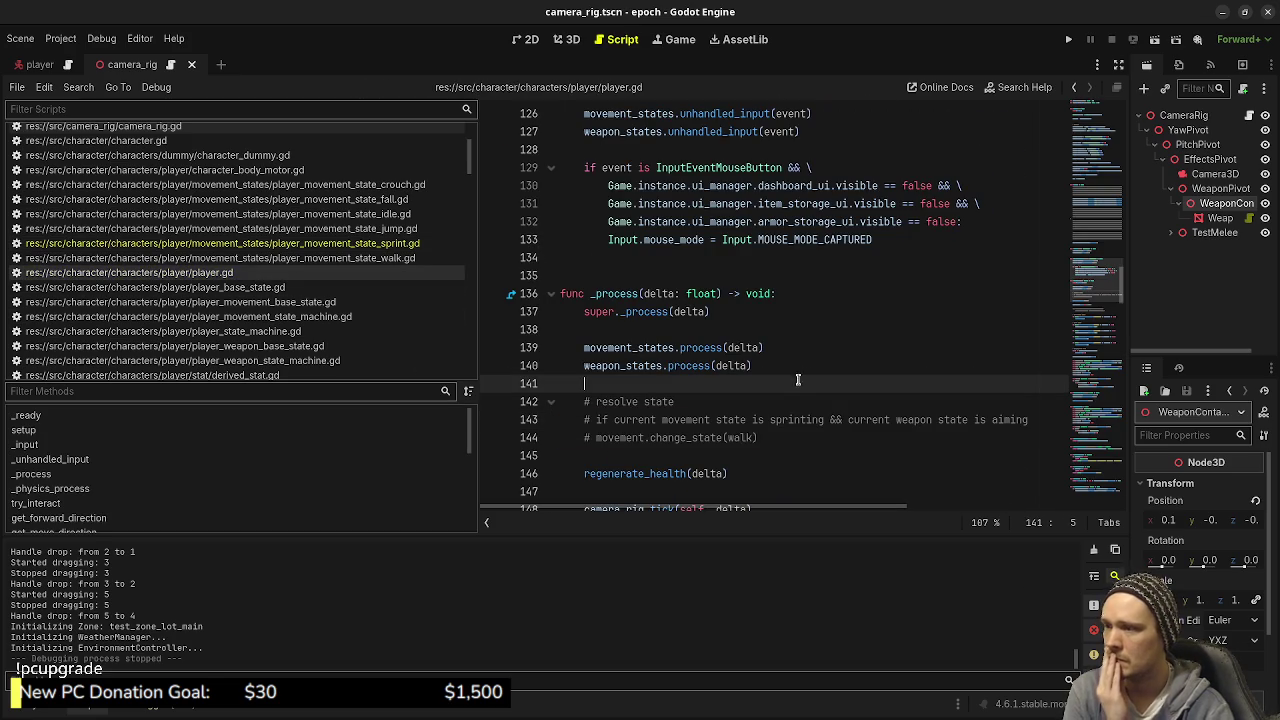
Step: Delete the '# resolve state' pseudocode lines from _process and save player.gd
left_click(775, 478)
key("ctrl+z")
key("BackSpace")
key("BackSpace")
key("BackSpace")
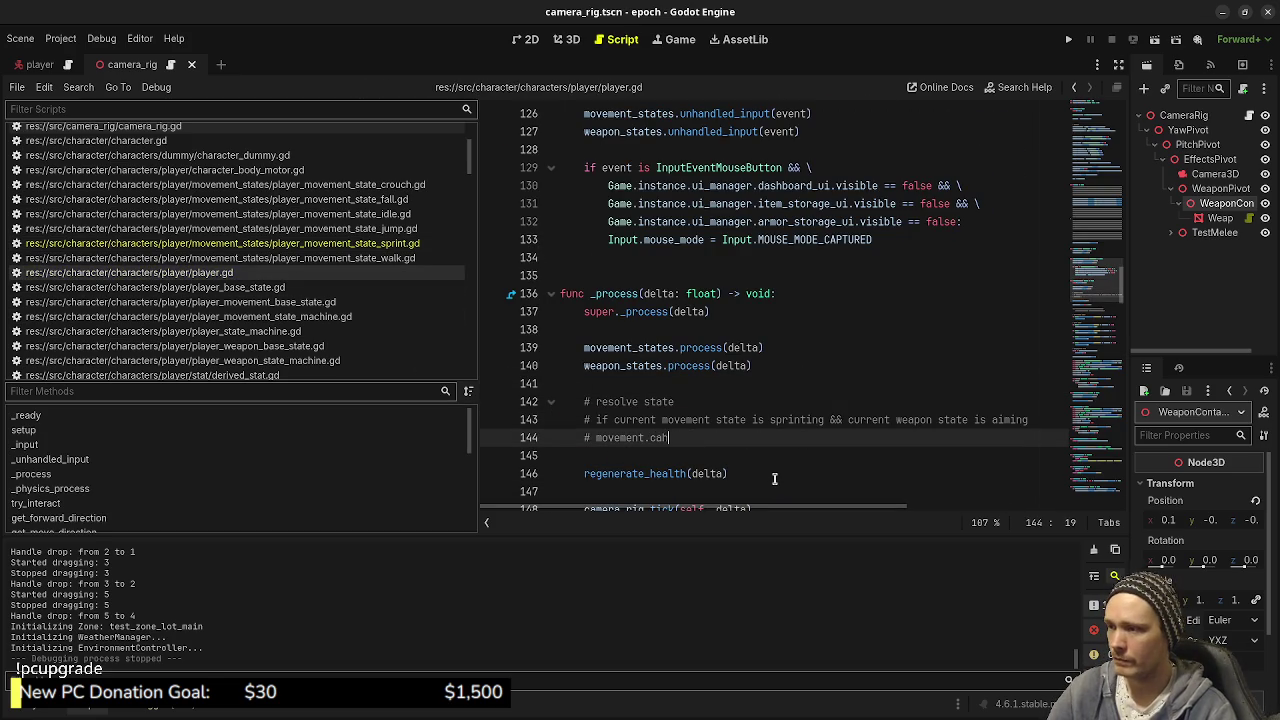
type("change_state(")
key("ctrl+BackSpace")
key("ctrl+BackSpace")
key("ctrl+BackSpace")
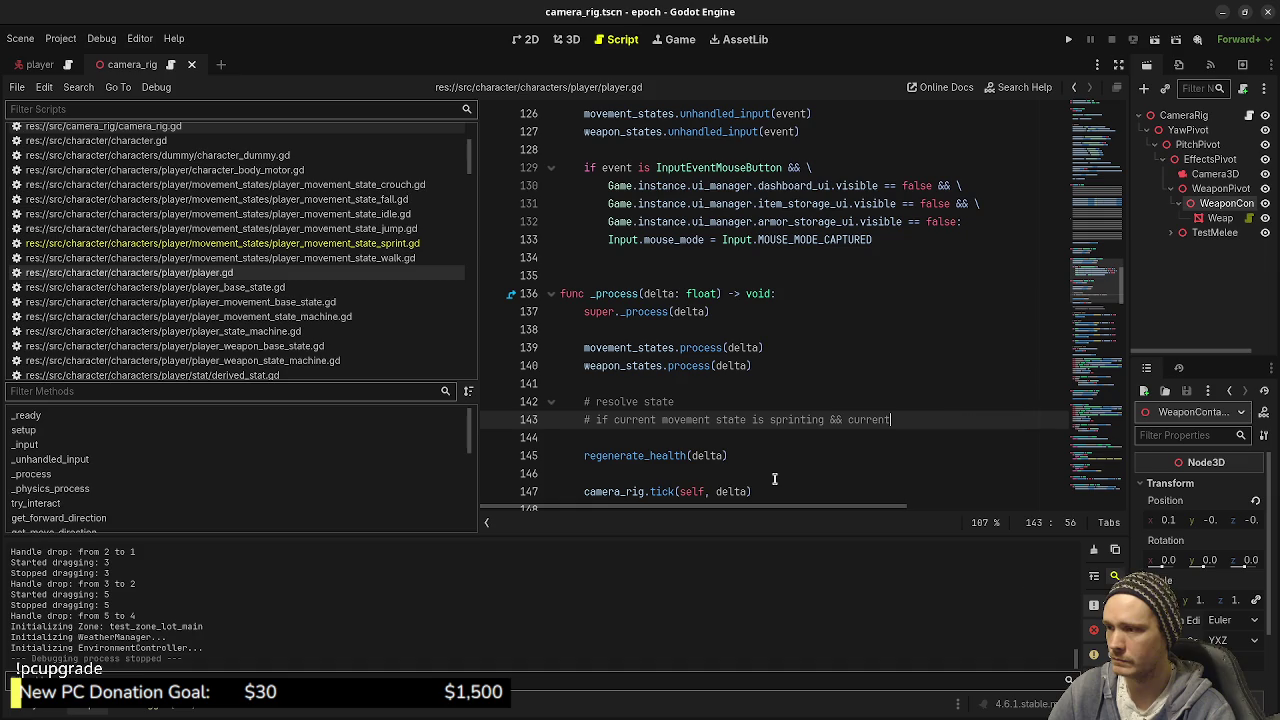
type("if")
key("ctrl+BackSpace")
key("ctrl+BackSpace")
key("ctrl+BackSpace")
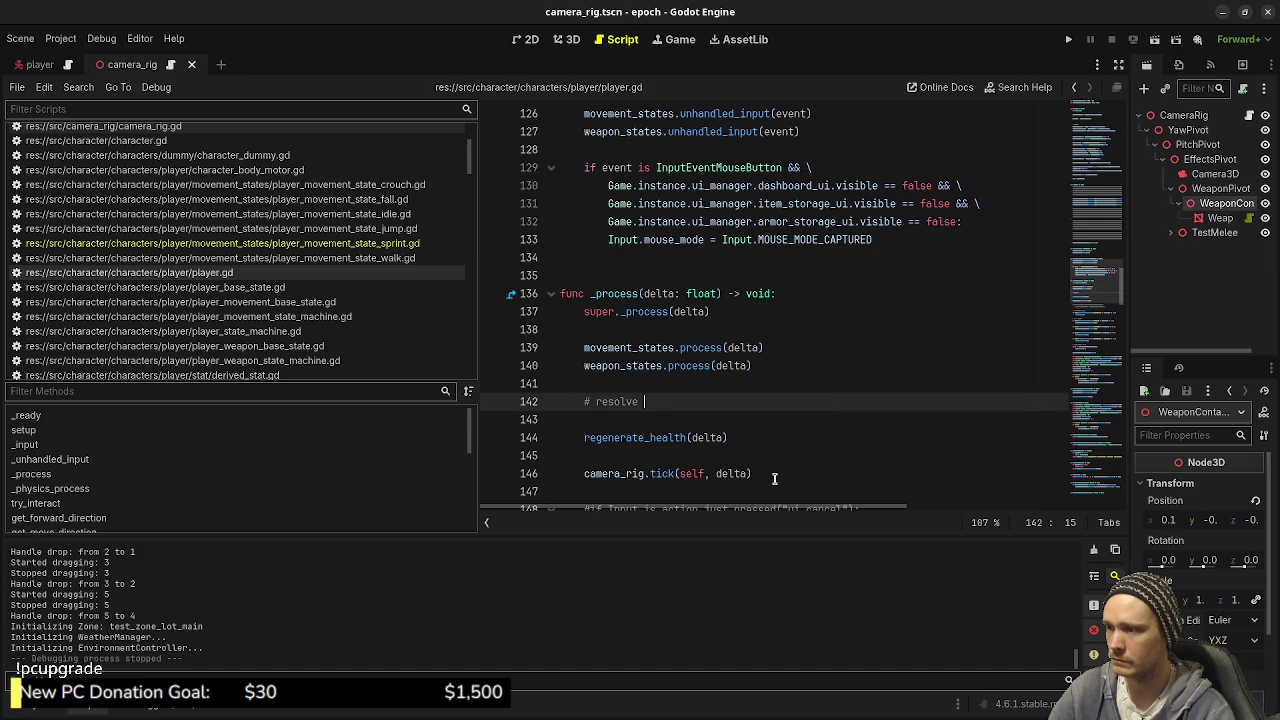
key("ctrl+s")
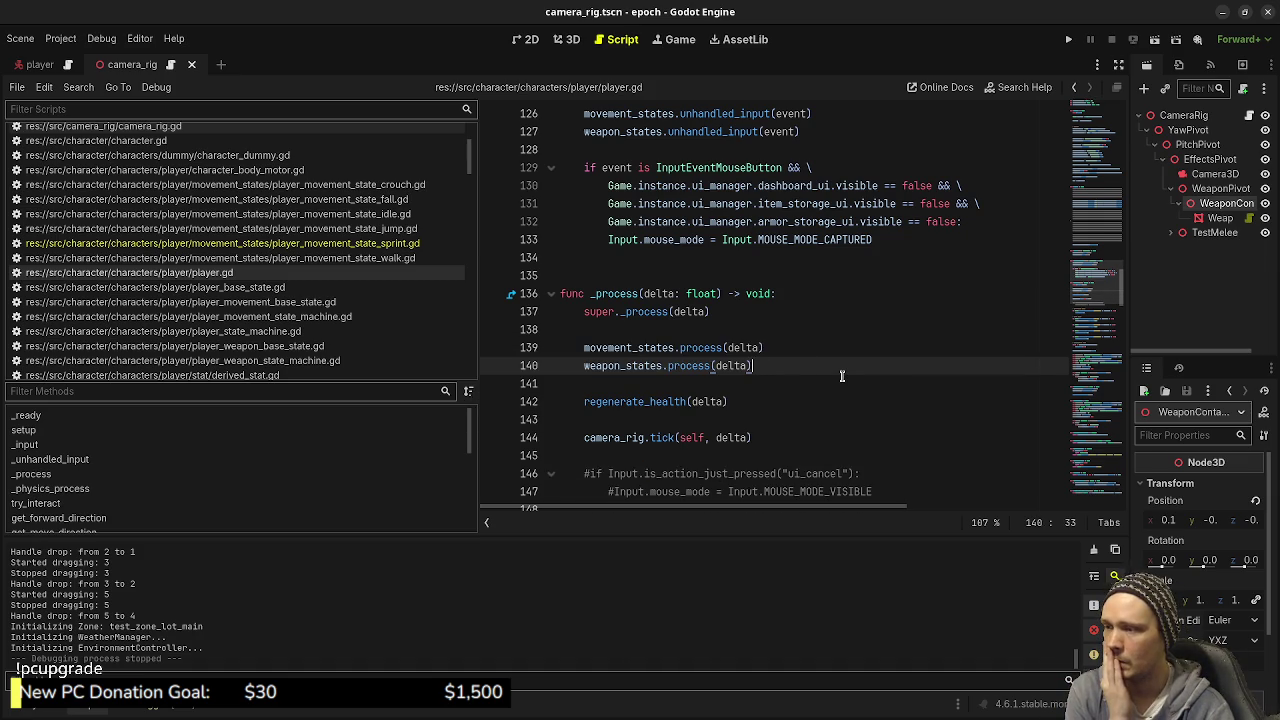
scroll(842, 376, "down", 4)
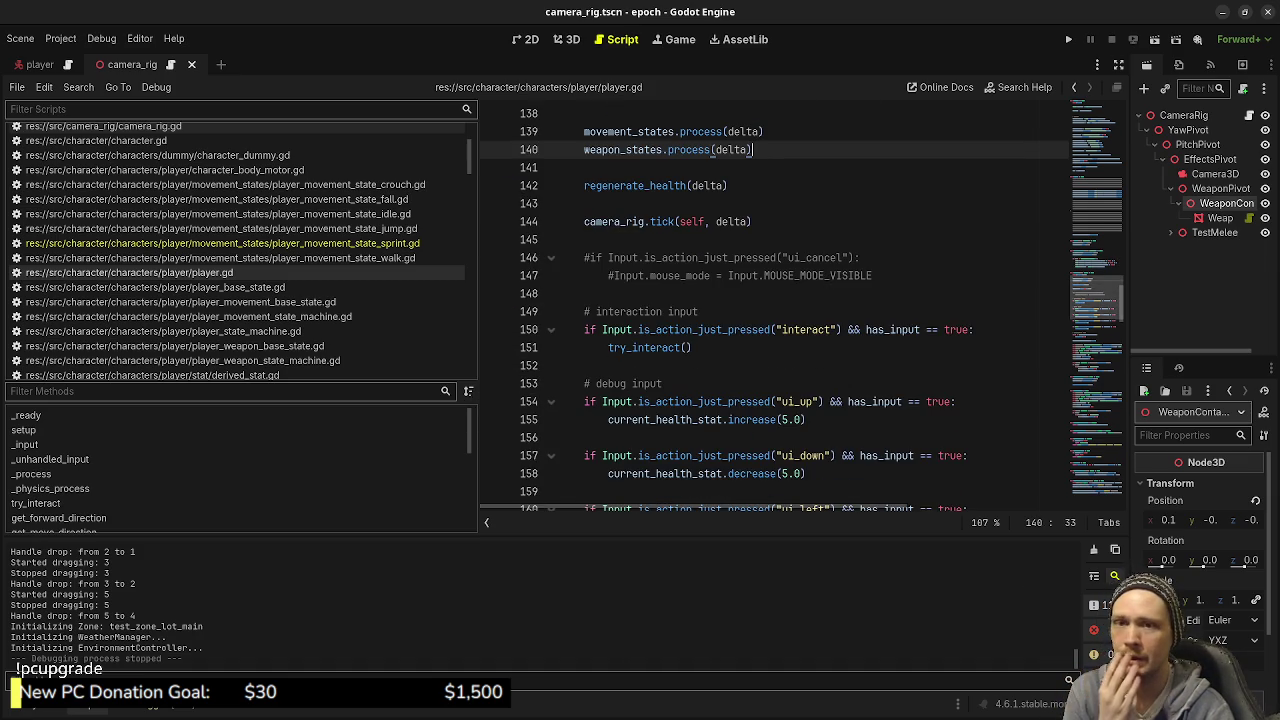
key("alt+Tab")
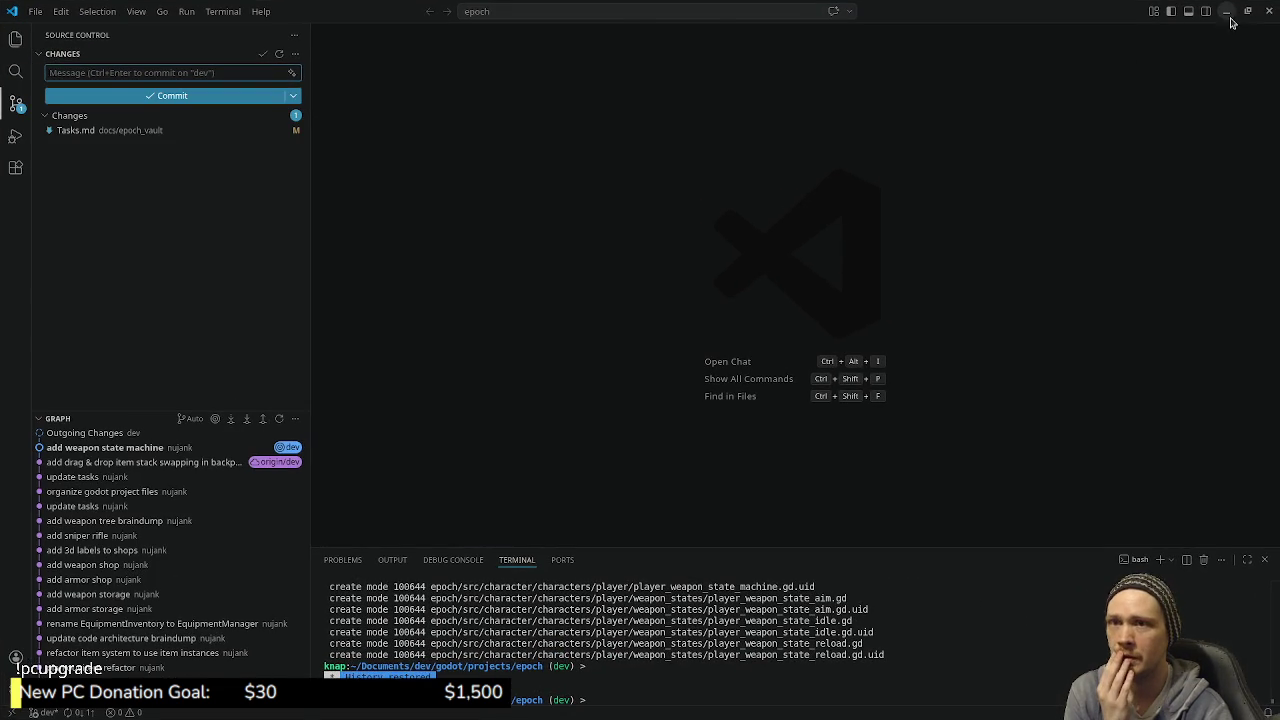
Step: Minimize the Visual Studio Code window showing the source control view
left_click(1229, 14)
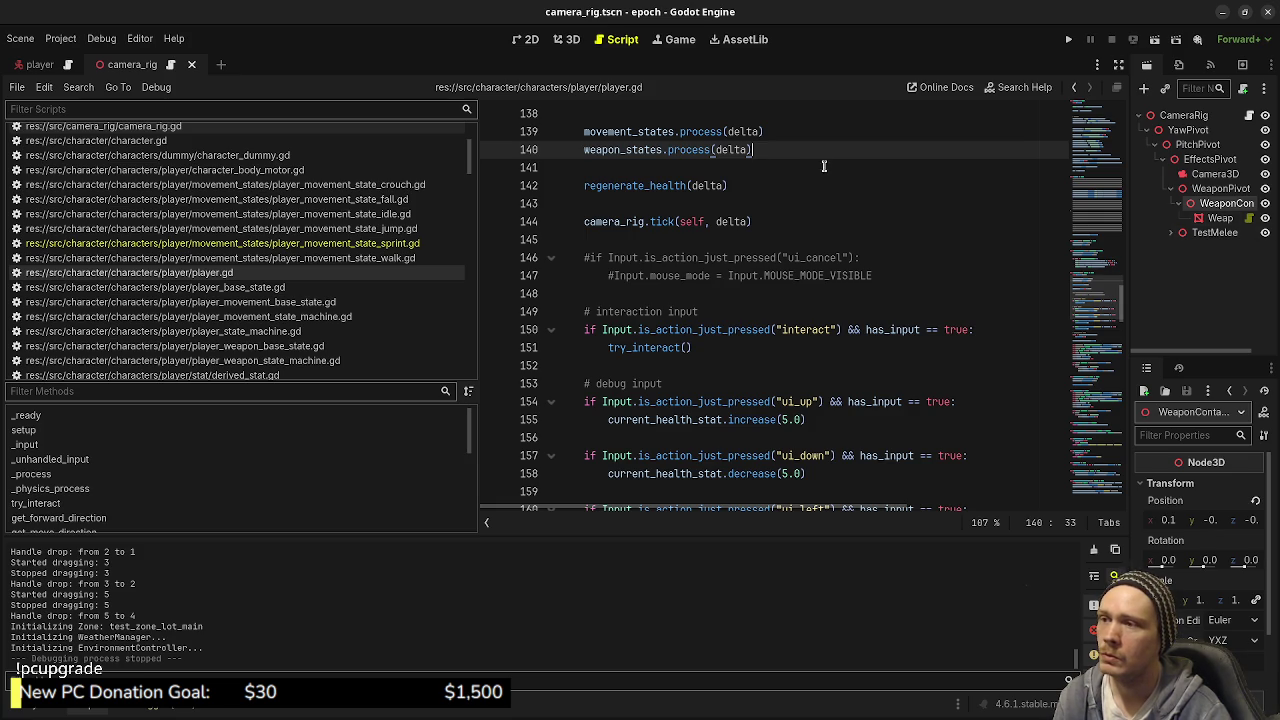
Step: Add then remove a 'resolve' line in _process, save player.gd, and pan the Aseprite diagram
key("Return")
key("Return")
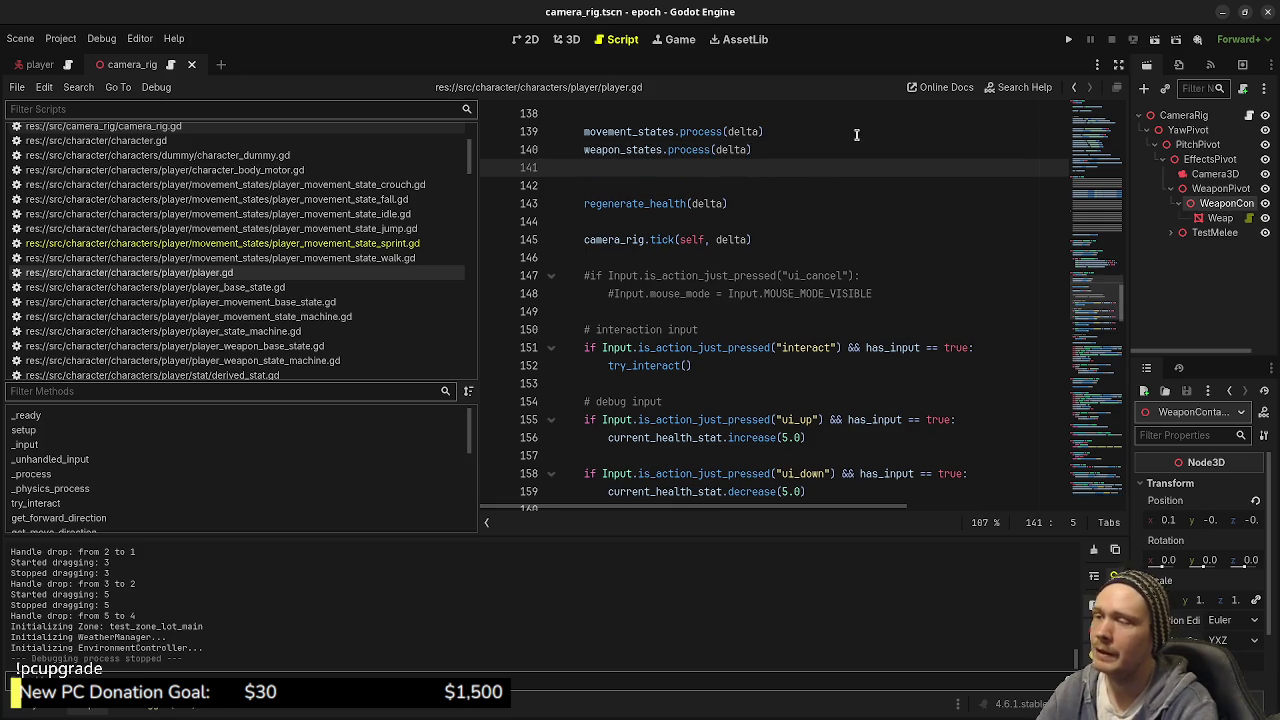
type("resolve")
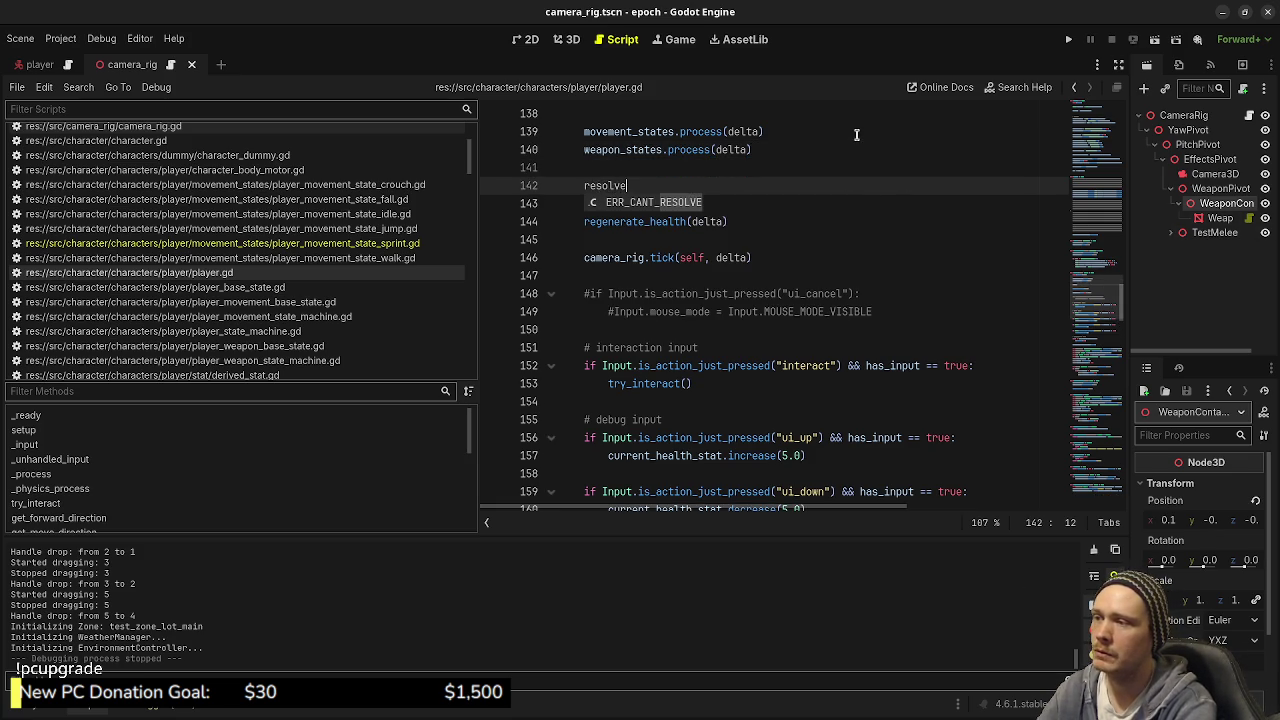
key("BackSpace")
key("BackSpace")
key("BackSpace")
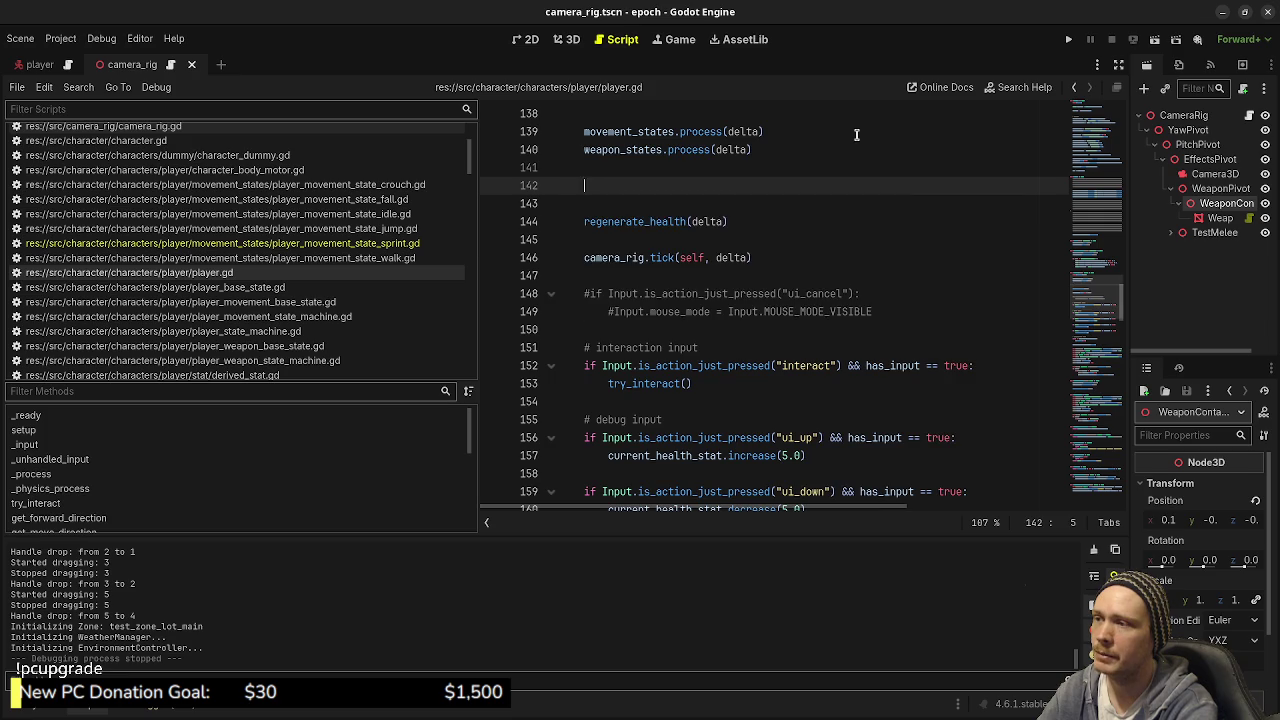
key("BackSpace")
key("BackSpace")
key("ctrl+s")
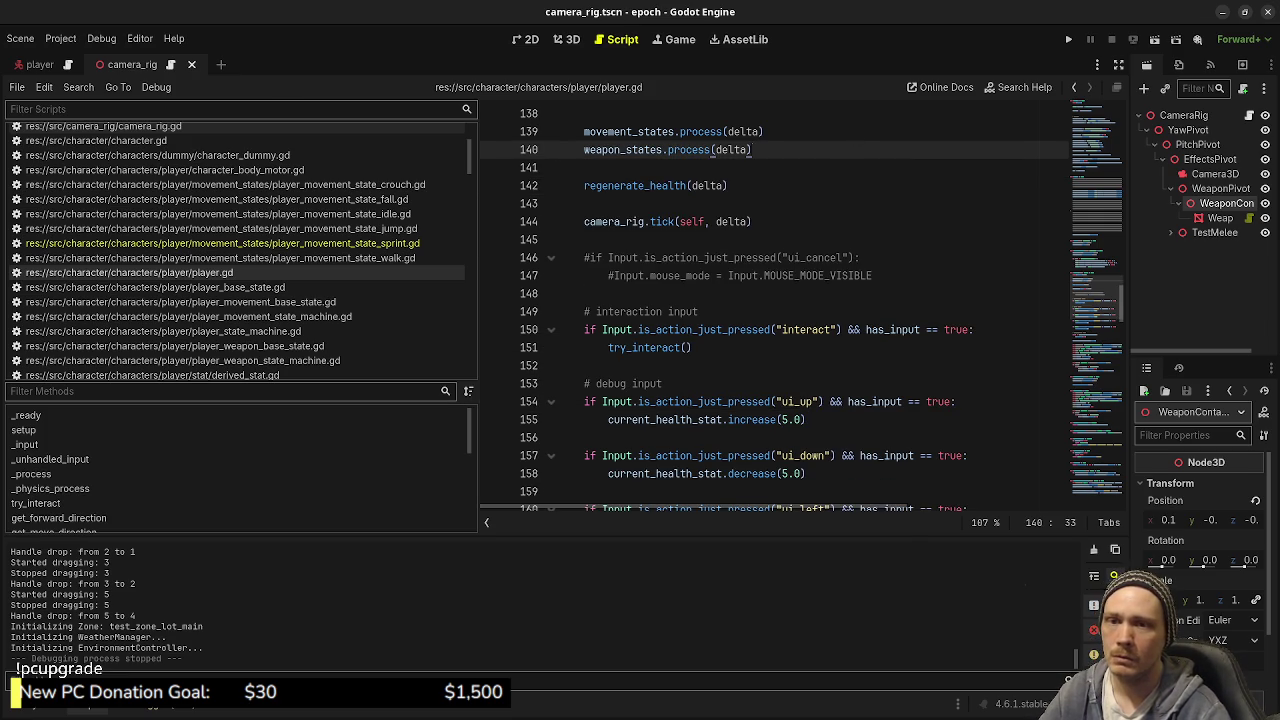
key("alt+Tab")
left_click_drag(784, 400, 702, 378)
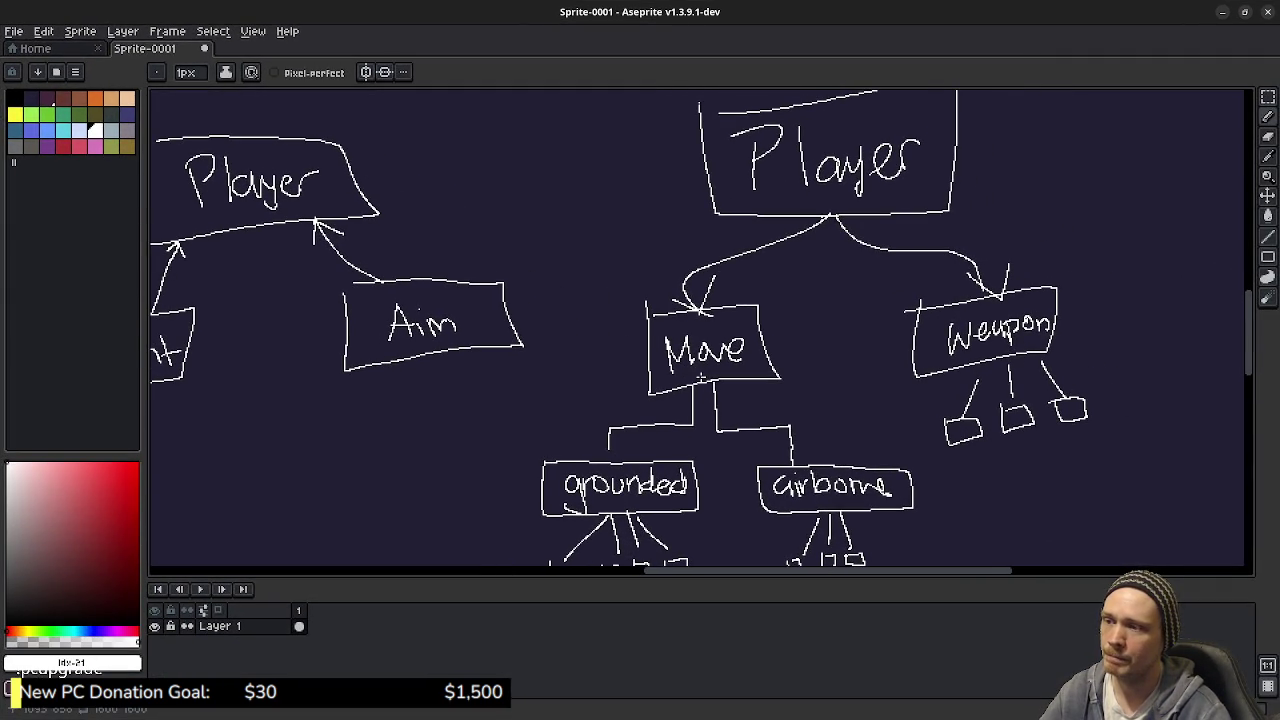
Step: Pan to the boxes under grounded and airborne, then minimize Aseprite
left_click_drag(762, 505, 715, 452)
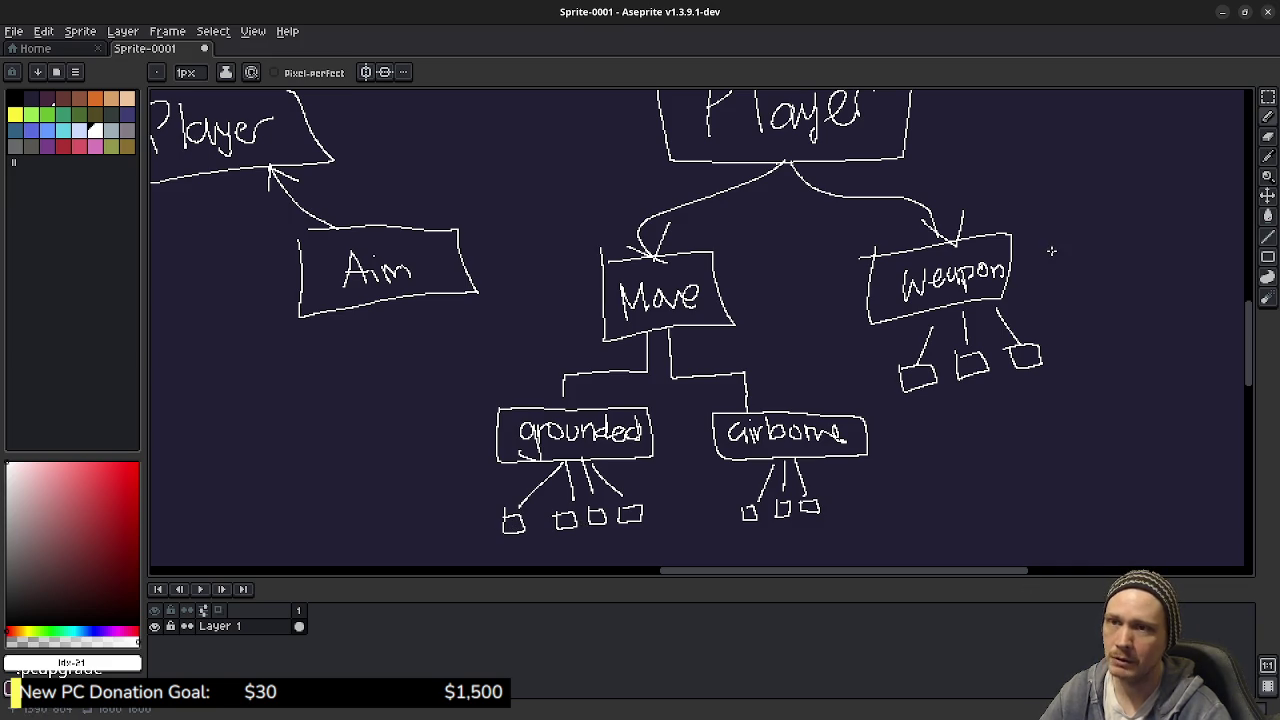
left_click(1222, 12)
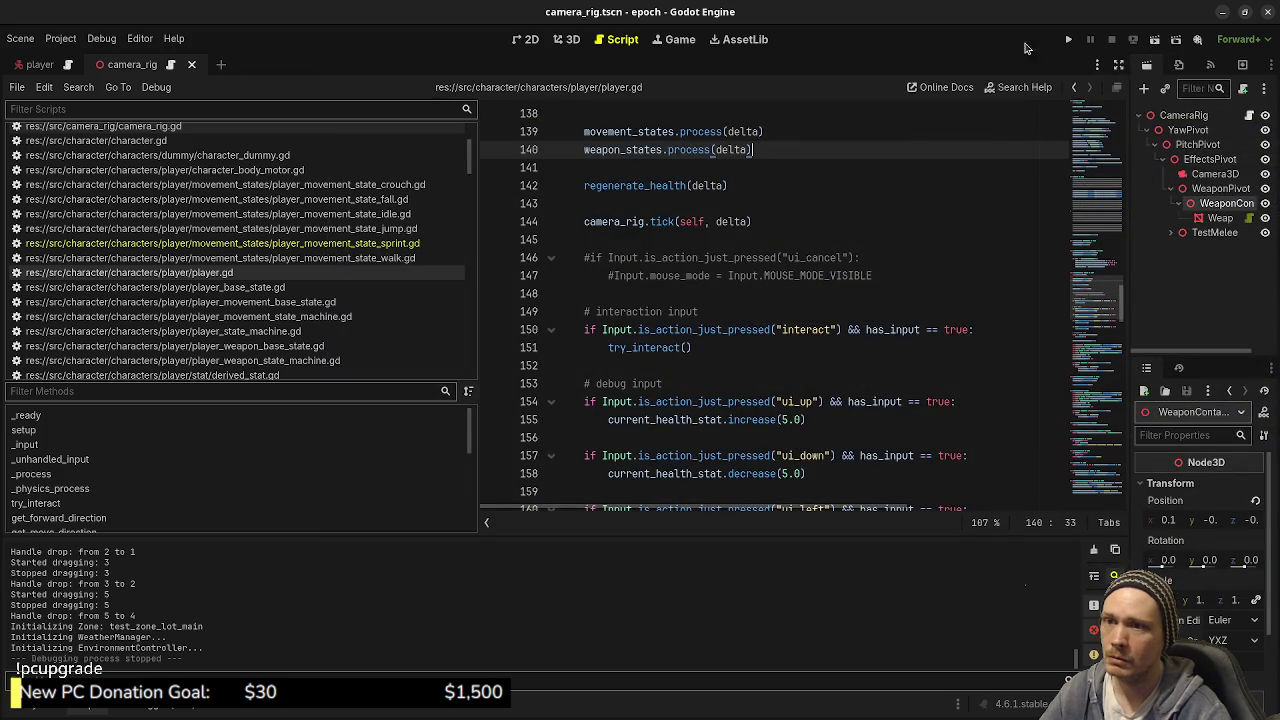
left_click_drag(479, 316, 442, 228)
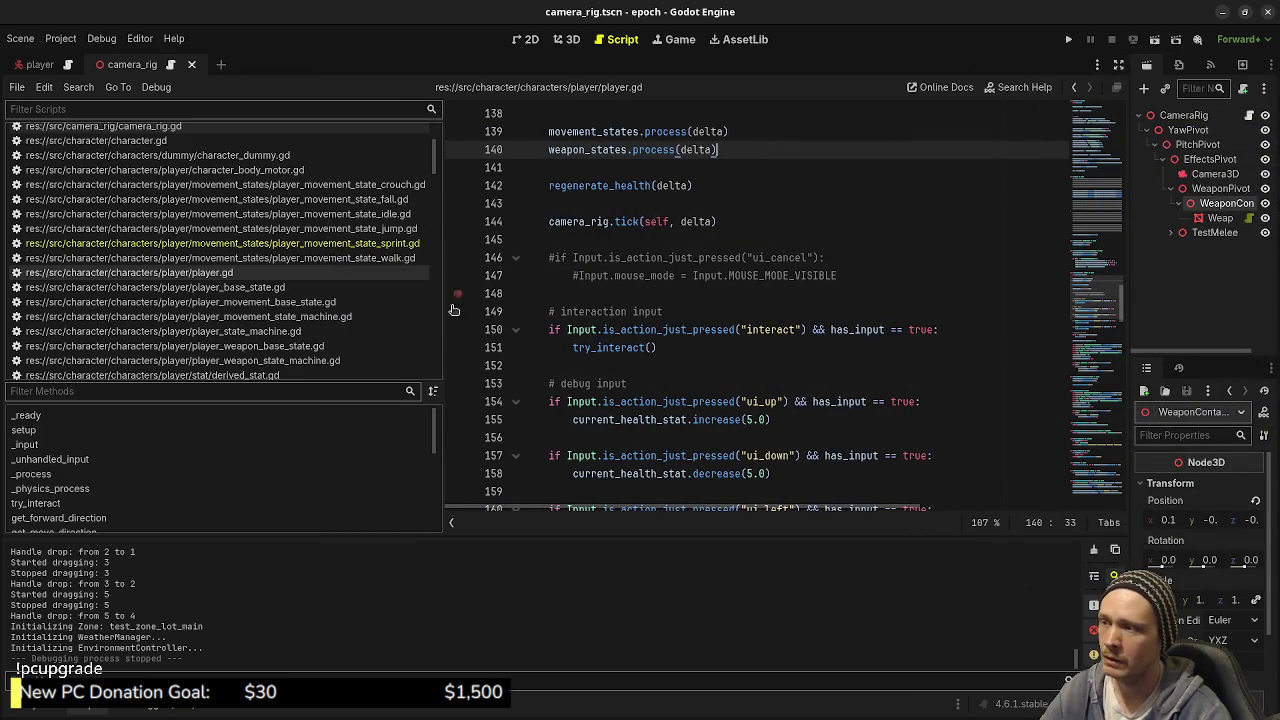
left_click_drag(443, 313, 283, 312)
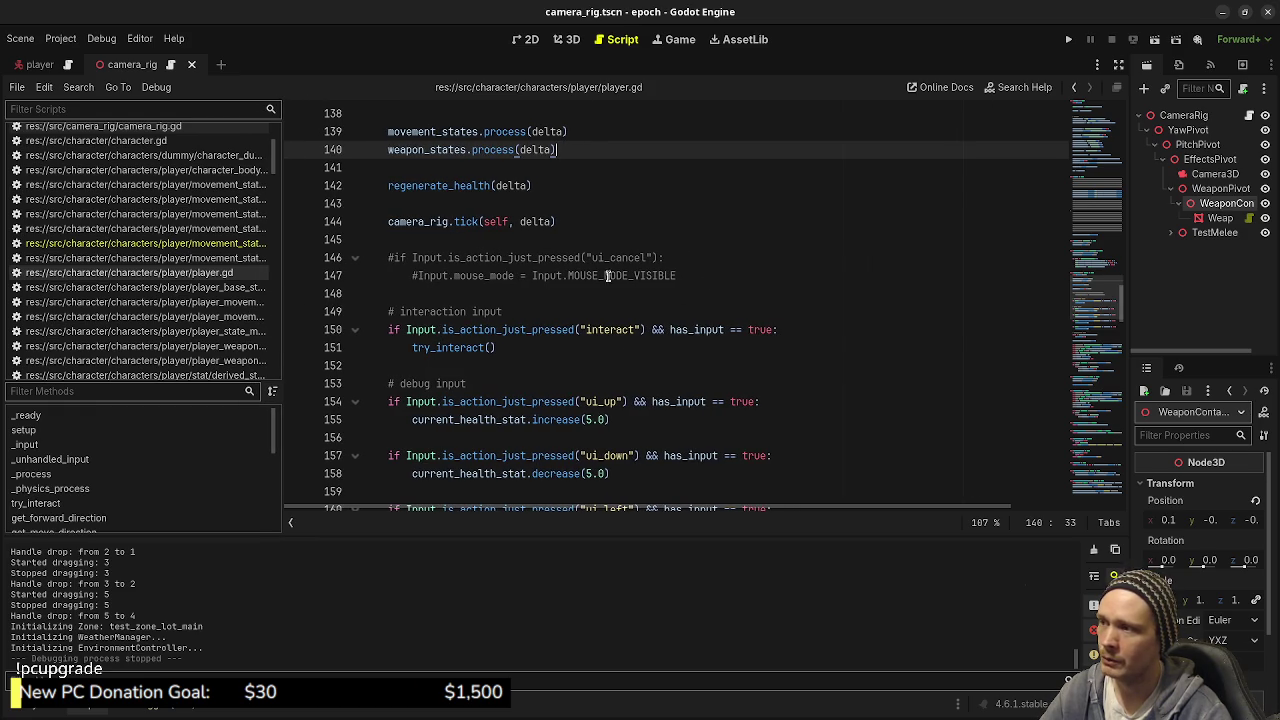
scroll(493, 285, "up", 2)
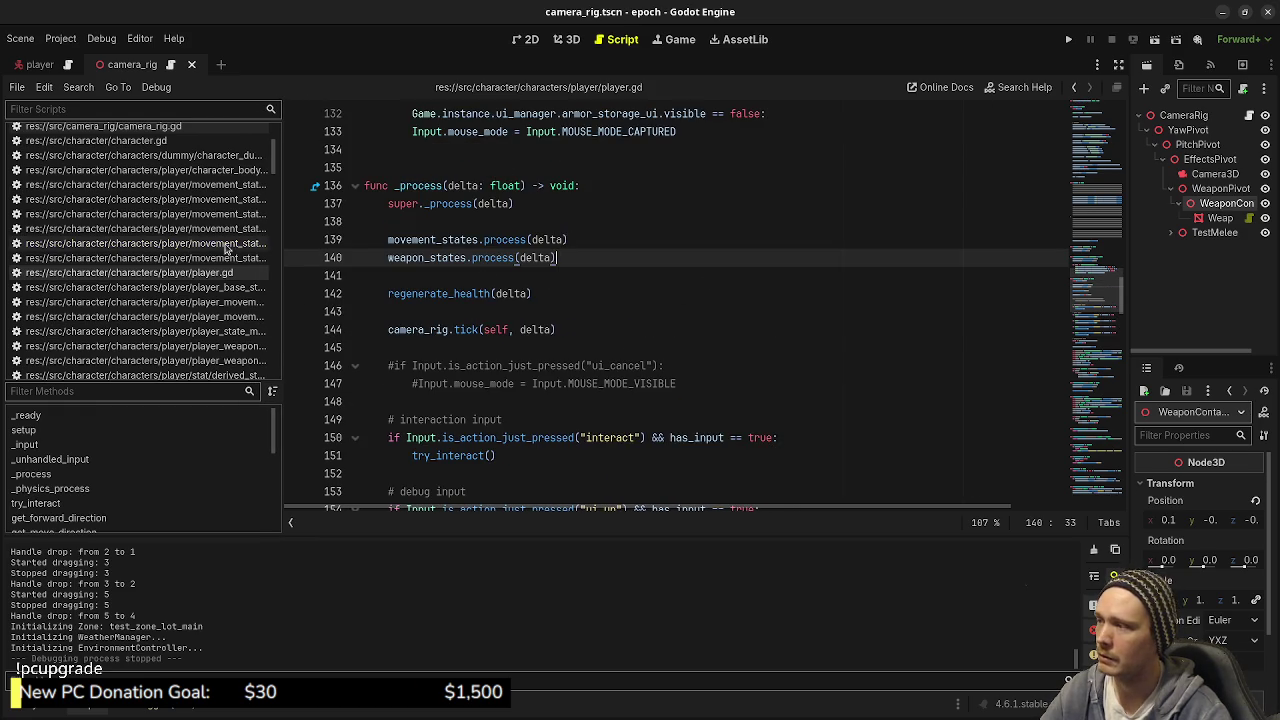
left_click_drag(283, 260, 471, 285)
scroll(380, 340, "down", 3)
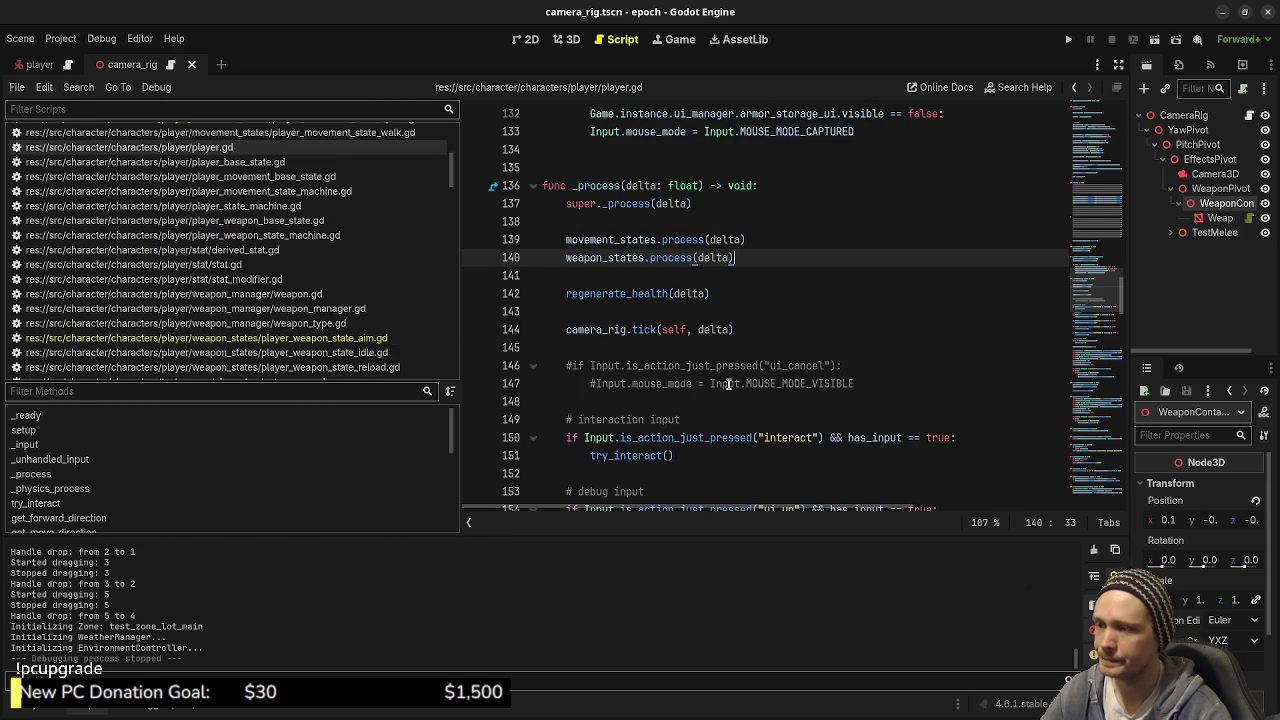
scroll(728, 384, "down", 10)
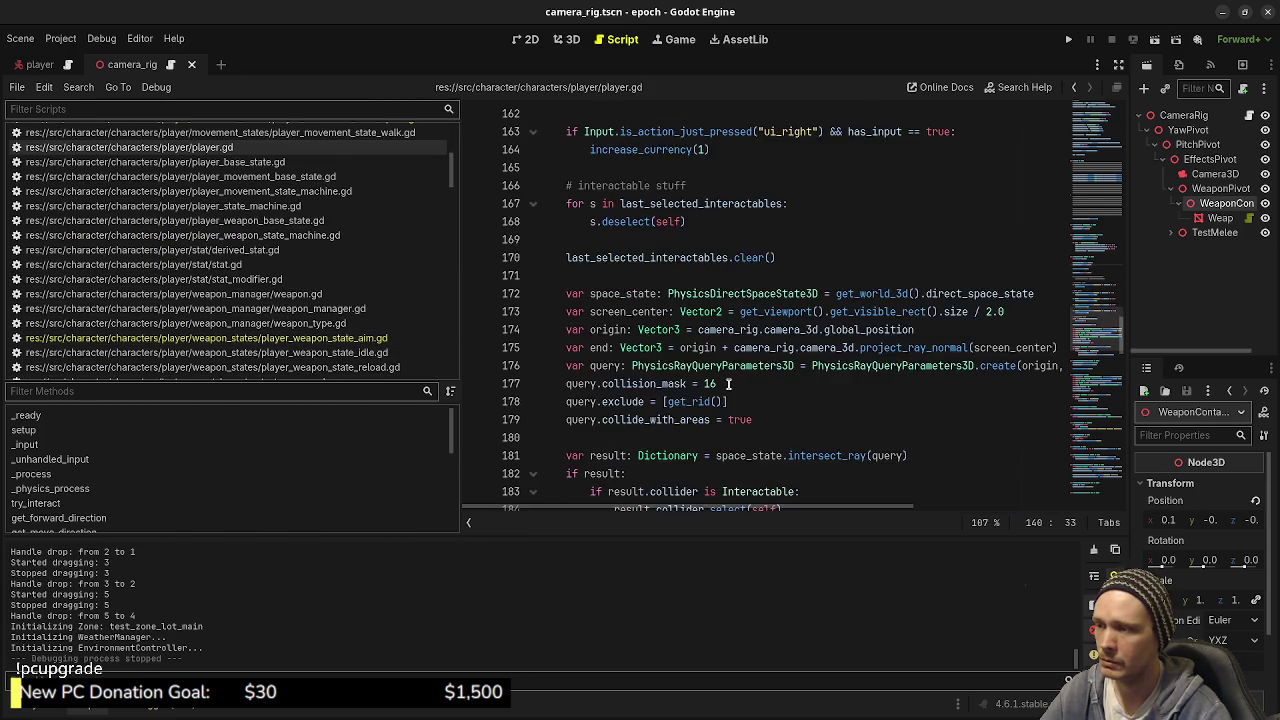
scroll(728, 384, "down", 3)
scroll(798, 419, "up", 2)
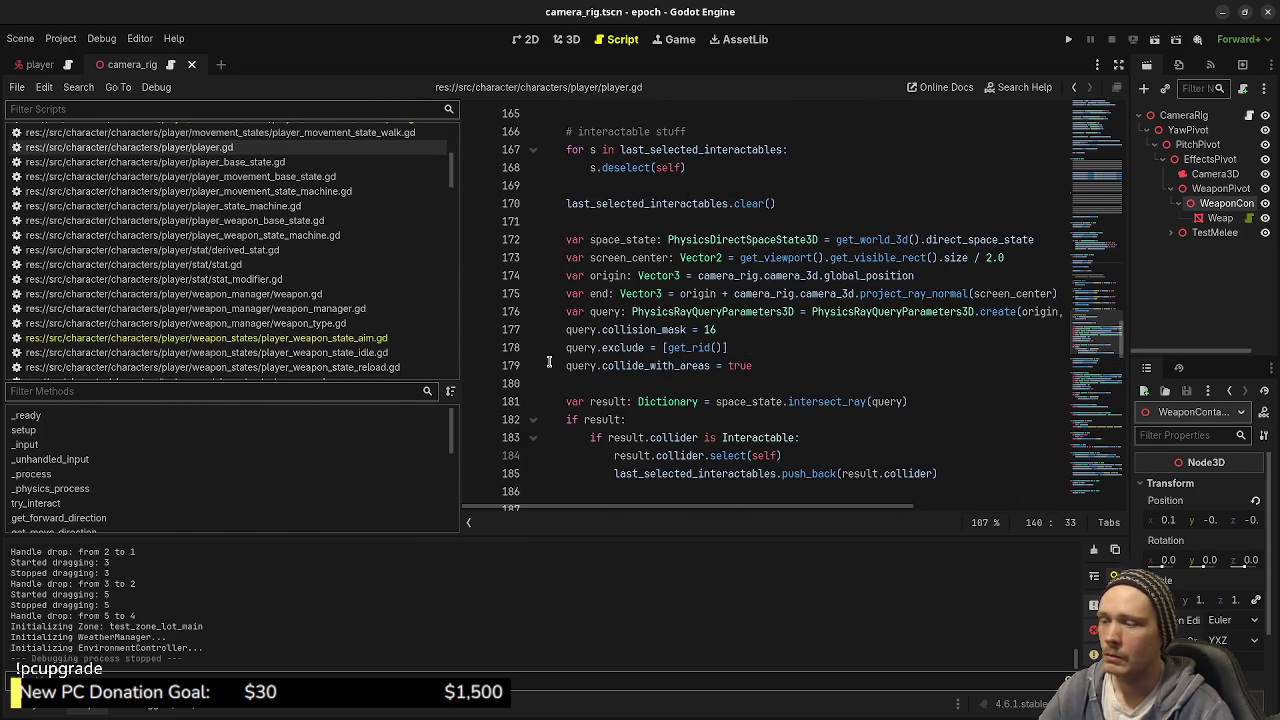
key("alt+Tab")
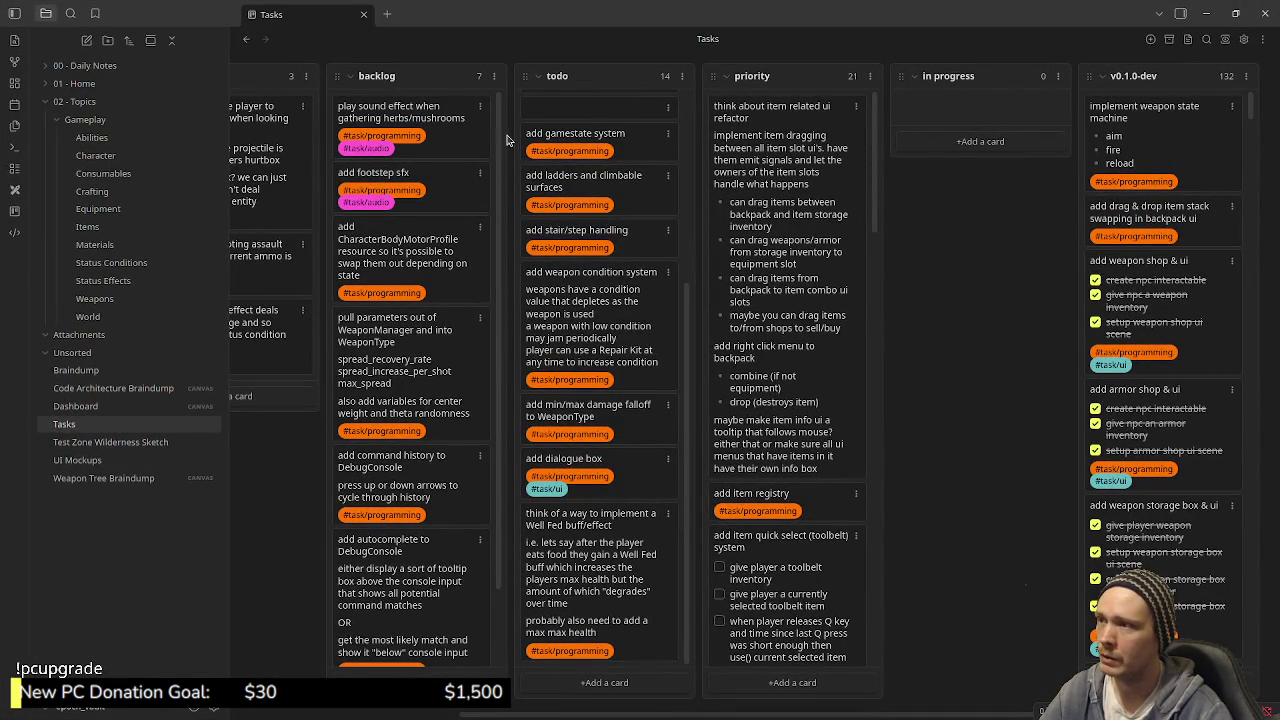
Step: Scroll through the 21 priority cards, such as implement ability system and add tool based interactions
scroll(848, 433, "down", 10)
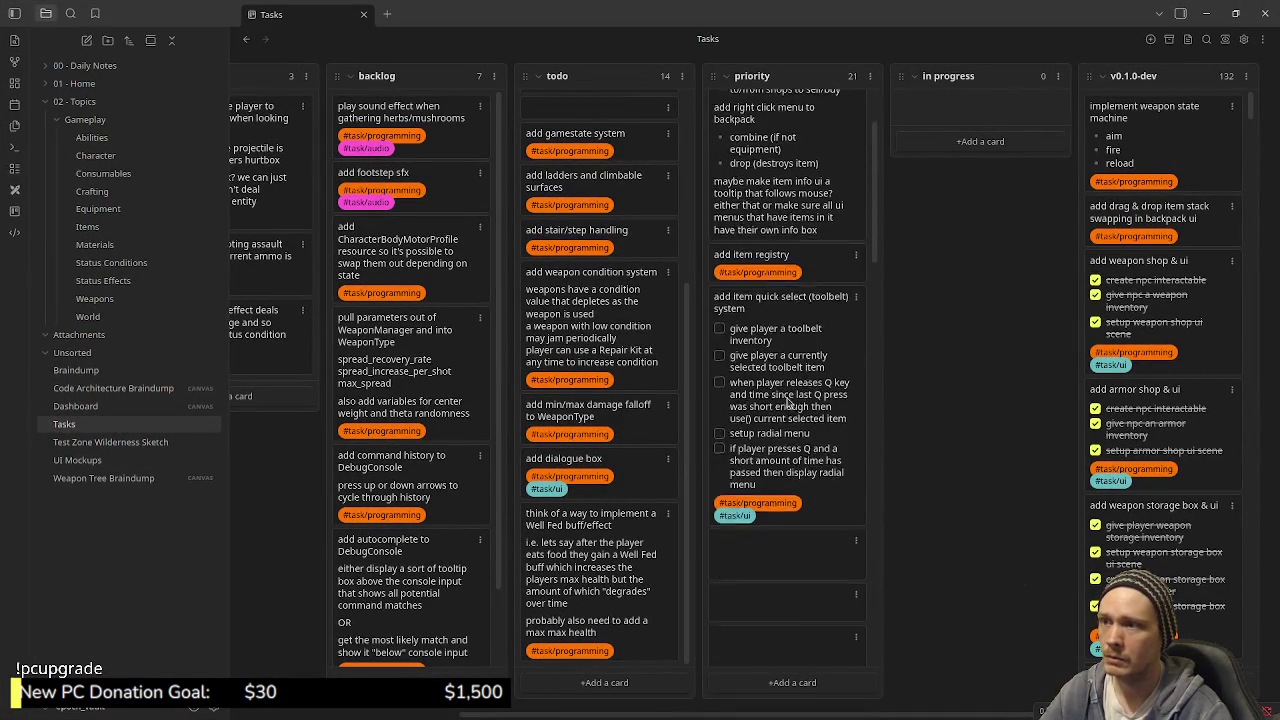
scroll(785, 415, "down", 5)
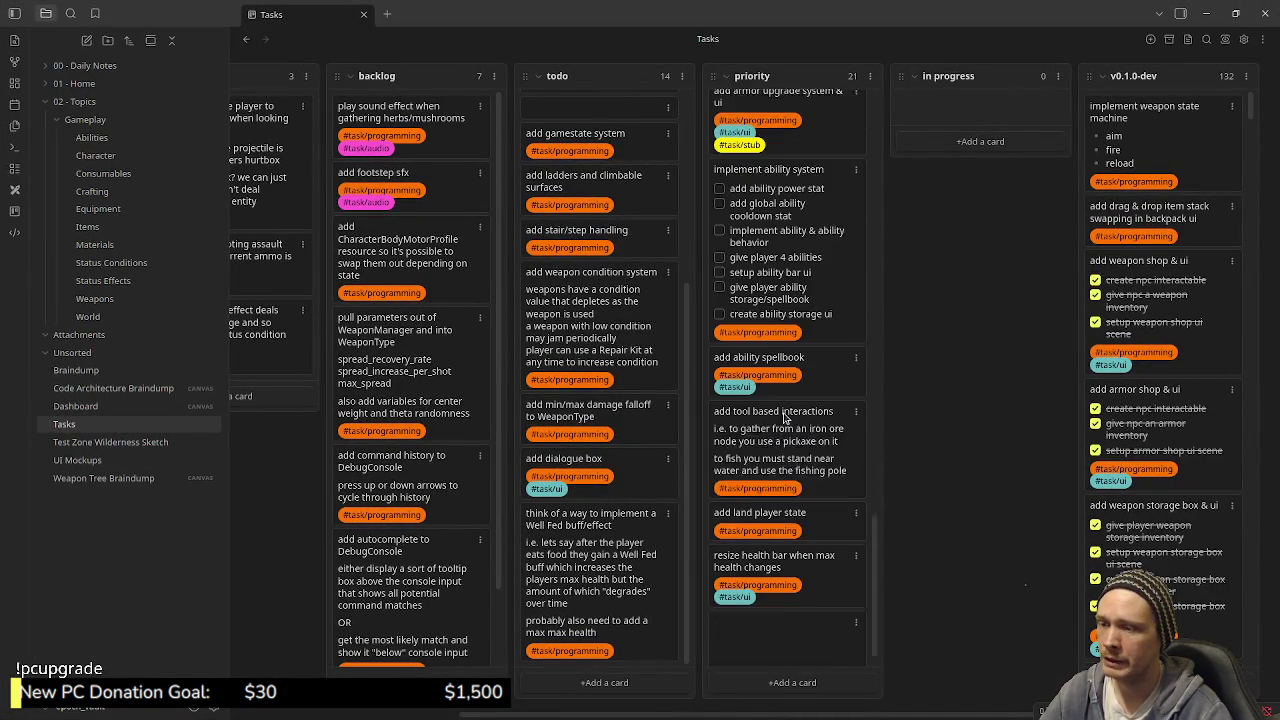
scroll(800, 380, "down", 10)
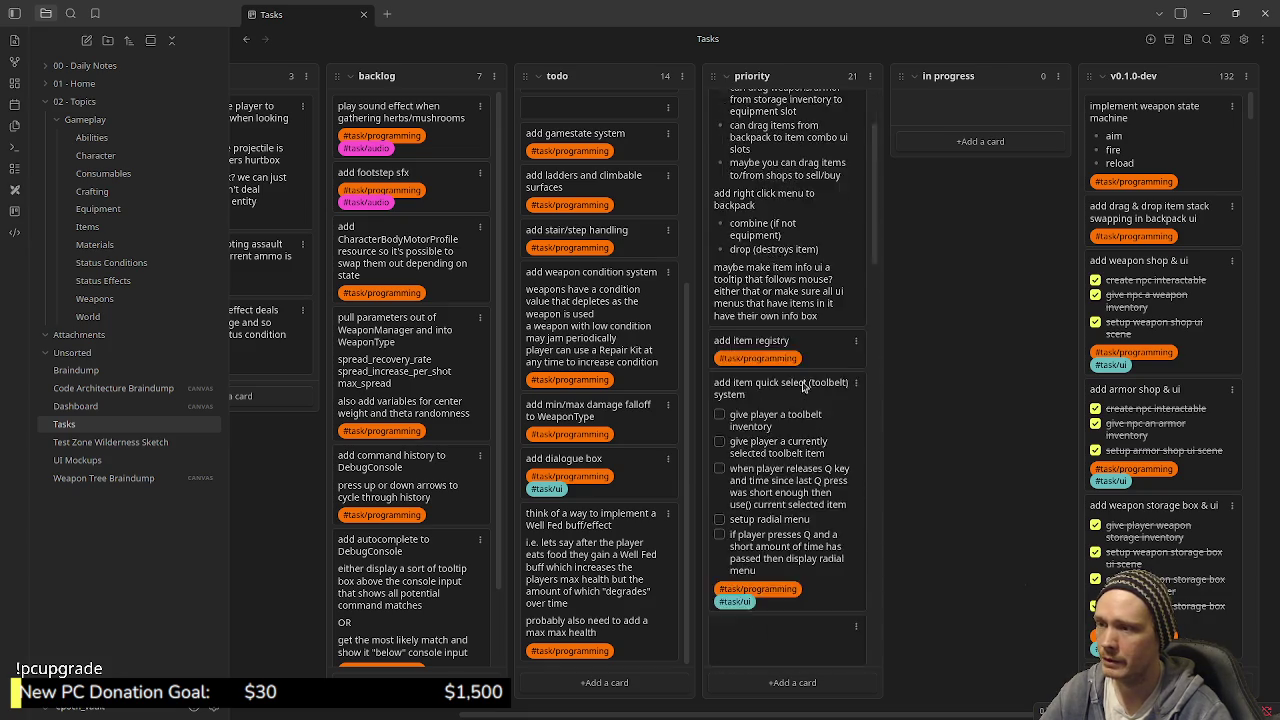
scroll(797, 322, "up", 10)
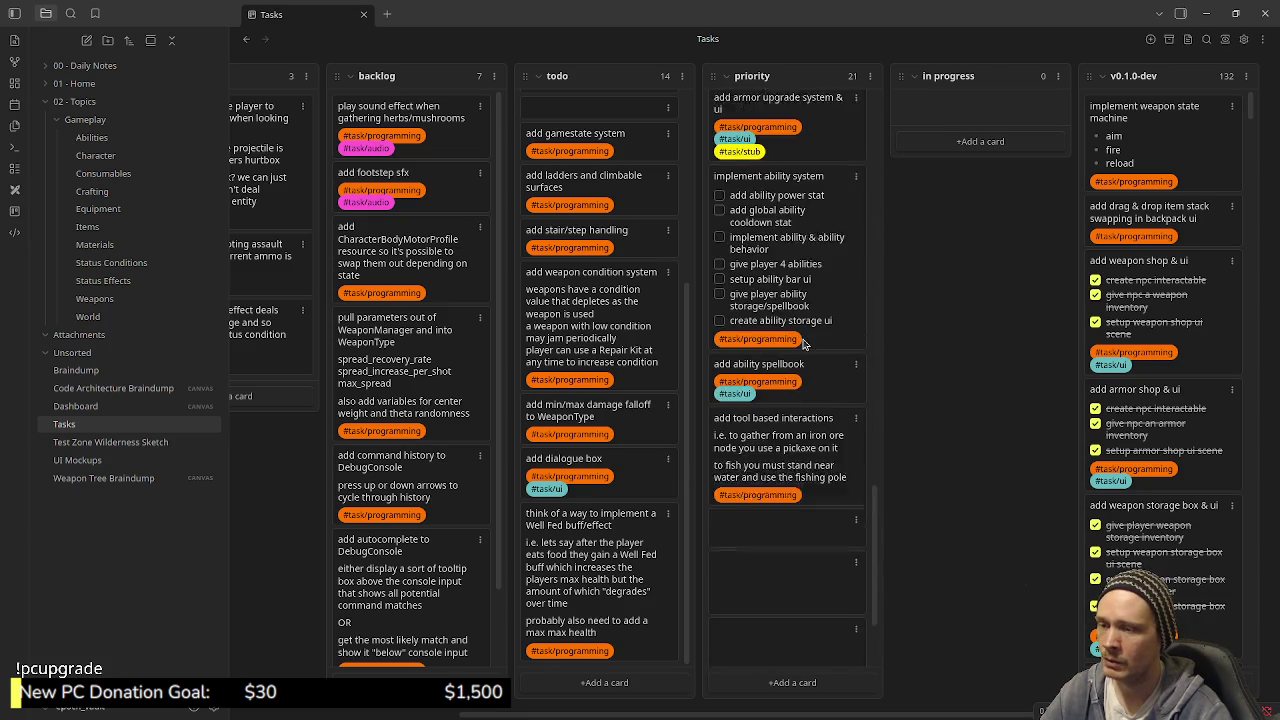
scroll(801, 343, "up", 5)
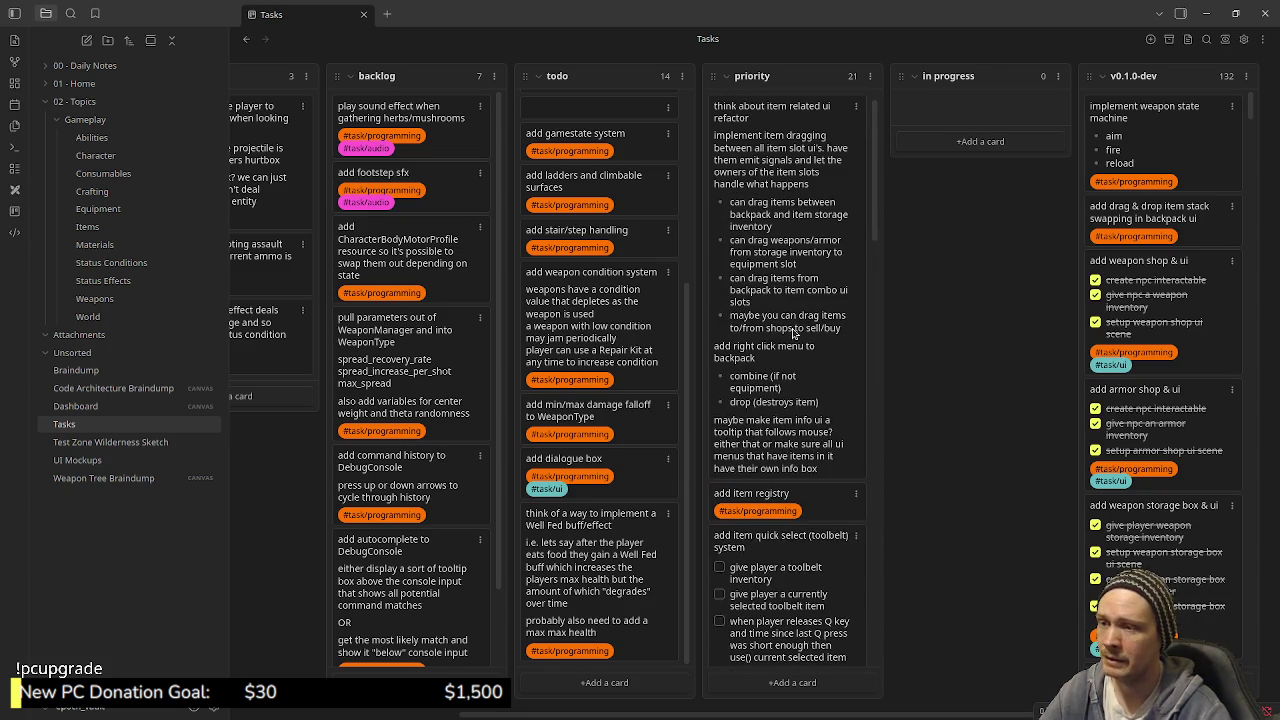
scroll(766, 326, "down", 10)
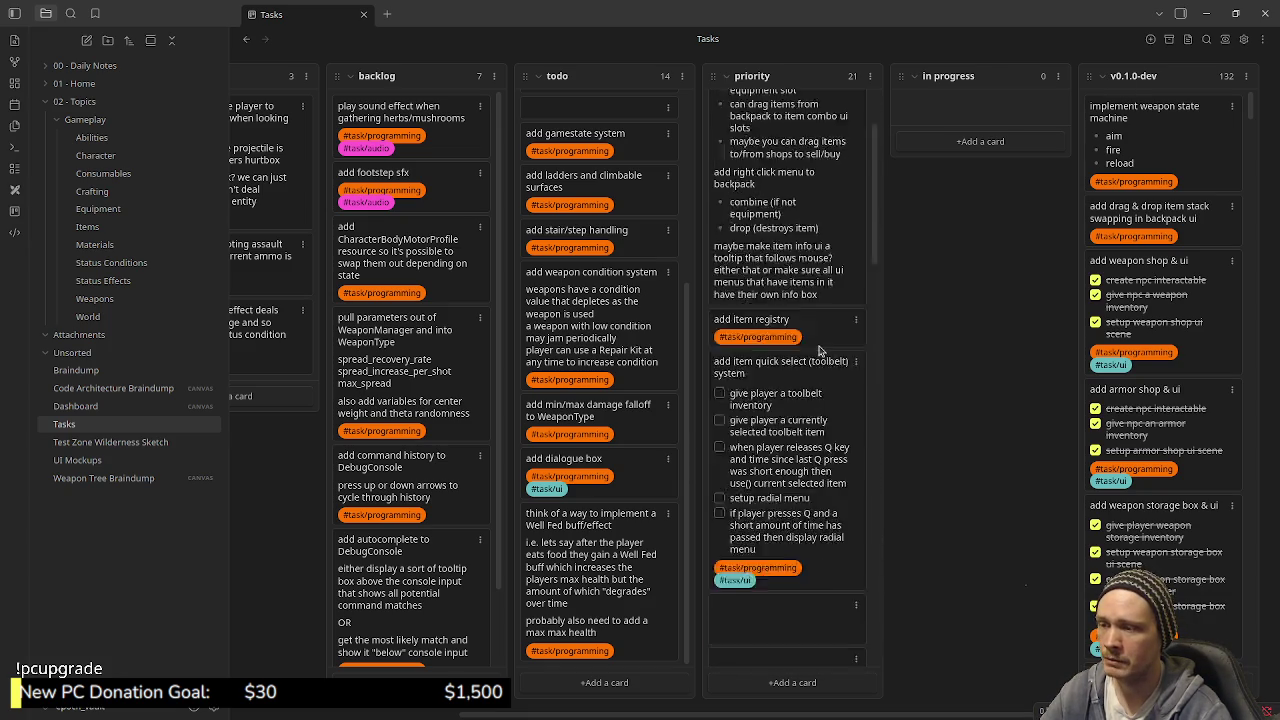
scroll(805, 358, "up", 10)
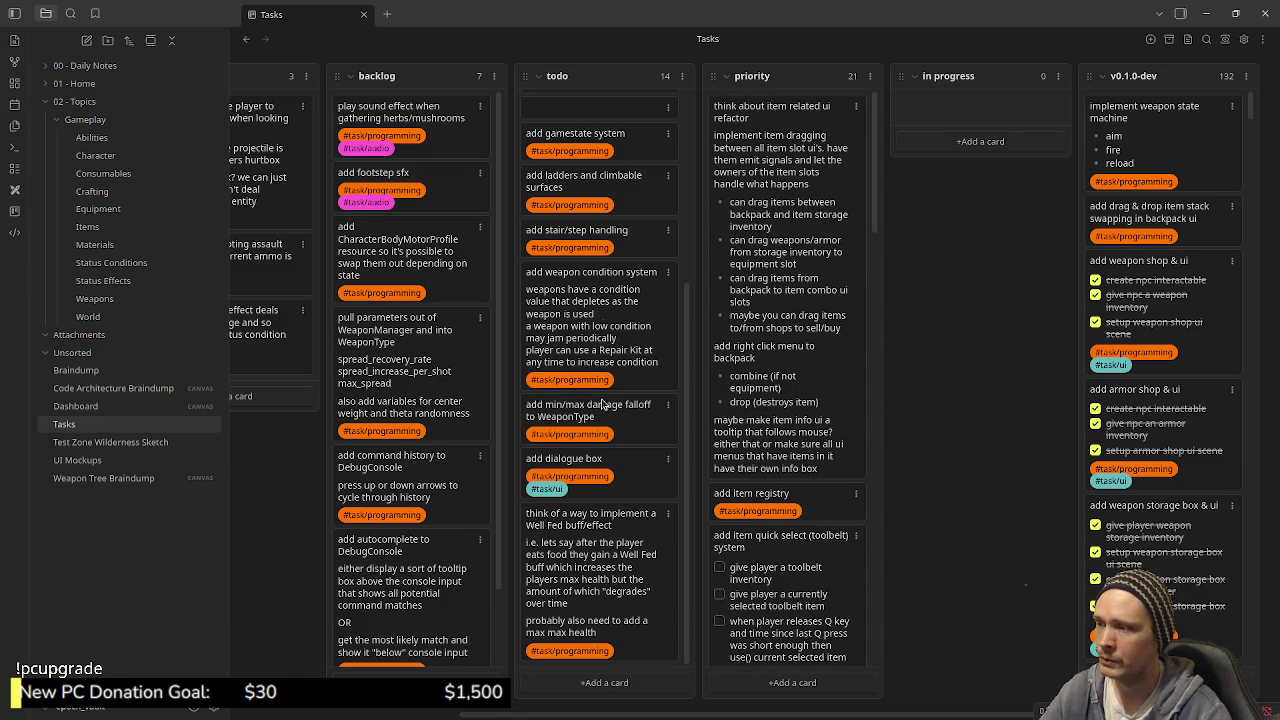
scroll(590, 448, "up", 3)
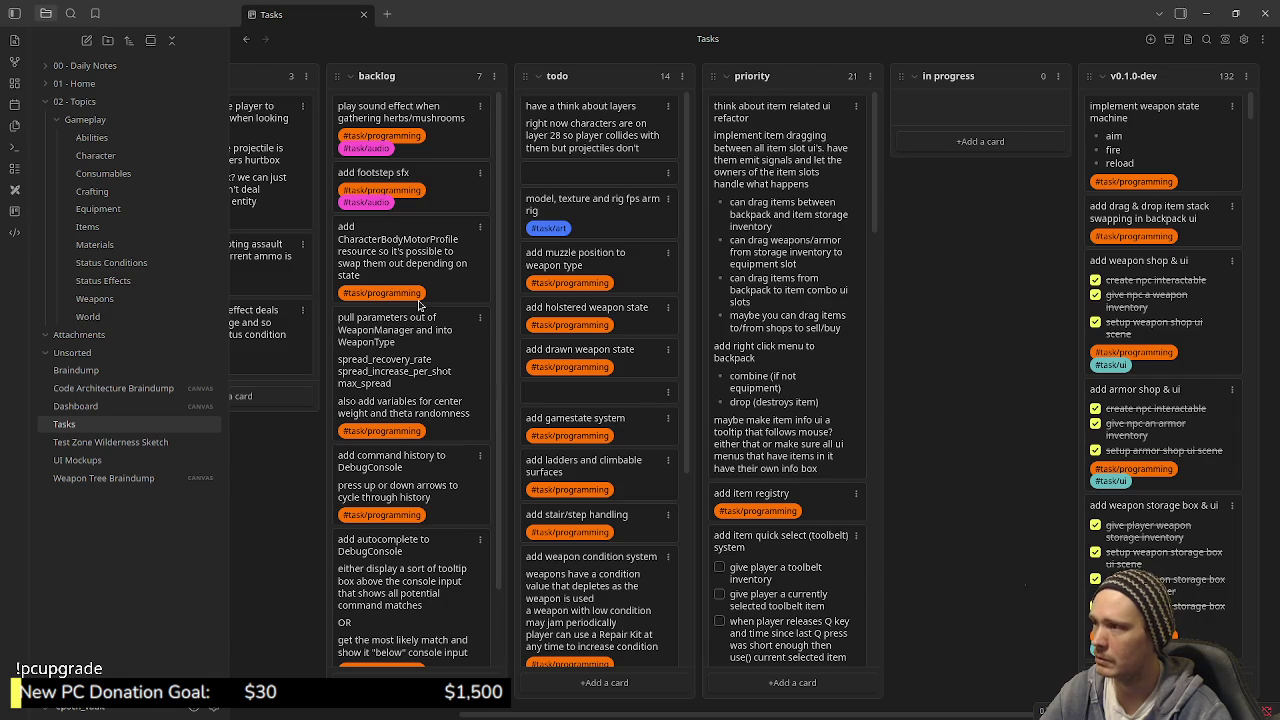
scroll(795, 420, "down", 4)
scroll(802, 436, "down", 5)
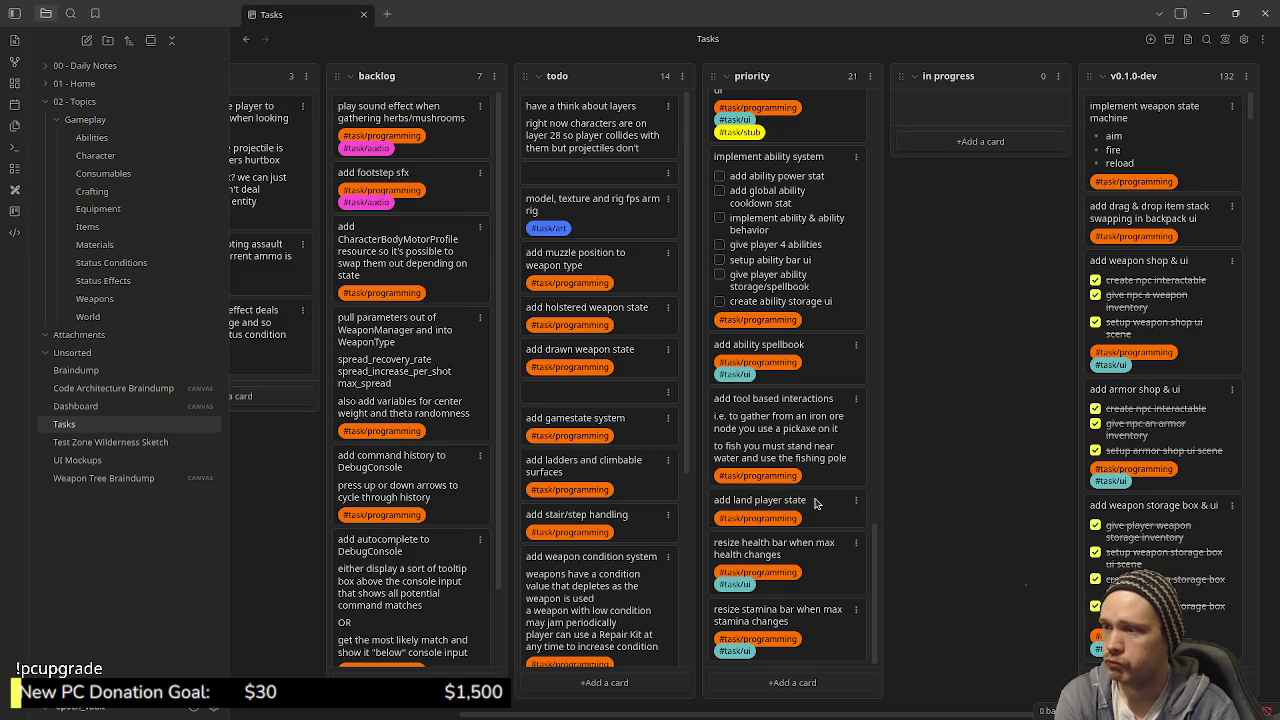
scroll(815, 503, "up", 20)
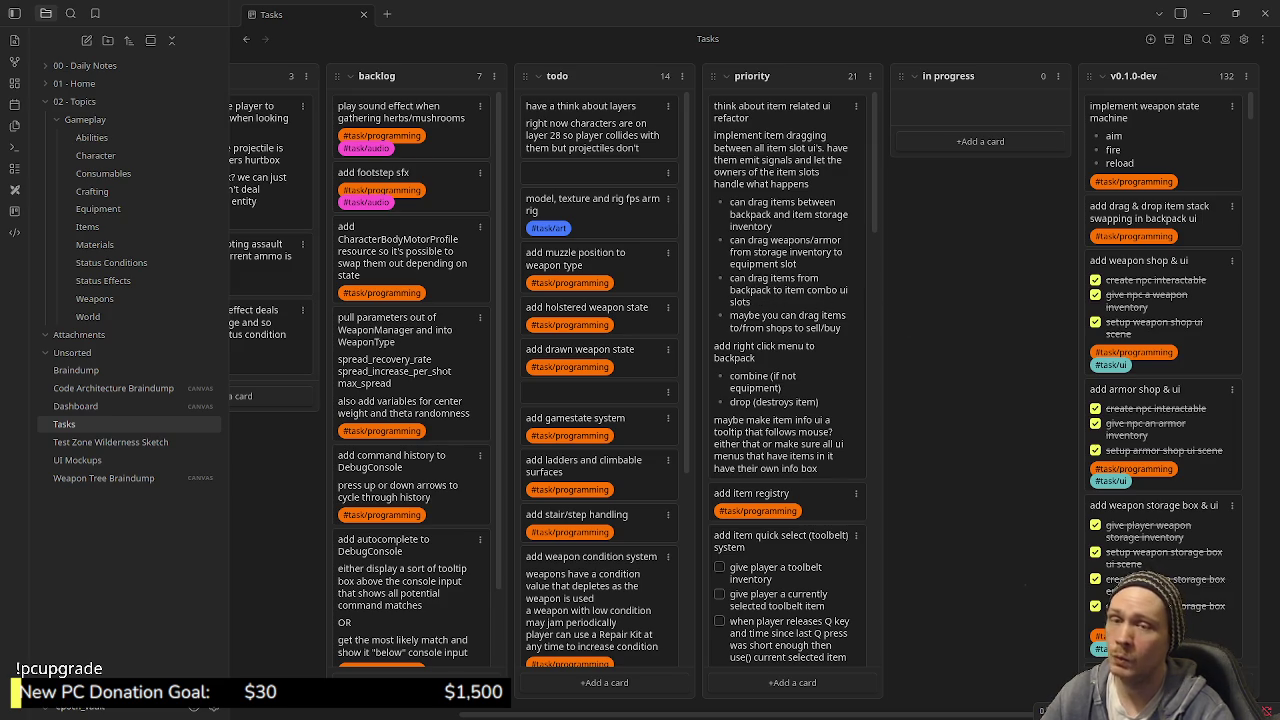
Step: Run the epoch game, drag the mushroom item in the Tab inventory, then harvest with E
key("alt+Tab")
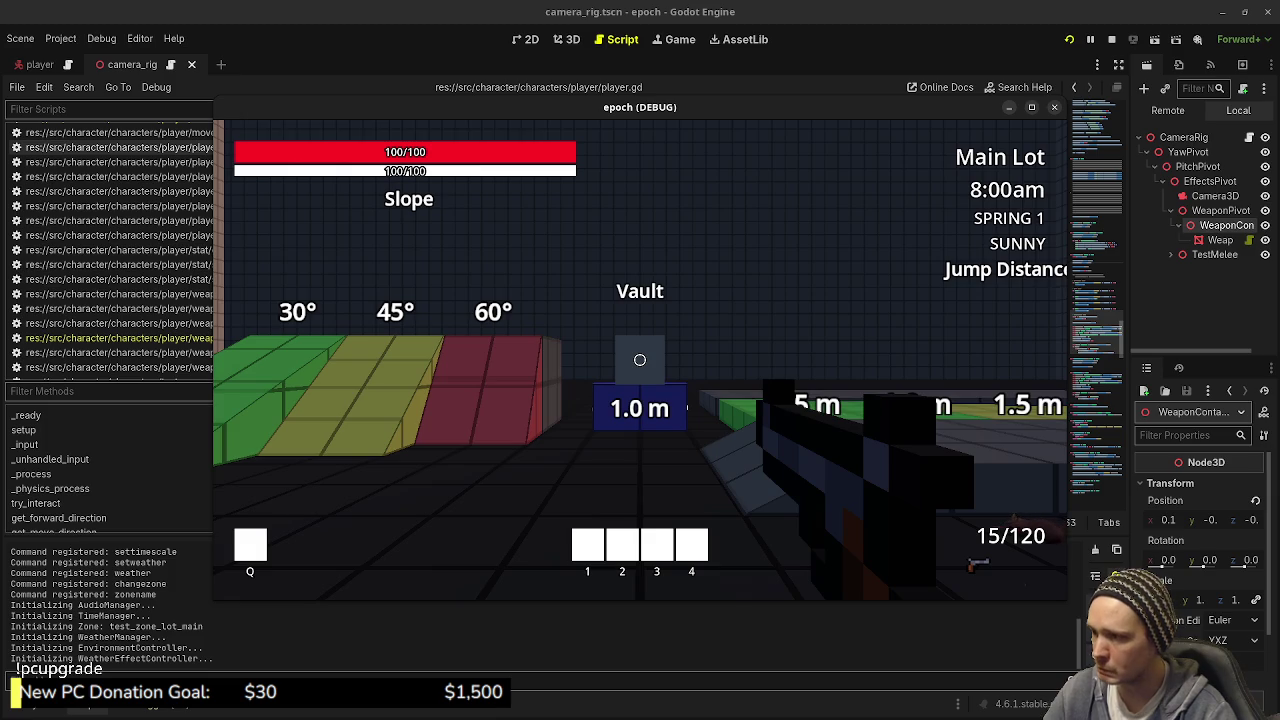
key("w")
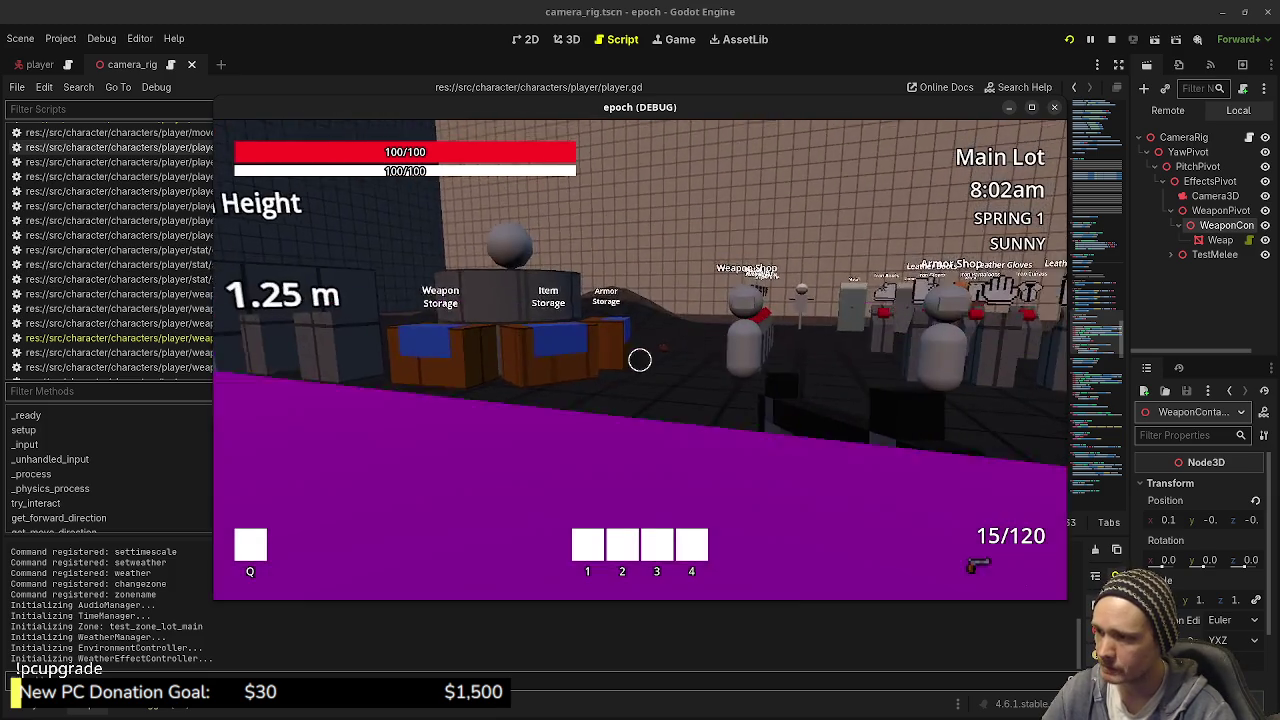
key("Tab")
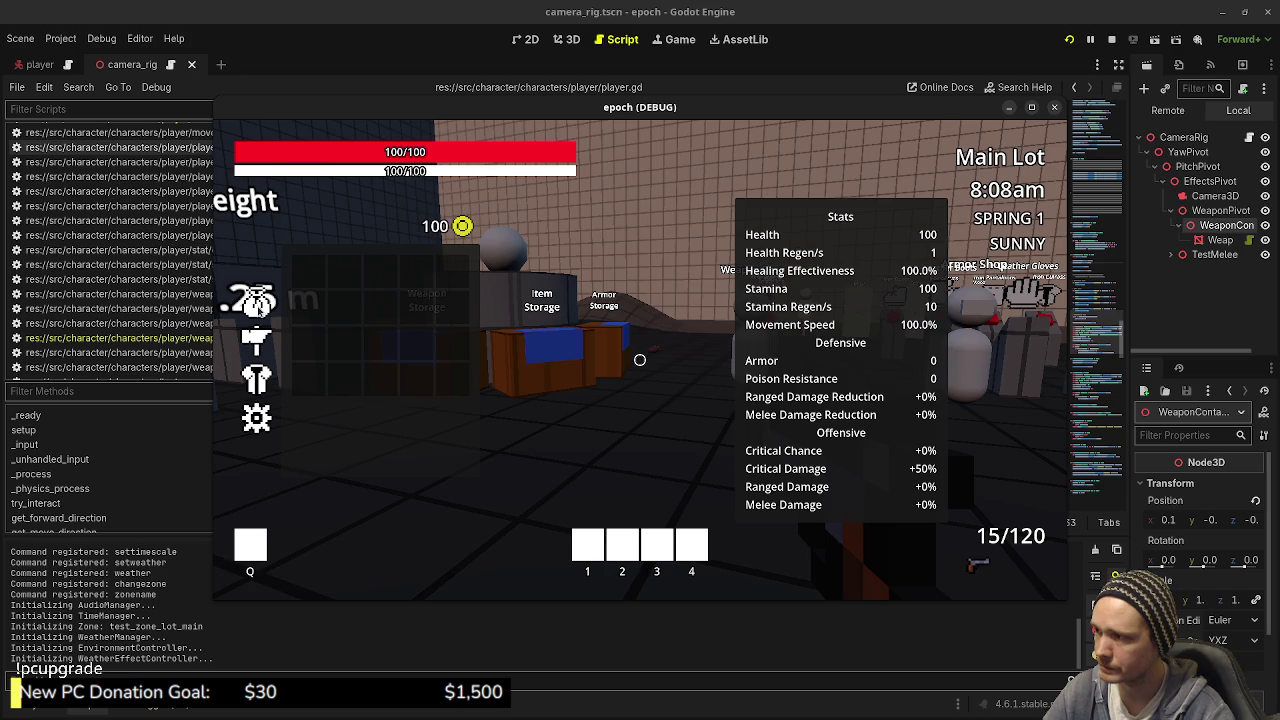
left_click_drag(377, 300, 436, 420)
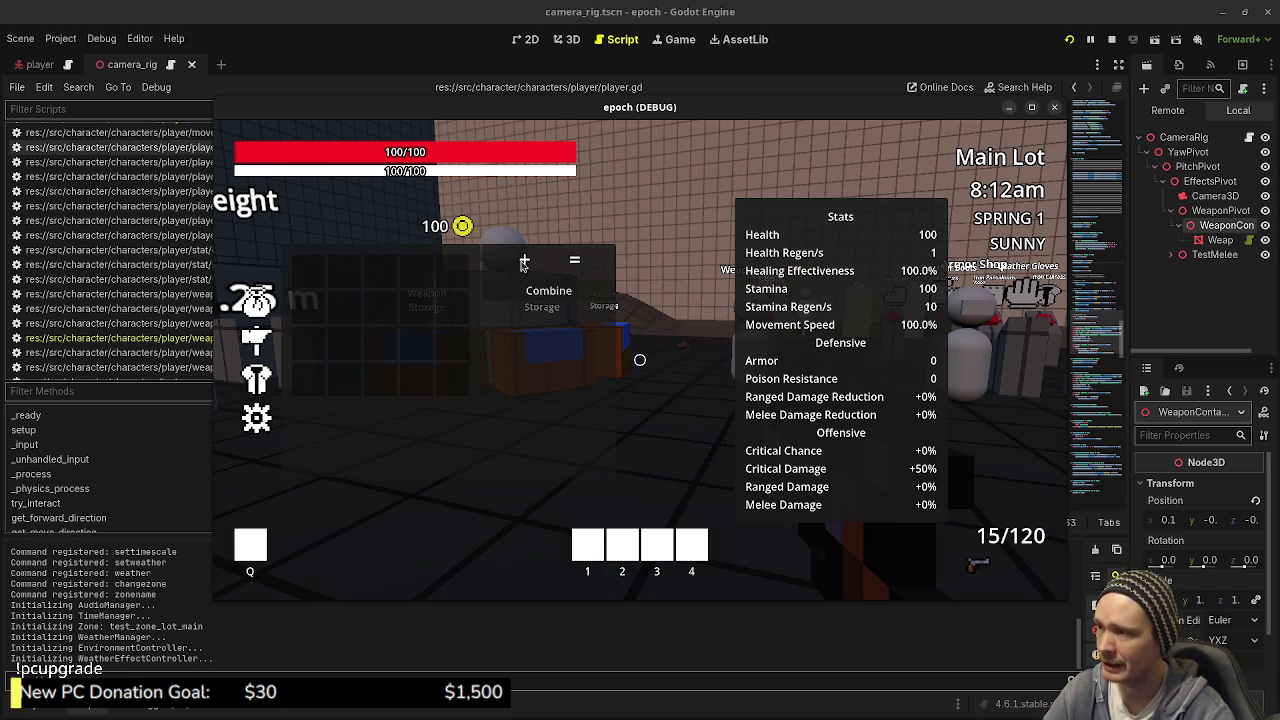
key("Tab")
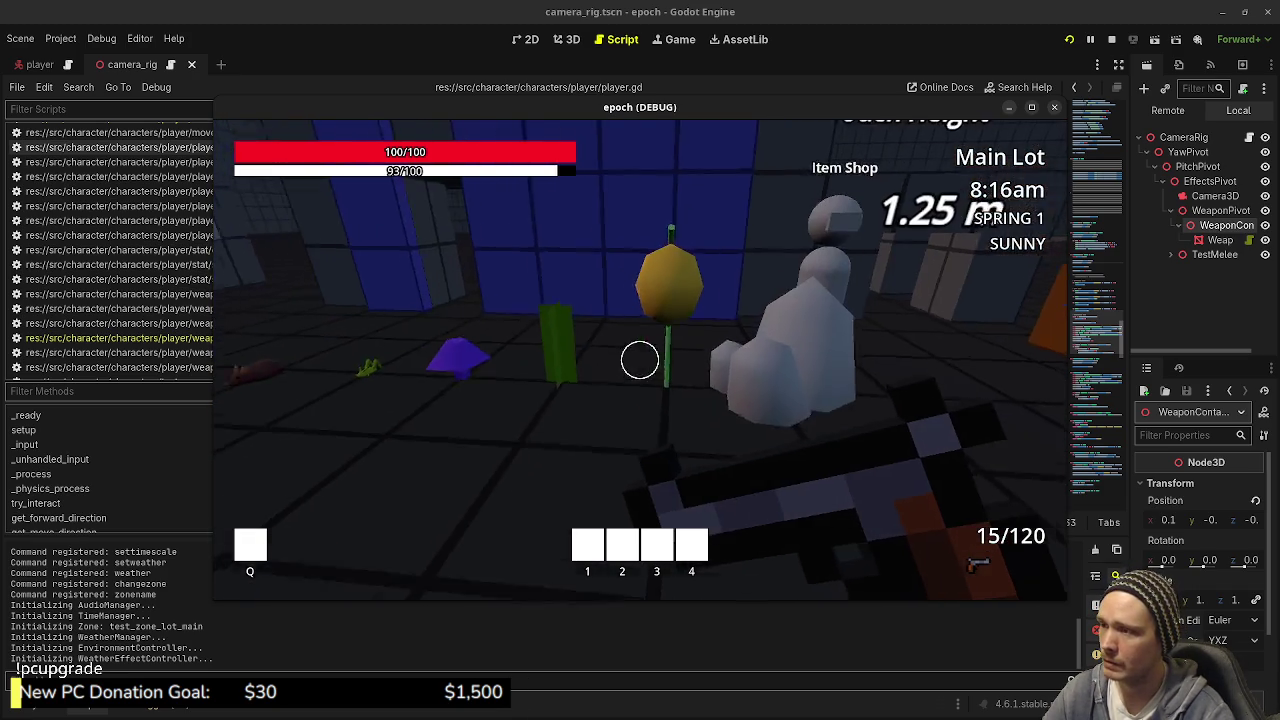
key("e")
key("e")
key("e")
key("e")
key("e")
key("e")
key("e")
key("e")
key("e")
Step: Reopen the inventory, inspect the Herb, and swap the herb and iron ore between backpack slots
key("Tab")
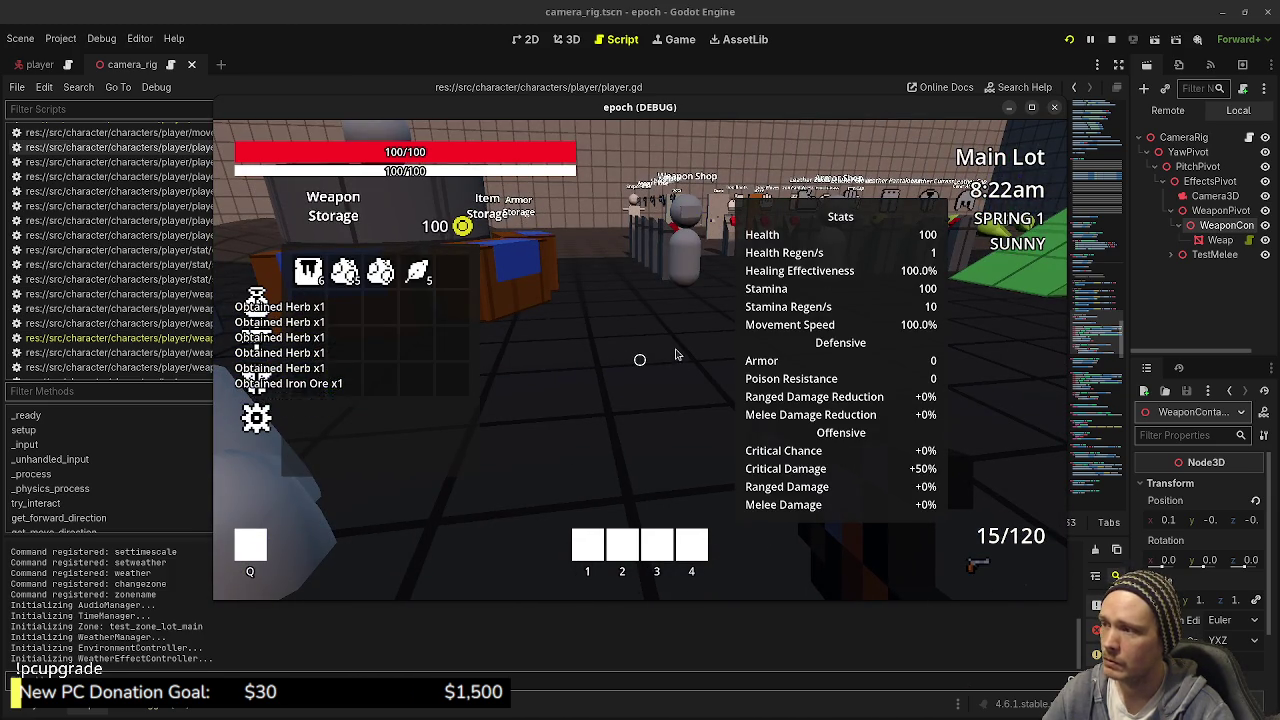
left_click(420, 278)
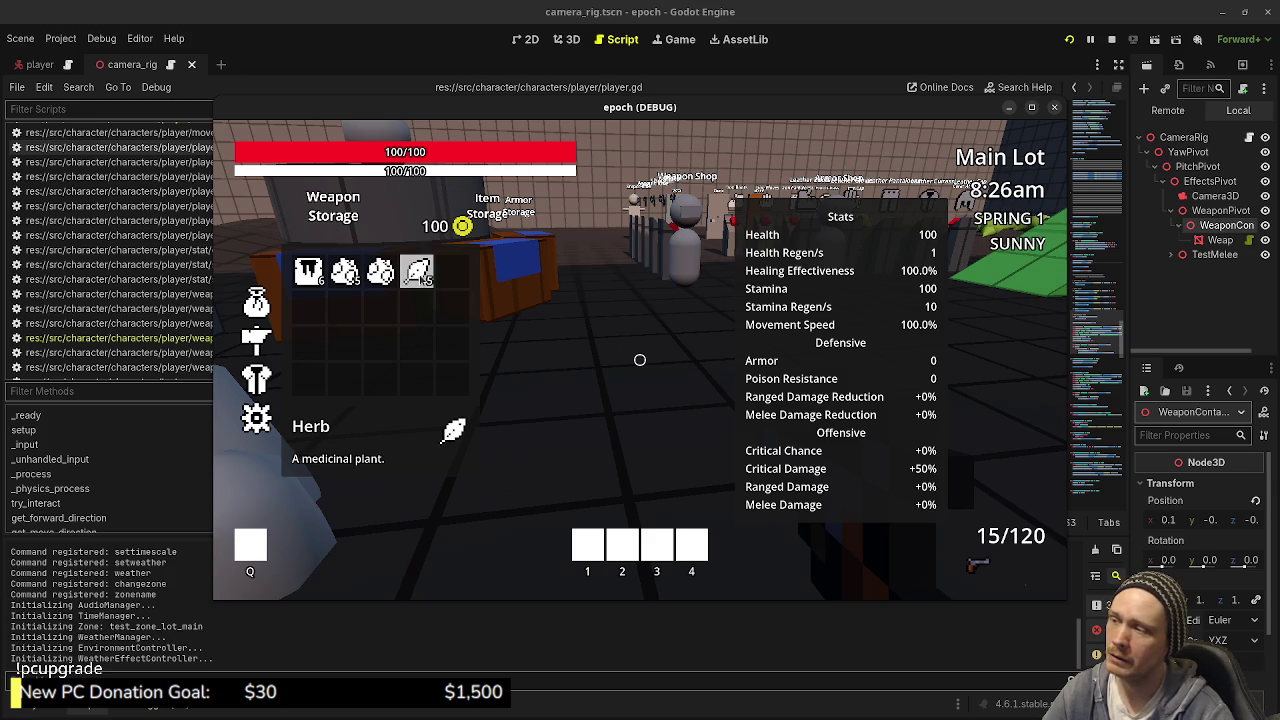
left_click_drag(418, 275, 382, 345)
mouse_move(380, 271)
left_mouse_down()
mouse_move(416, 345)
mouse_move(382, 340)
mouse_move(380, 271)
left_mouse_up()
mouse_move(416, 345)
left_mouse_down()
mouse_move(414, 285)
mouse_move(380, 271)
left_mouse_up()
mouse_move(416, 343)
left_mouse_down()
mouse_move(451, 343)
mouse_move(420, 306)
mouse_move(416, 271)
left_mouse_up()
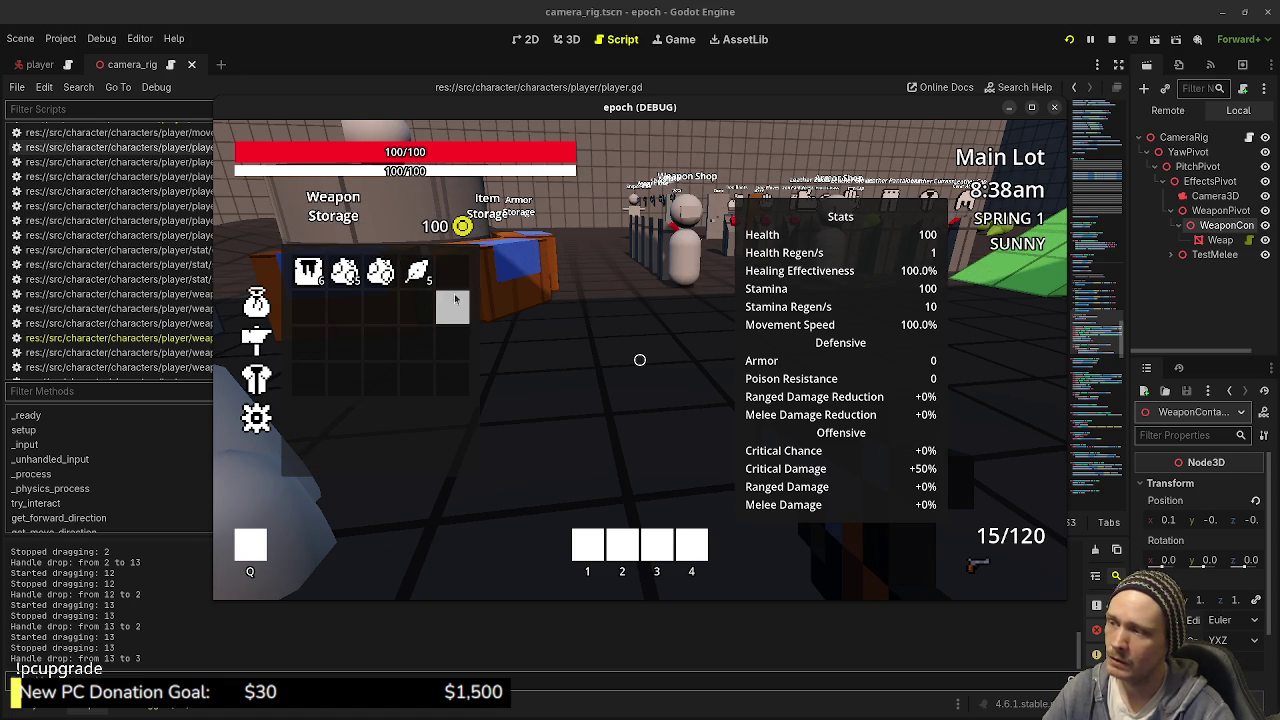
Step: Place the herb into the Combine panel and rest on backpack slots to show item info cards
key("c")
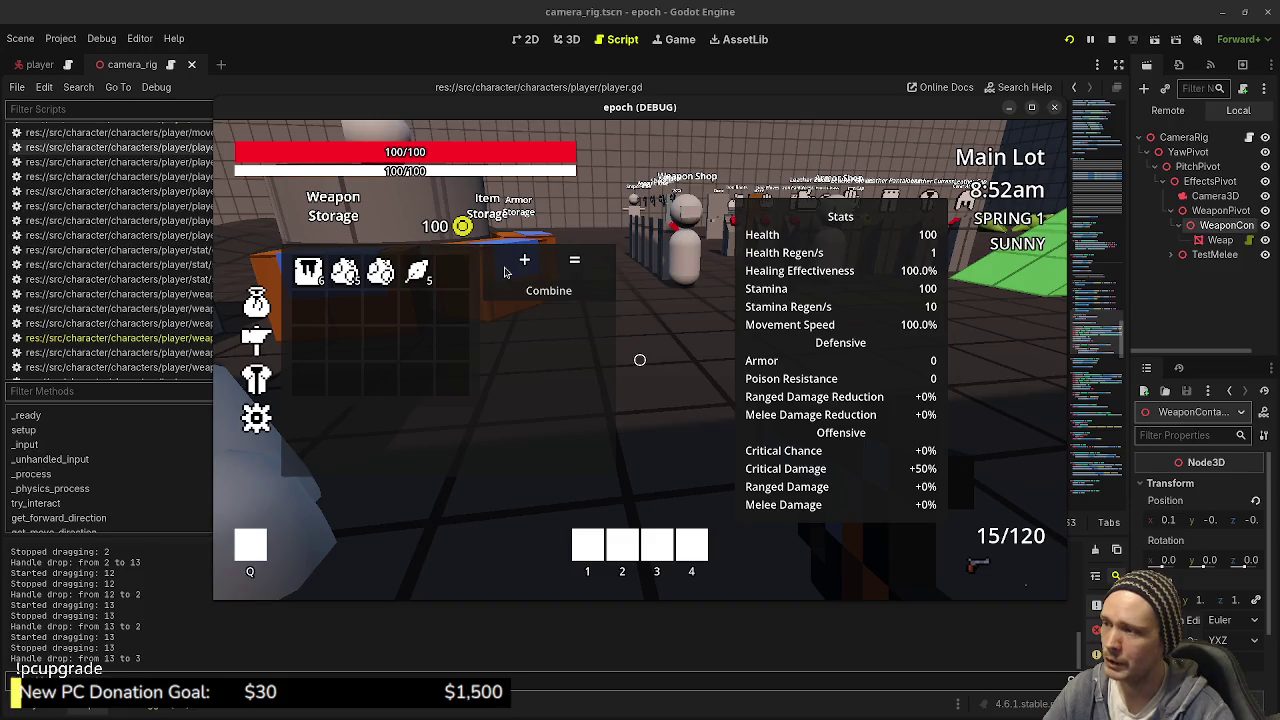
left_click(417, 270)
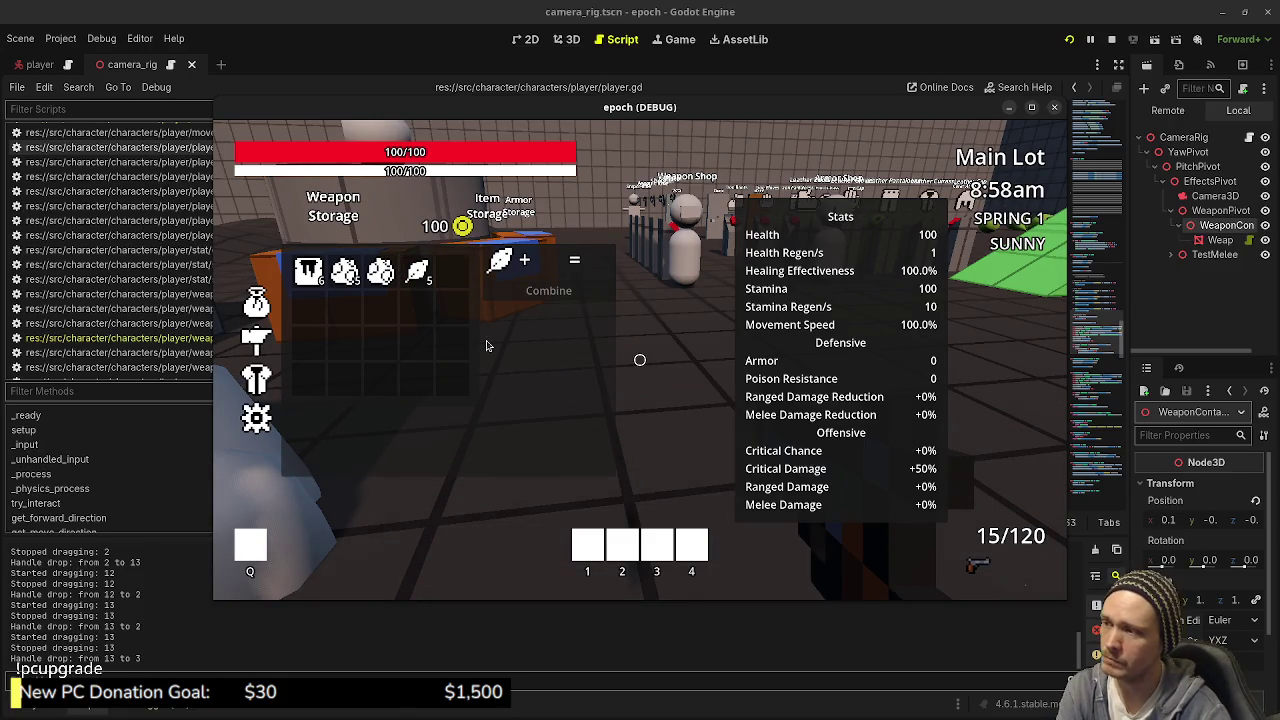
mouse_move(315, 283)
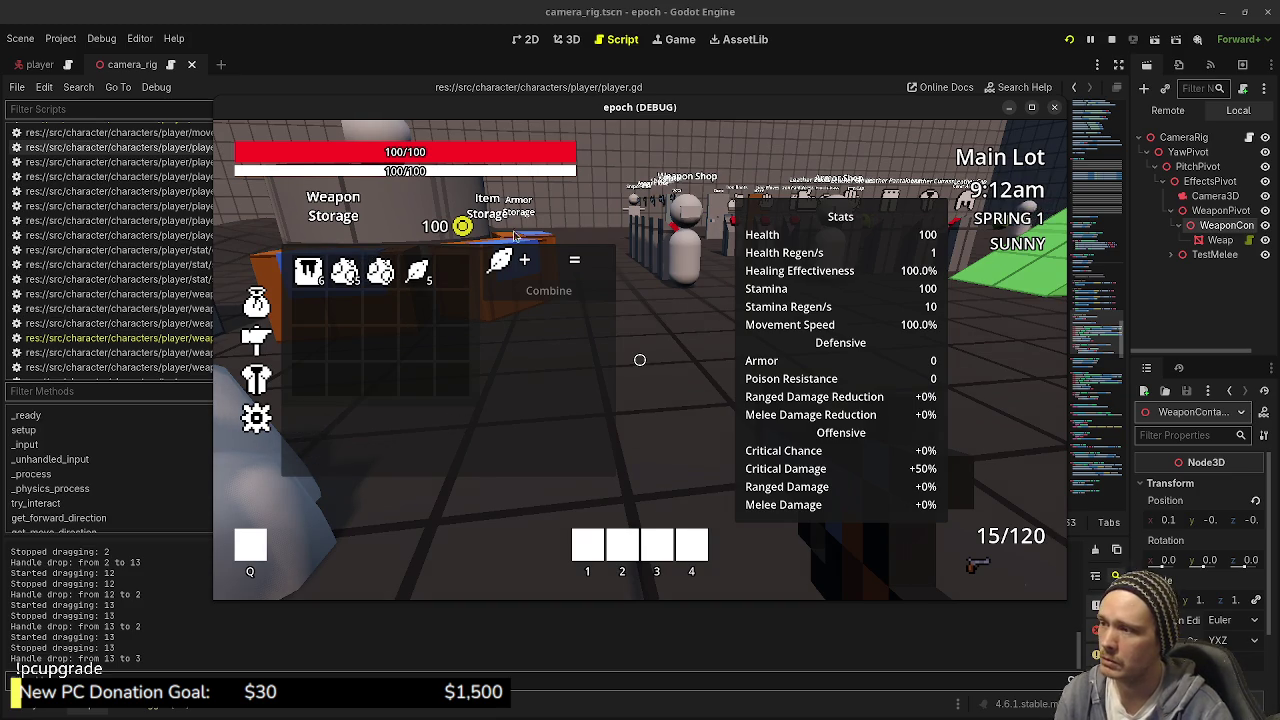
mouse_move(380, 272)
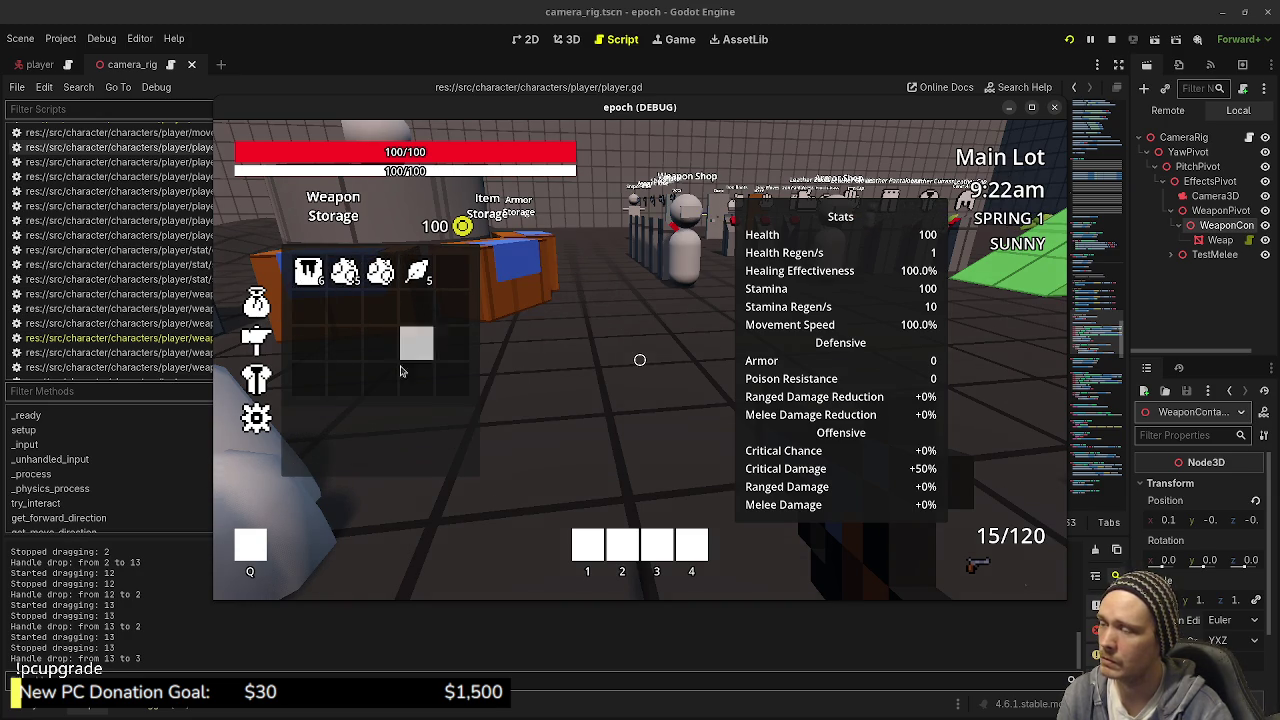
Step: Close the inventory, walk to the storage crates, and open then close Item Storage
key("Tab")
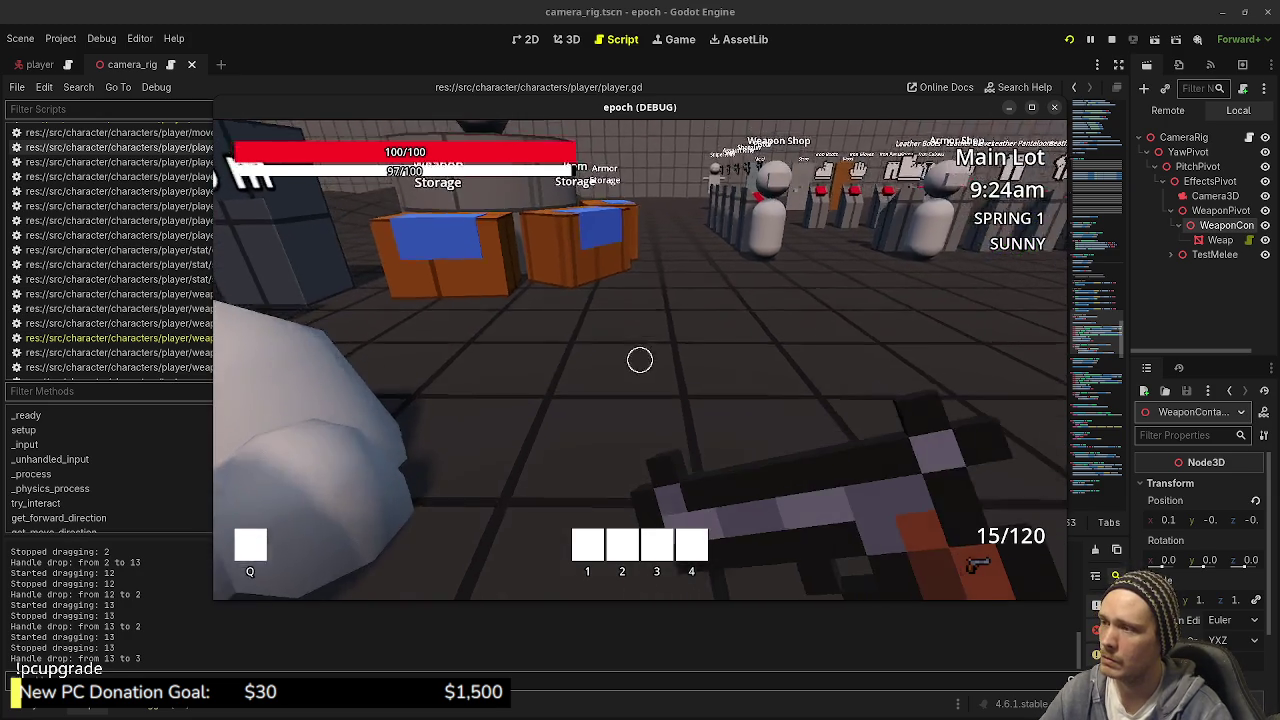
key("w")
key("w")
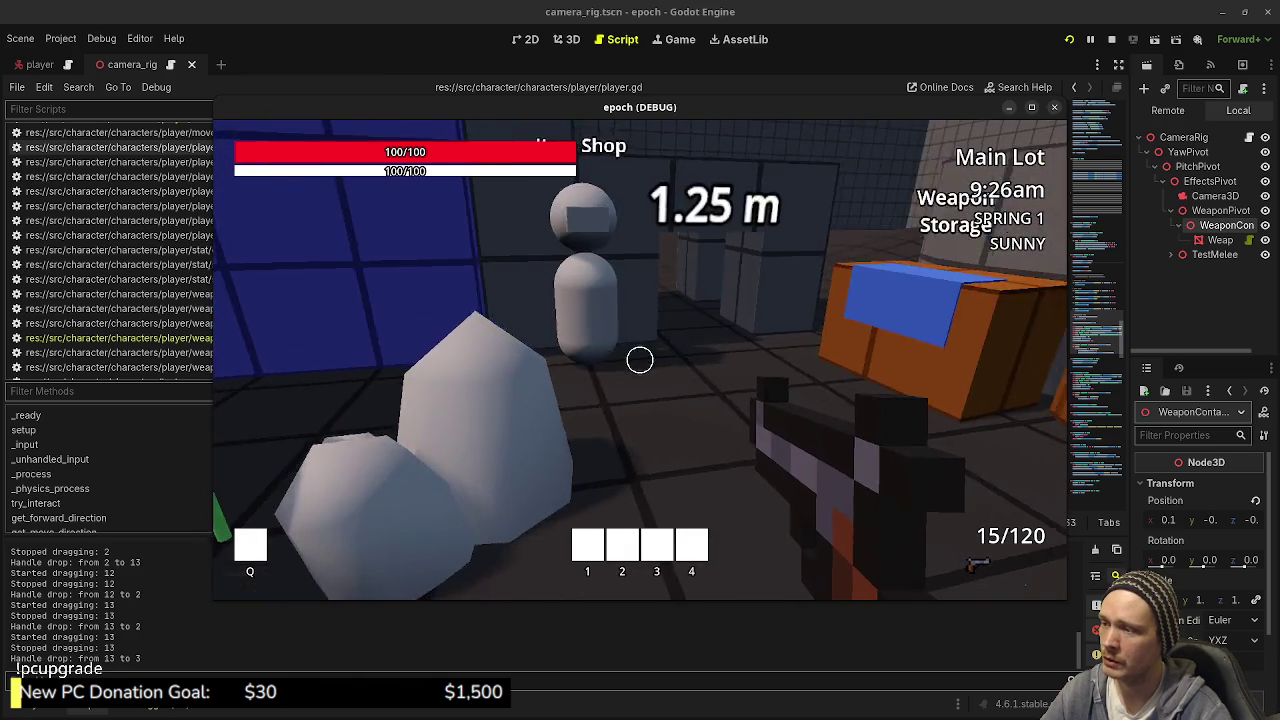
key("w")
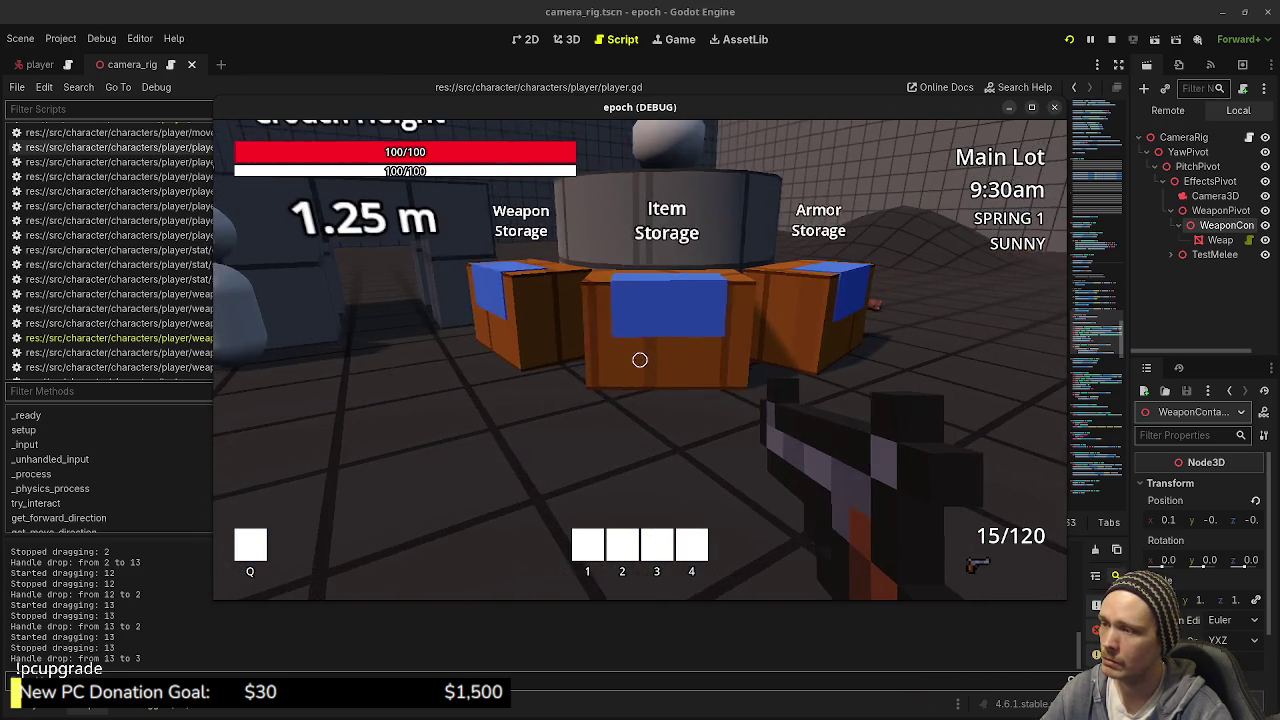
key("w")
key("e")
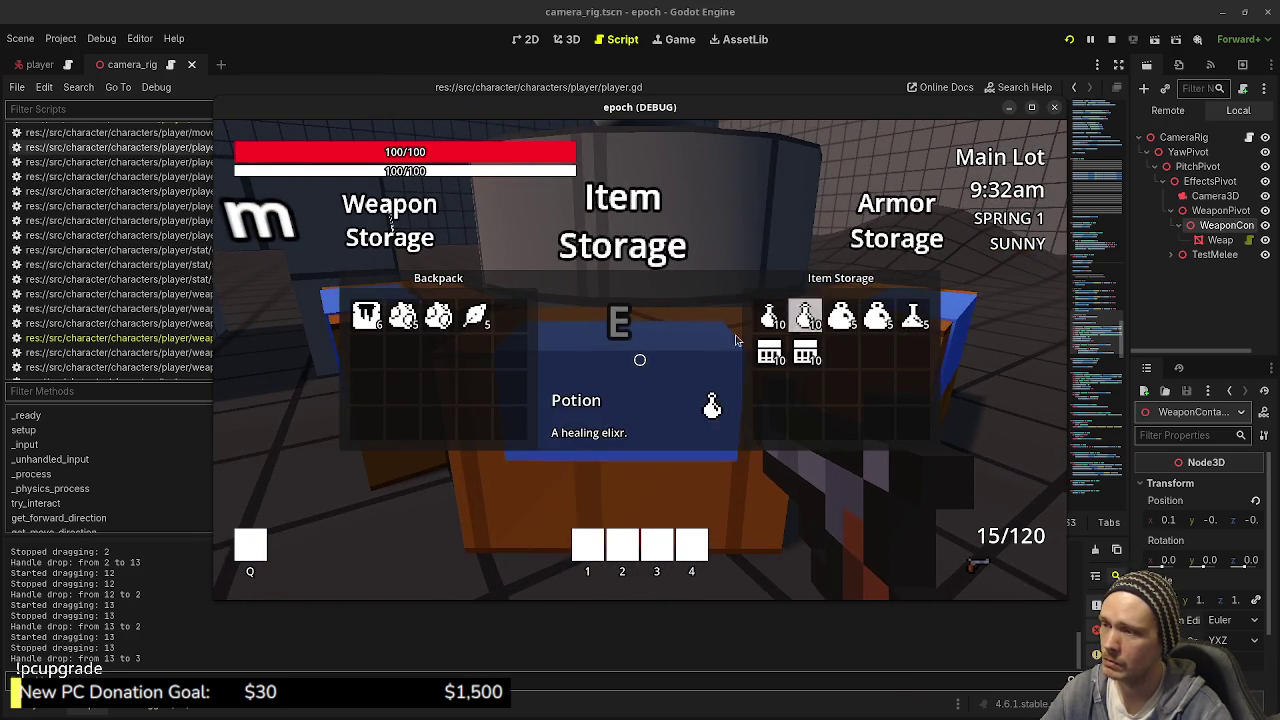
key("e")
Step: Move the armor item into the first Armor Storage slot, close storage, and back away
key("w")
key("e")
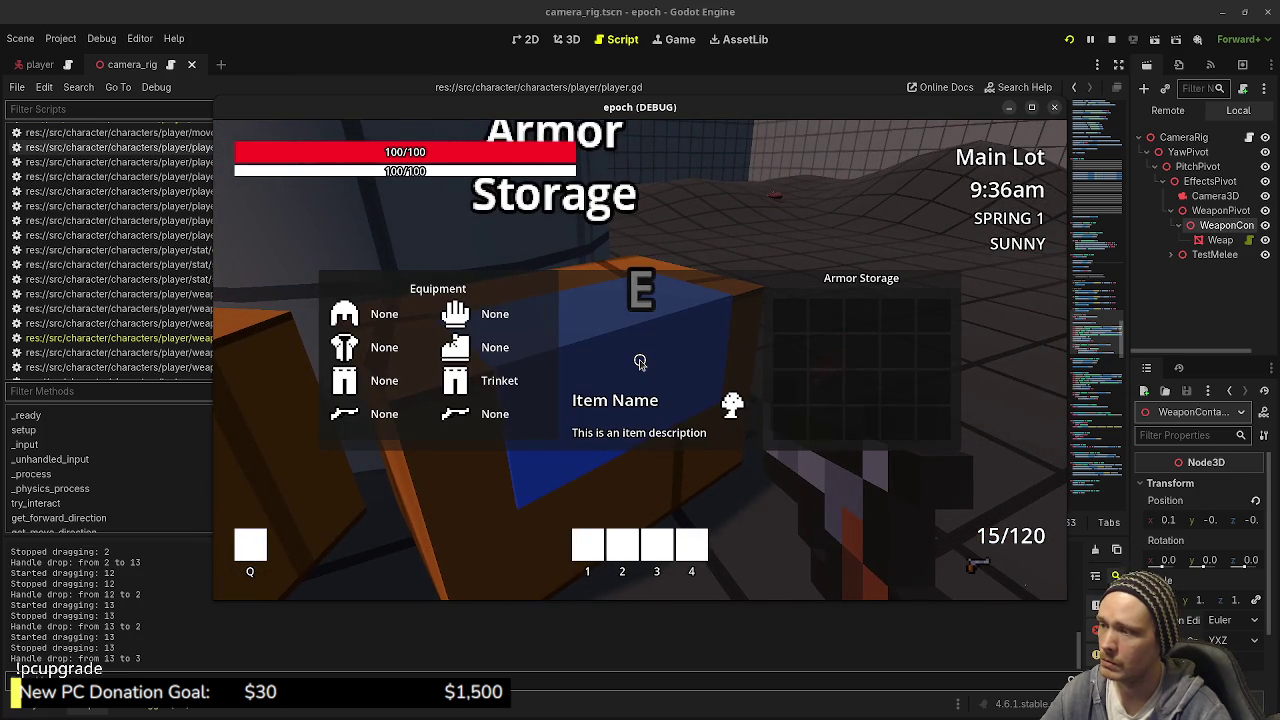
mouse_move(861, 318)
left_mouse_down()
mouse_move(857, 349)
mouse_move(826, 349)
mouse_move(795, 317)
left_mouse_up()
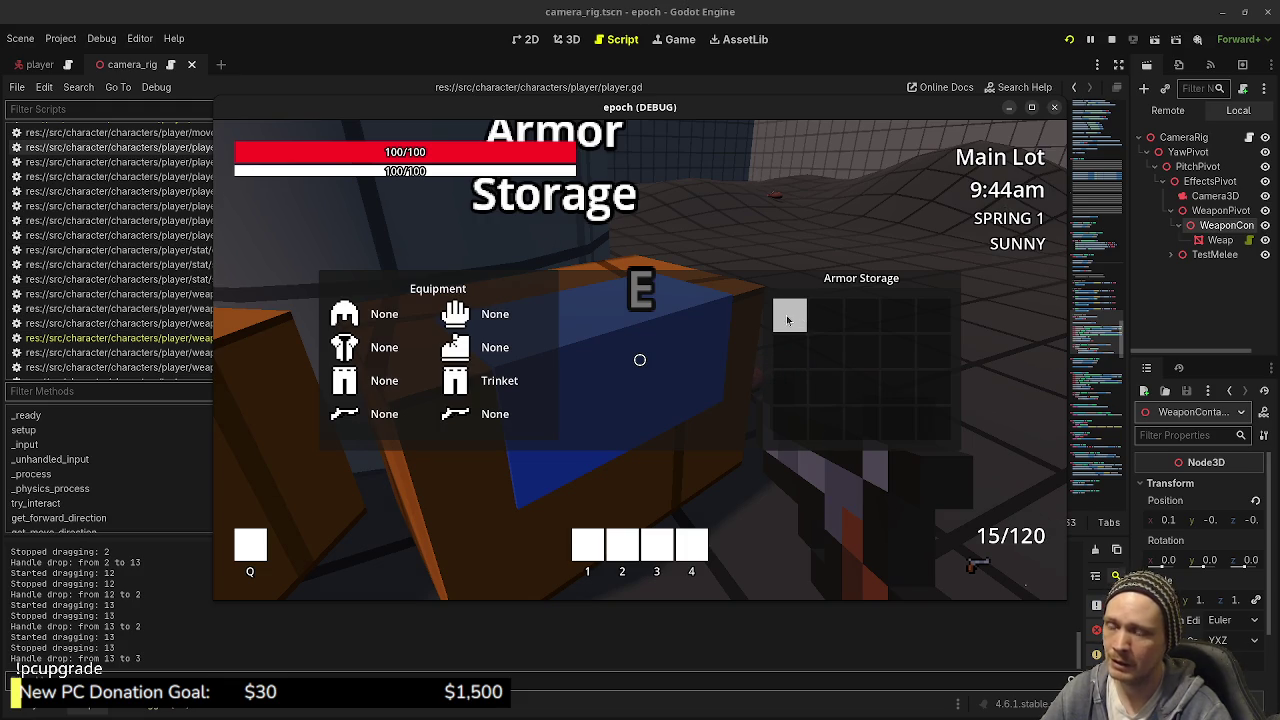
key("e")
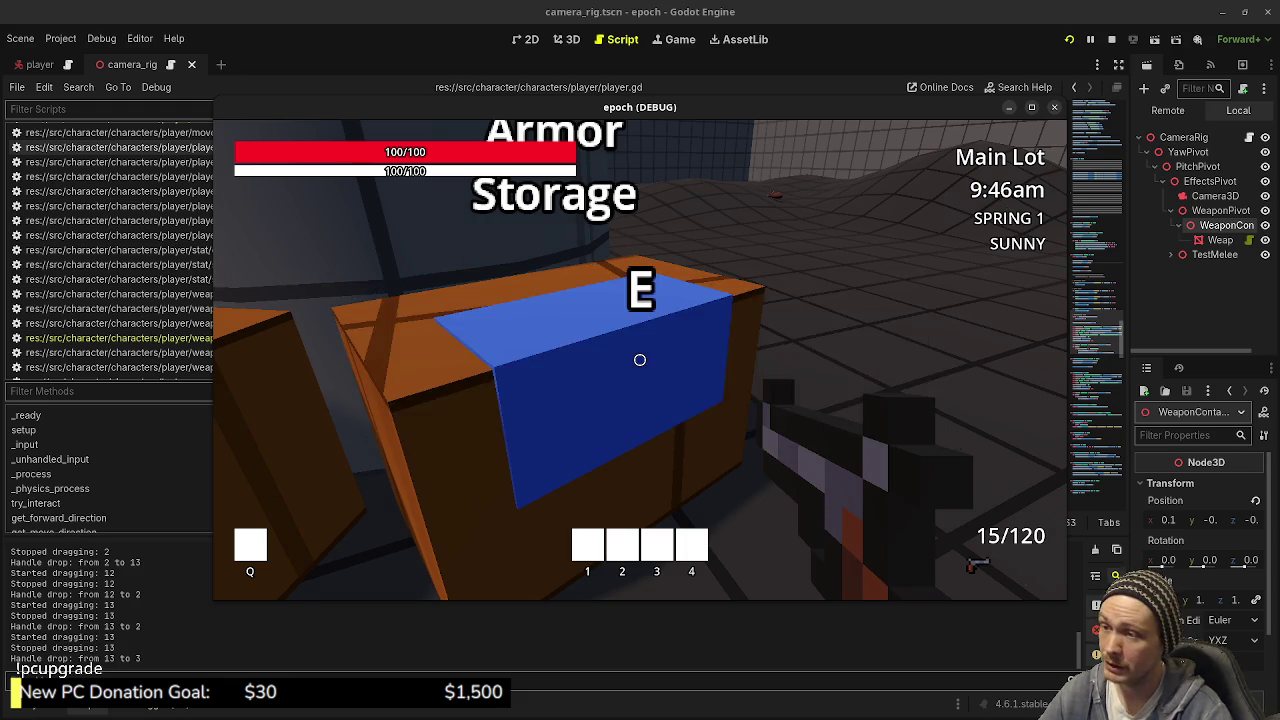
key("s")
key("s")
Step: Move Iron Ore down into slot 12 and the herb down a row in the backpack grid
key("e")
key("e")
key("e")
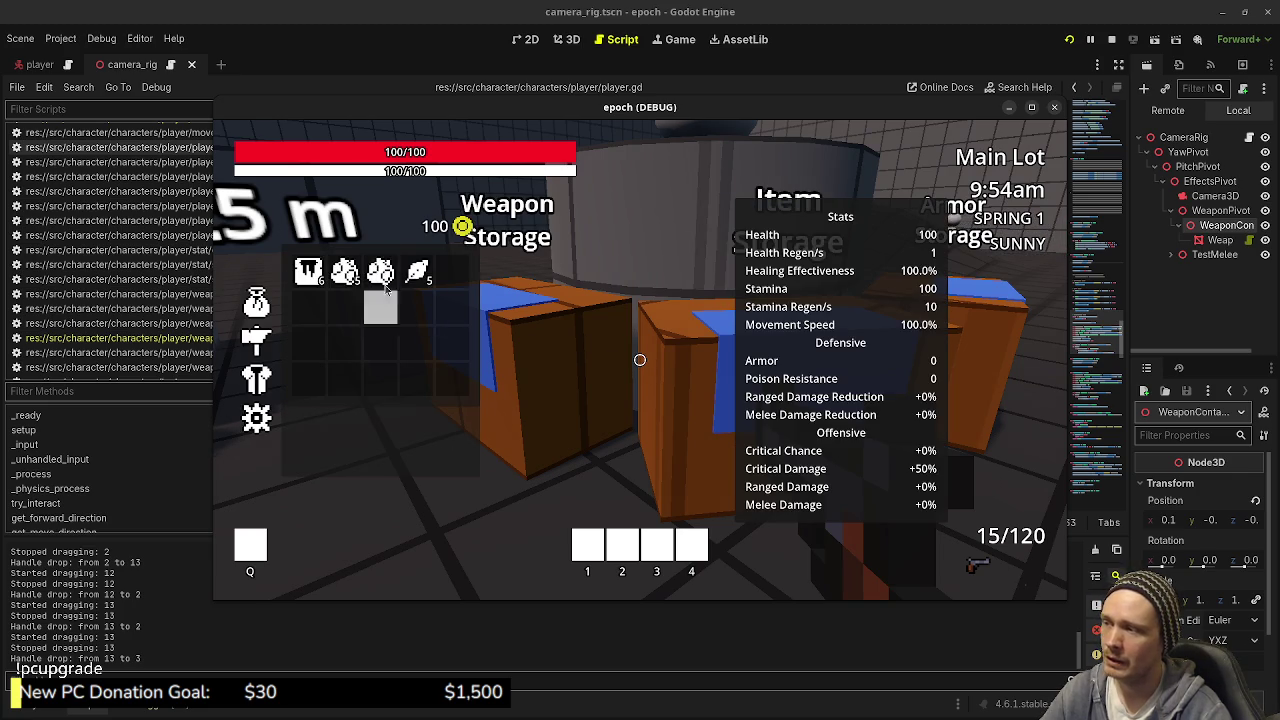
mouse_move(385, 282)
left_click_drag(385, 282, 380, 343)
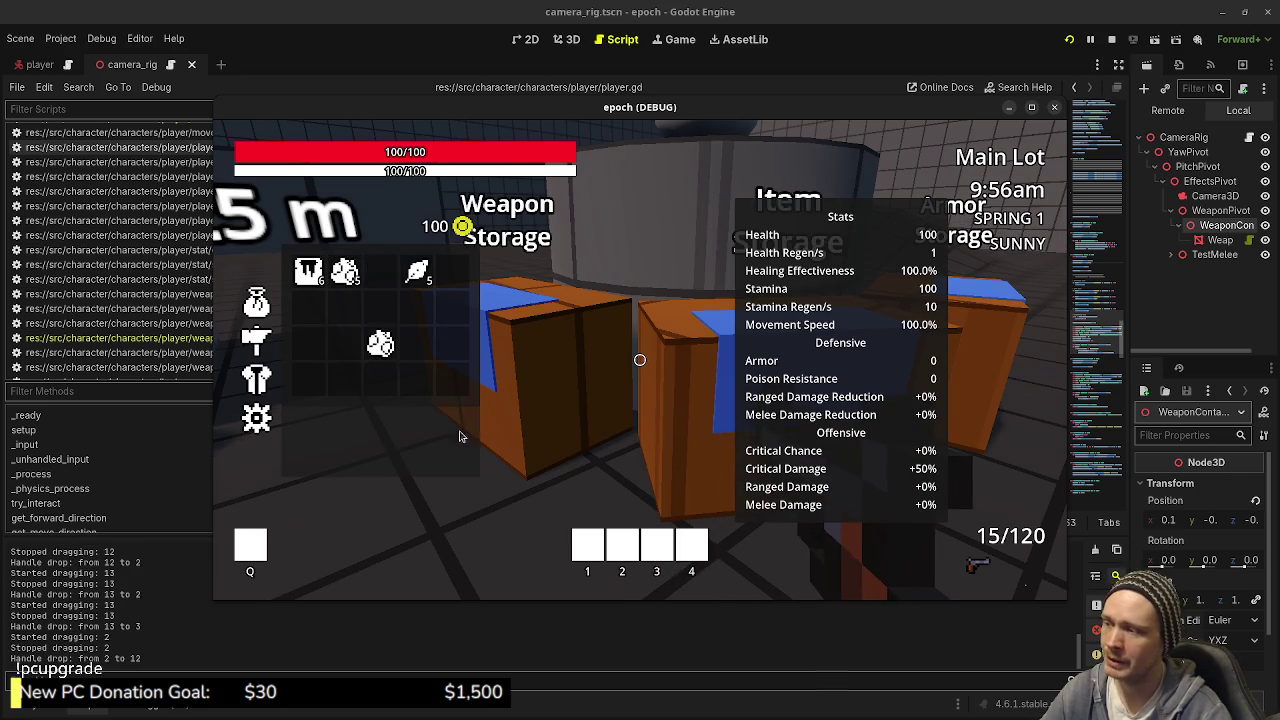
mouse_move(416, 272)
left_mouse_down()
mouse_move(380, 272)
mouse_move(344, 307)
mouse_move(380, 272)
mouse_move(416, 272)
left_mouse_up()
key("Tab")
Step: At the Weapon Storage crate, move the stored weapon down one row
key("w")
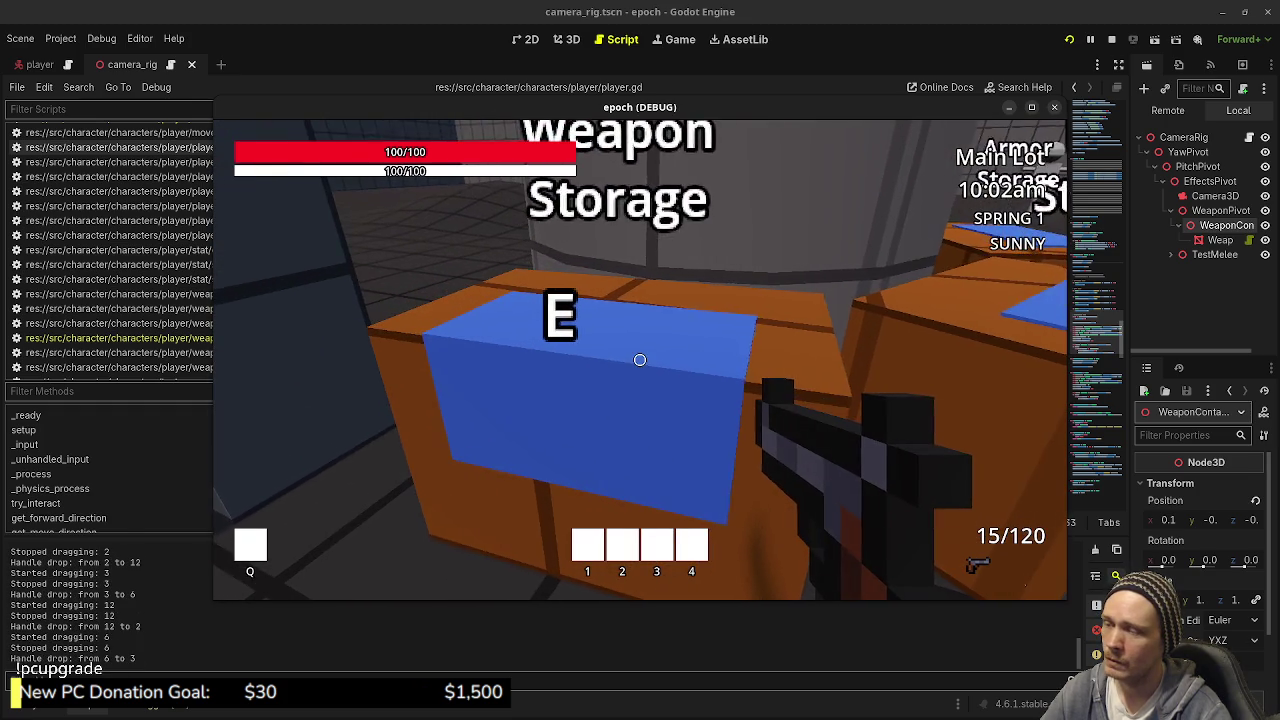
key("e")
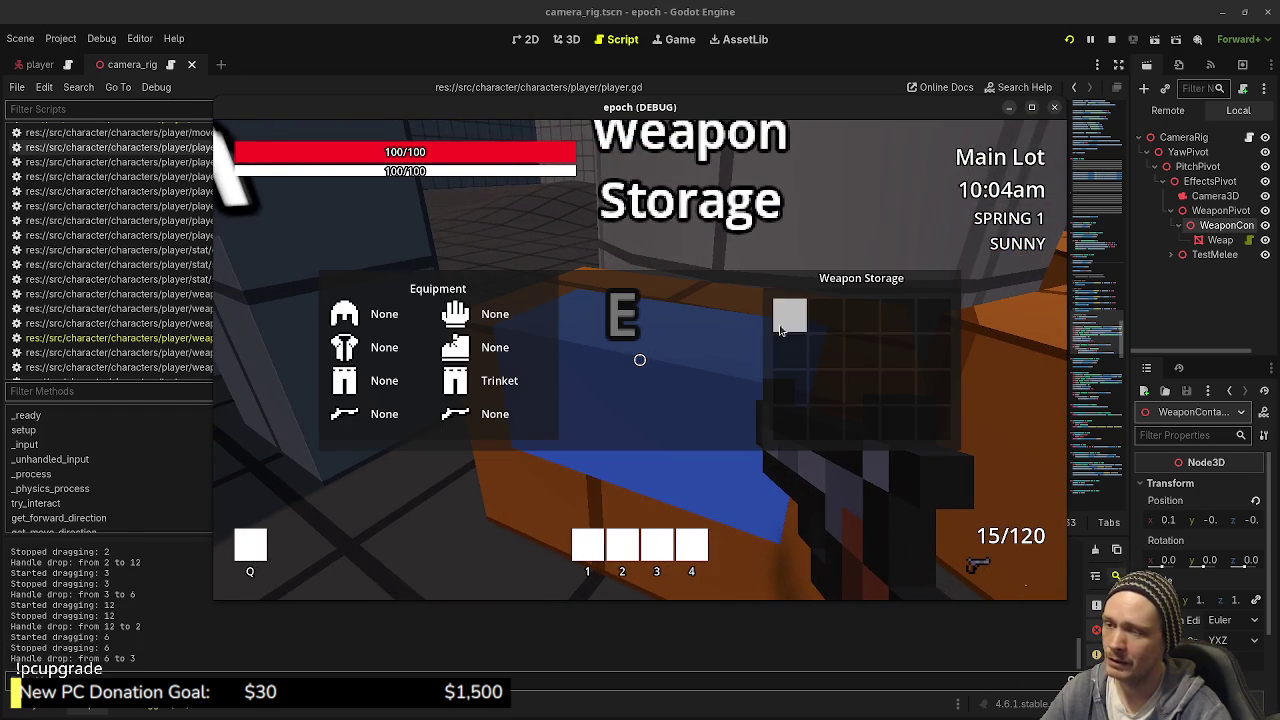
left_click_drag(788, 359, 791, 378)
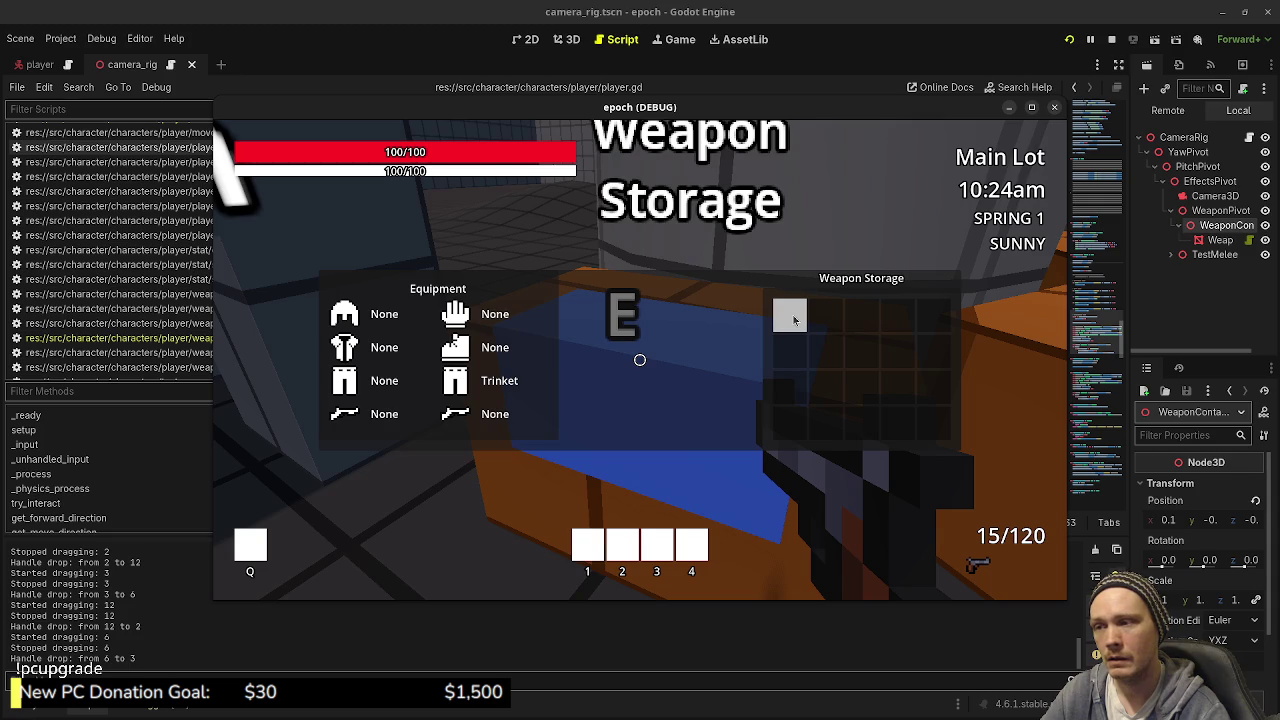
Step: Close Weapon Storage and run setcurrency 2000 in the debug console
key("e")
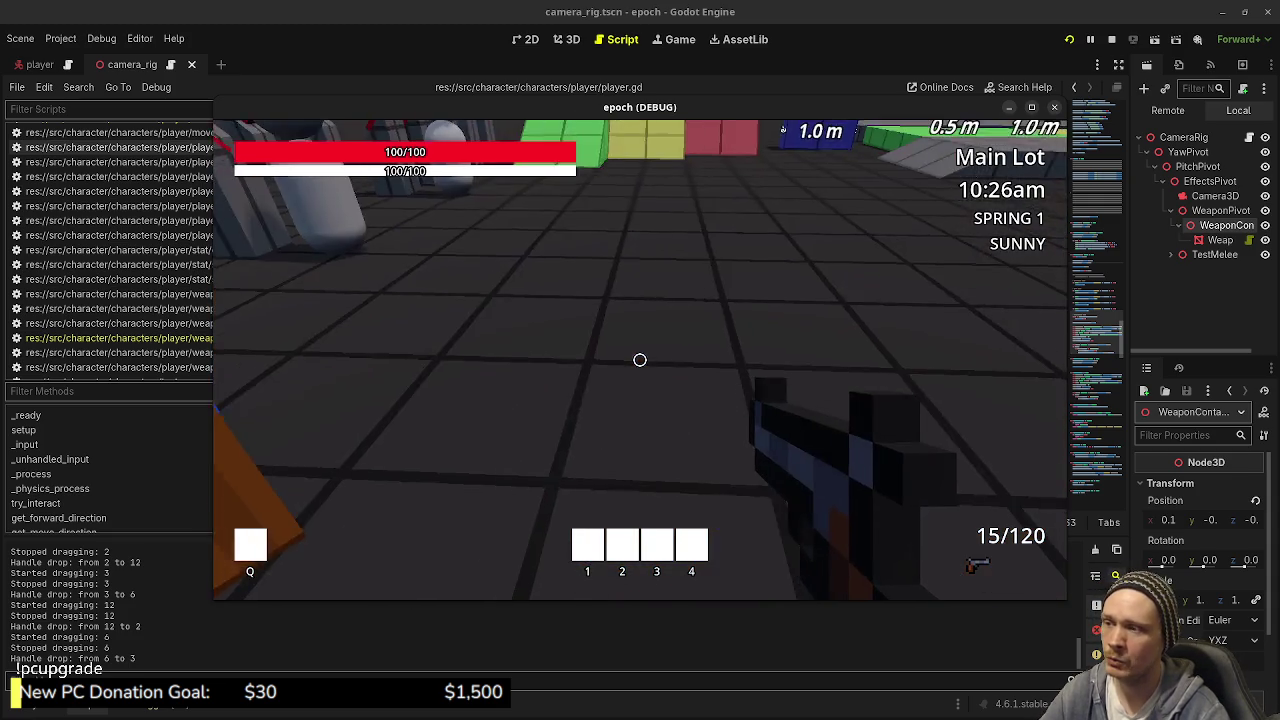
key("grave")
type("setcurrency 2000")
key("Return")
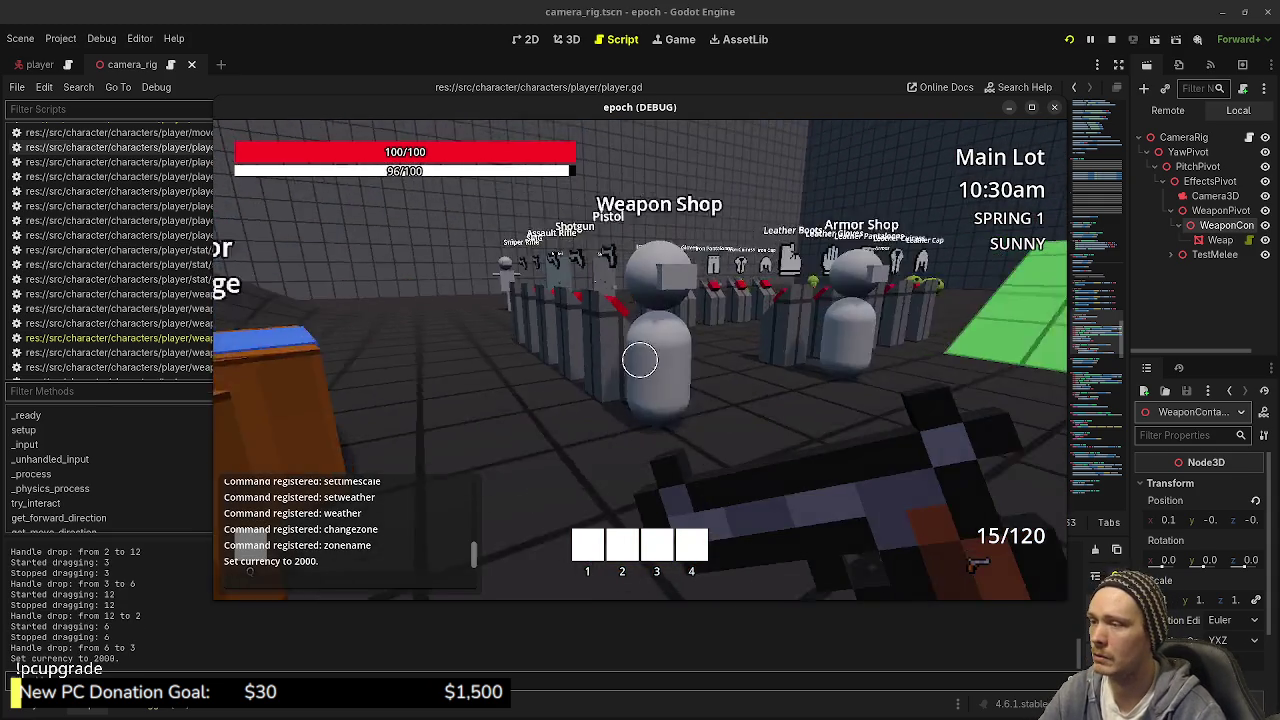
Step: Buy five weapons at the Weapon Shop, then close the shop
key("w")
key("e")
left_click(805, 315)
left_click(870, 318)
left_click(870, 318)
left_click(875, 318)
left_click(877, 316)
left_click(913, 316)
left_click(878, 352)
key("e")
Step: Walk back to the Weapon Storage crate and open it to see the purchased weapons
key("w")
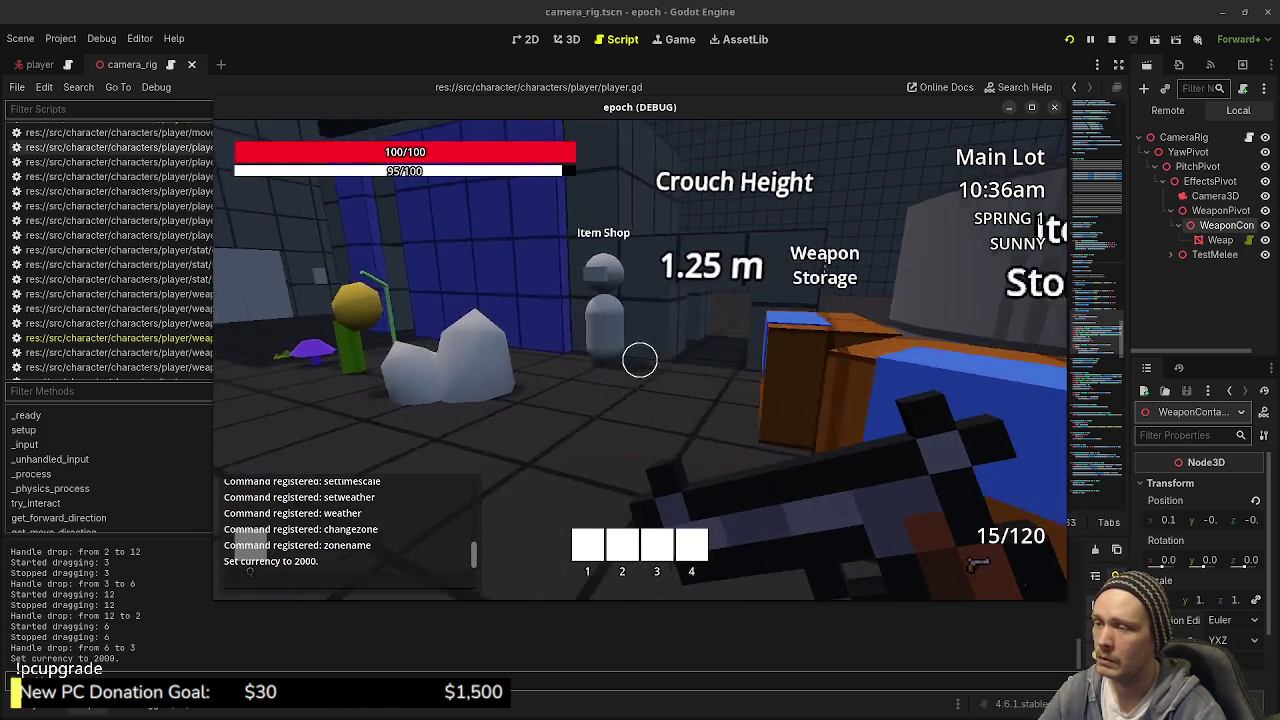
key("w")
key("e")
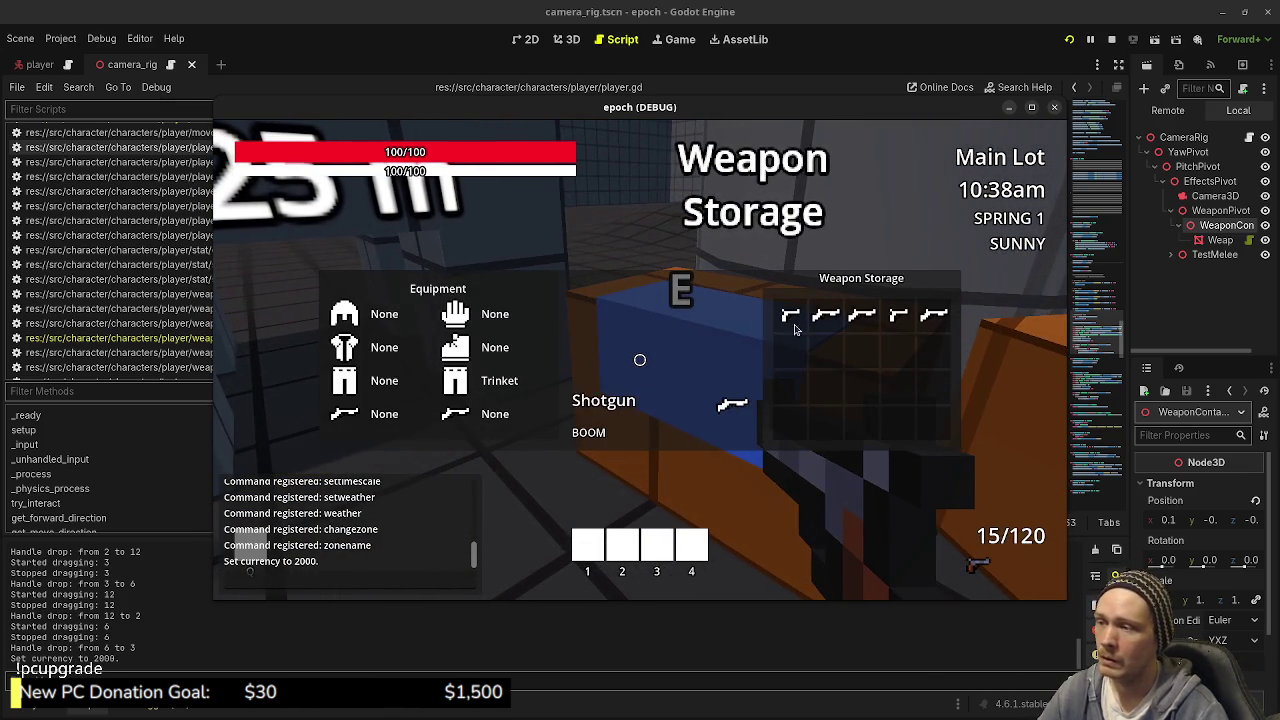
Step: Right-click the Pistol in the Weapon Storage grid to equip it
mouse_move(788, 319)
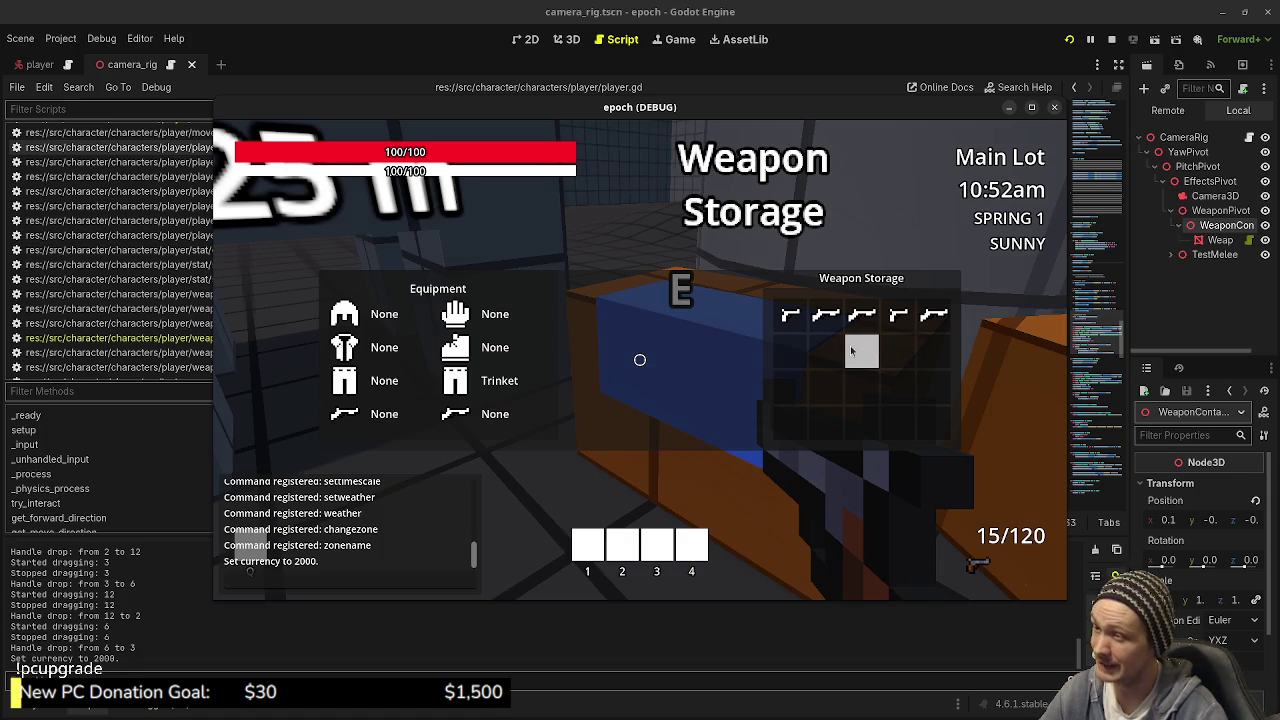
right_click(795, 320)
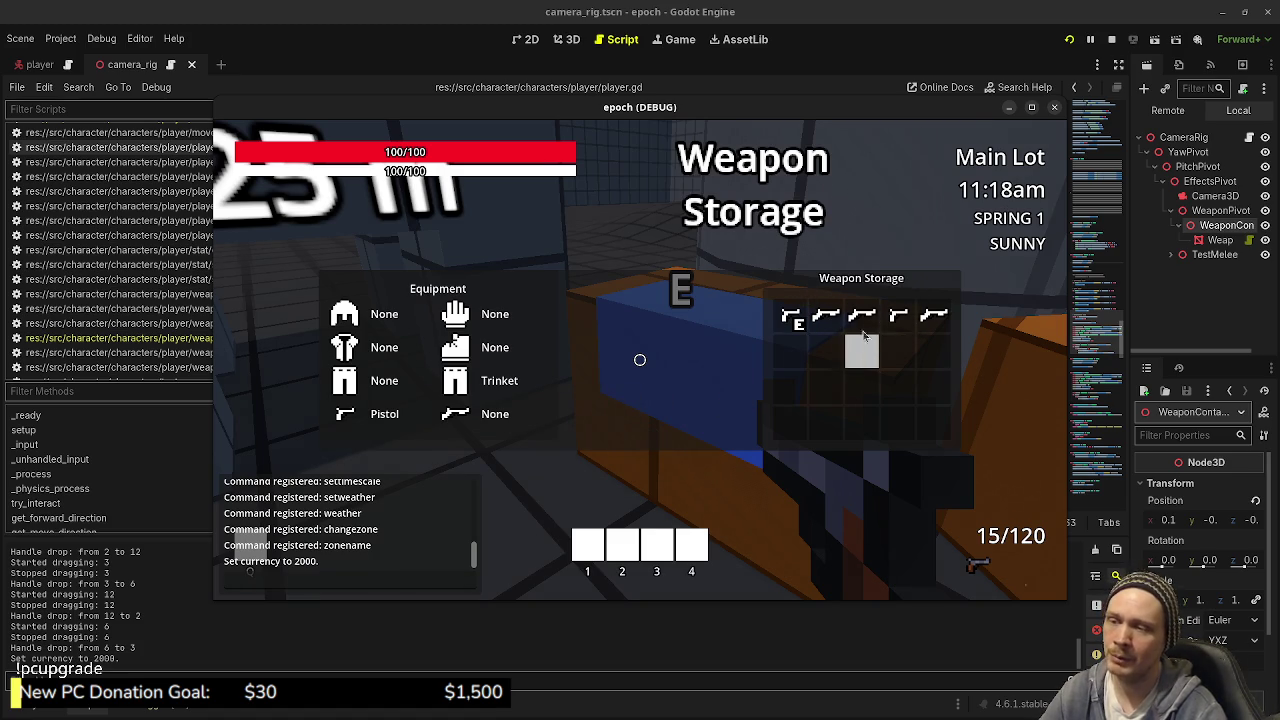
Step: Walk between the Weapon Shop and Weapon Storage, opening and closing each panel
key("e")
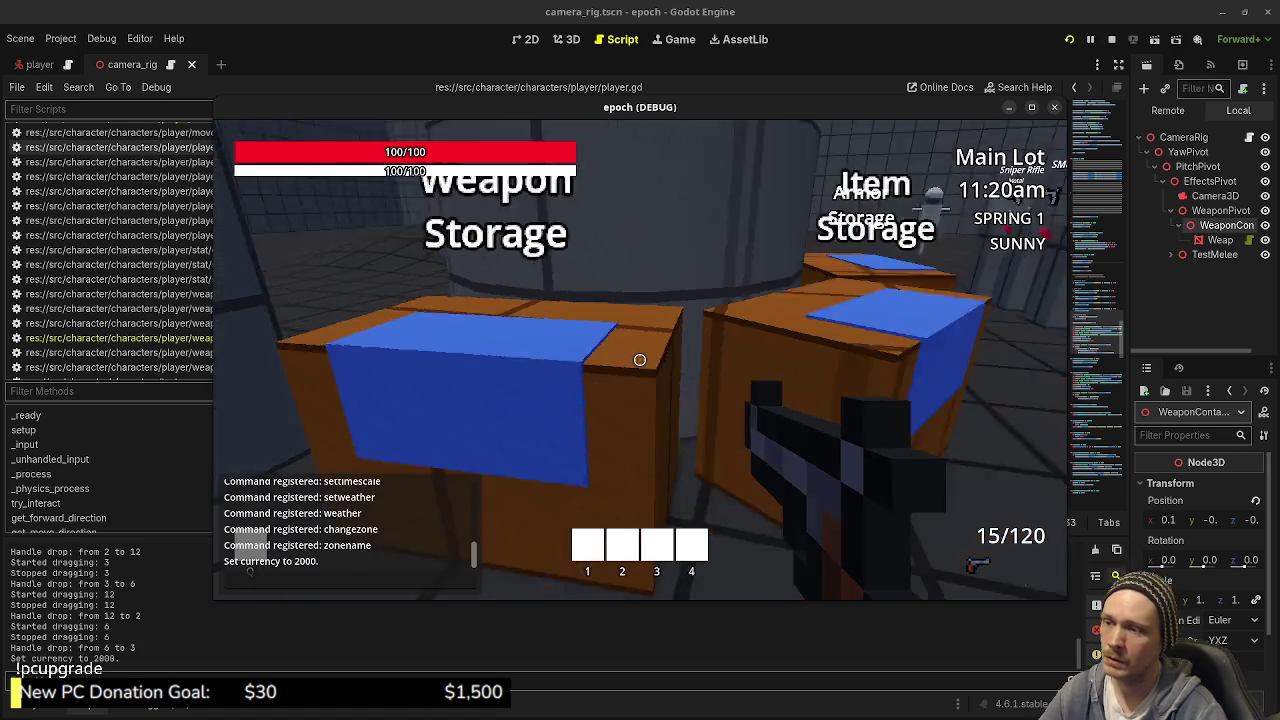
key("w")
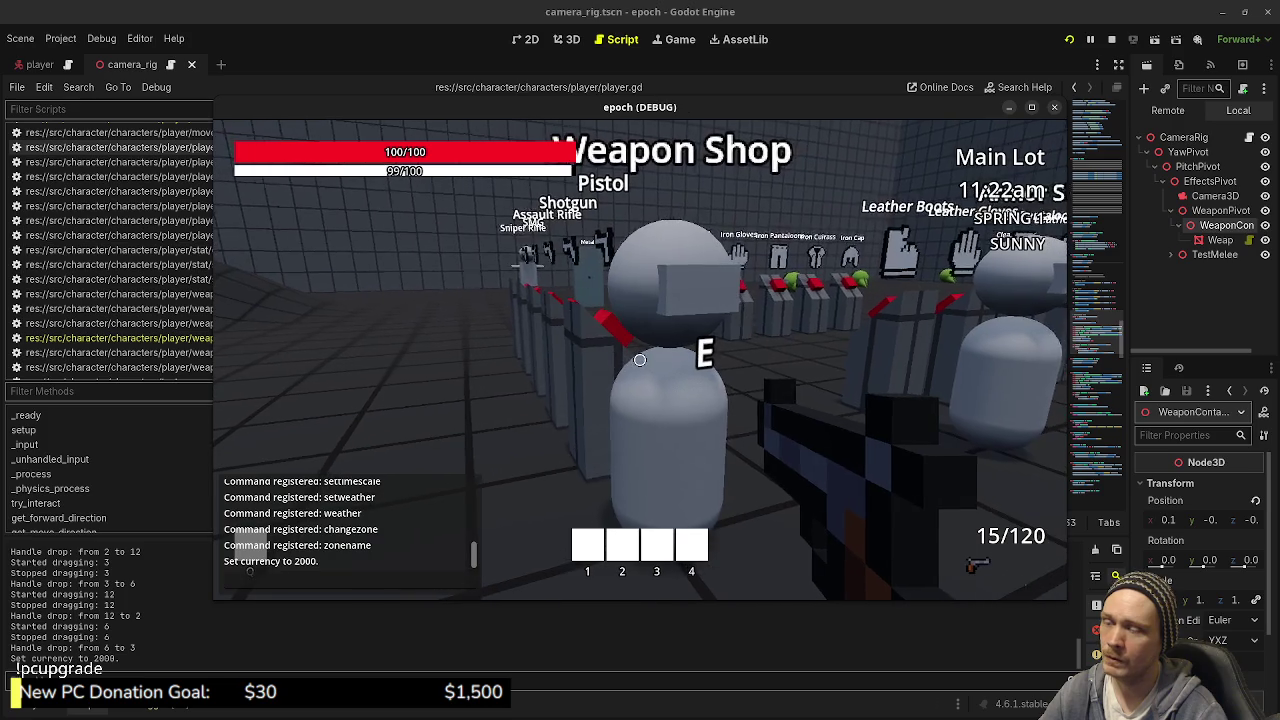
key("e")
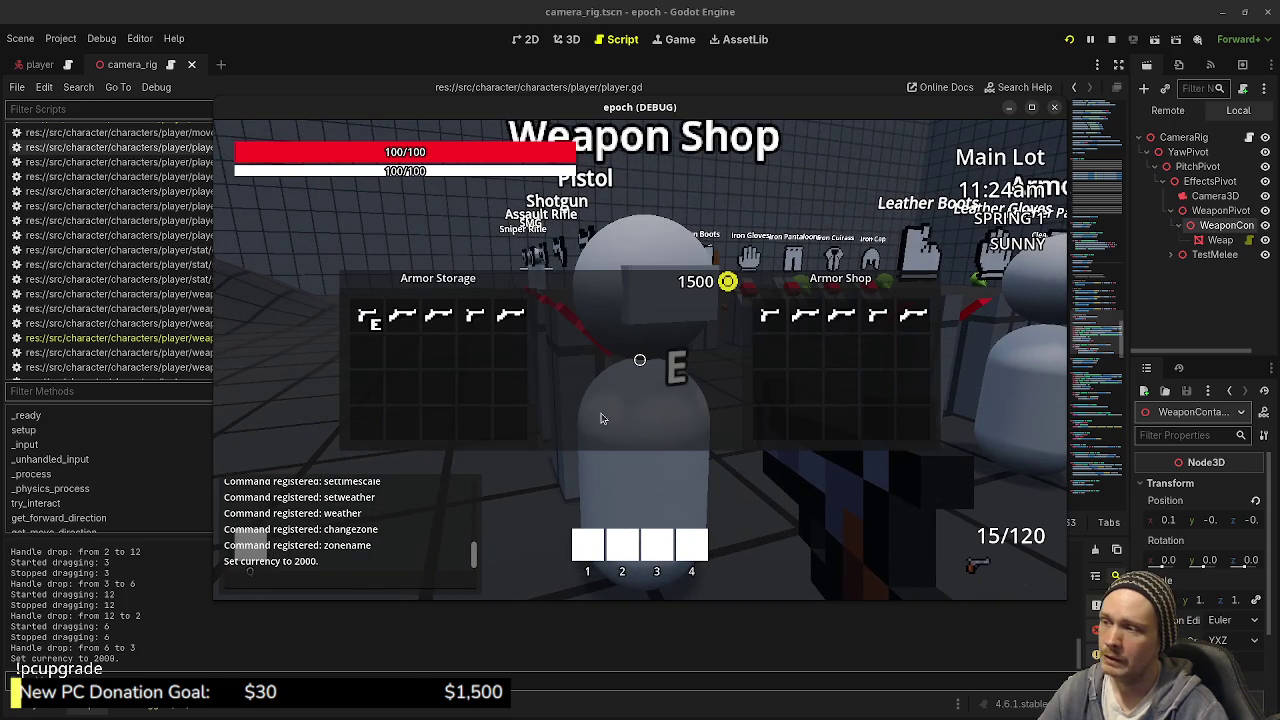
key("e")
key("w")
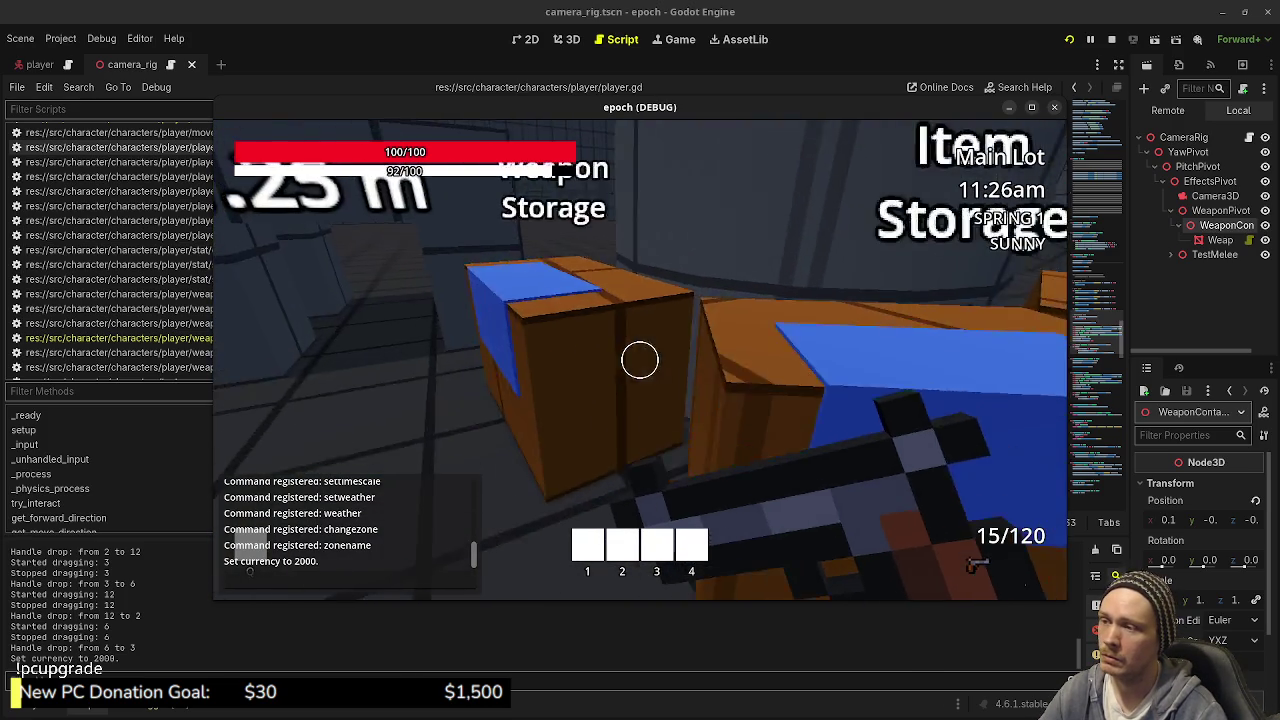
key("e")
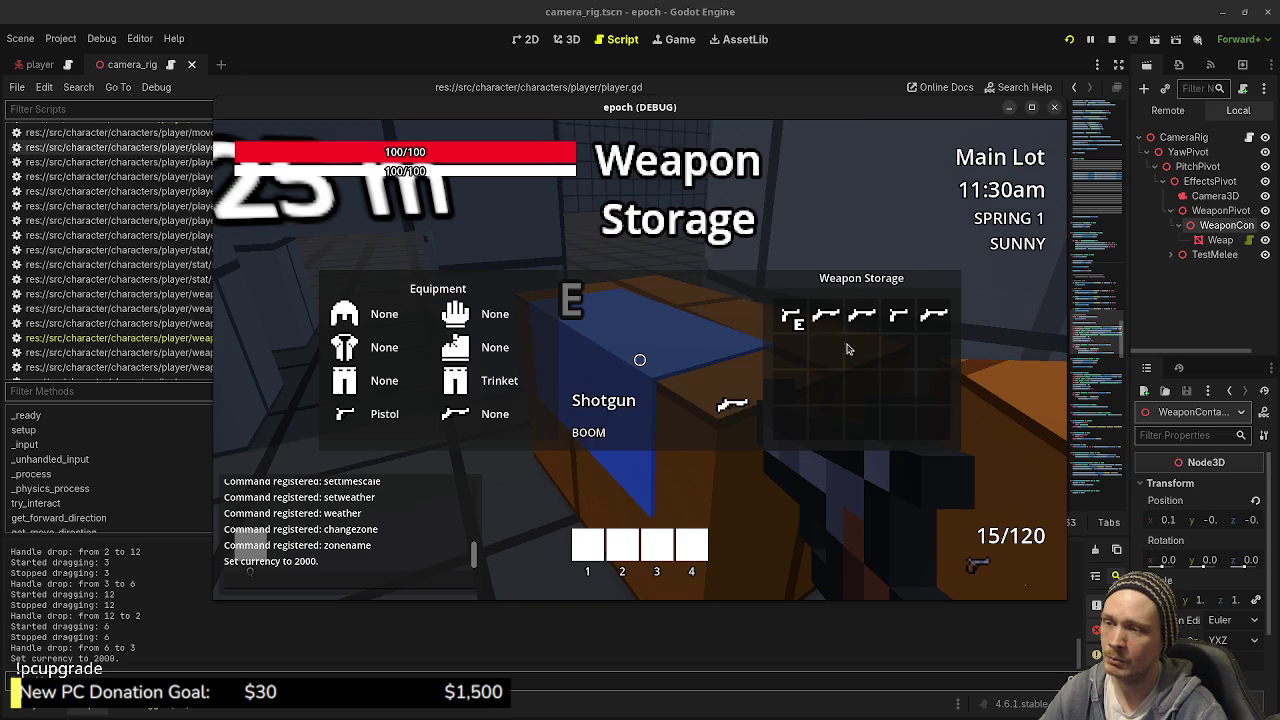
key("e")
key("w")
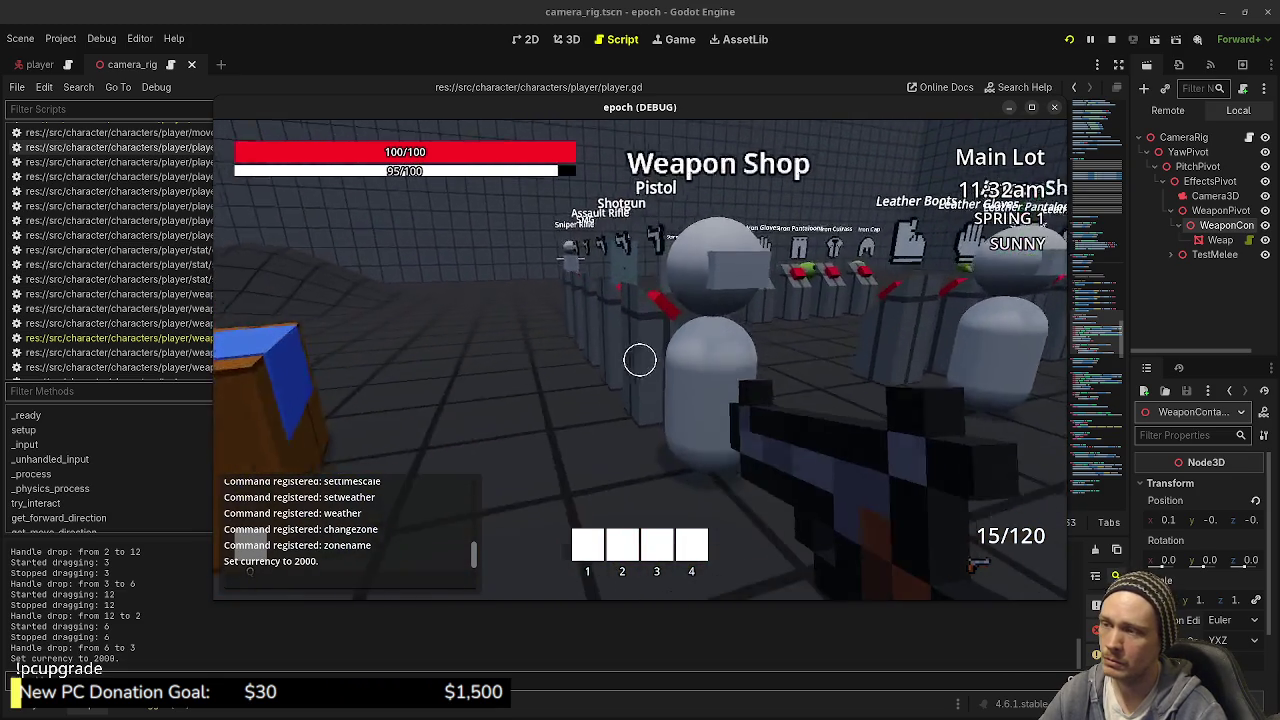
Step: Sell the Sniper Rifle and other stored weapons to the Weapon Shop, reaching 1800 currency, then close it
key("e")
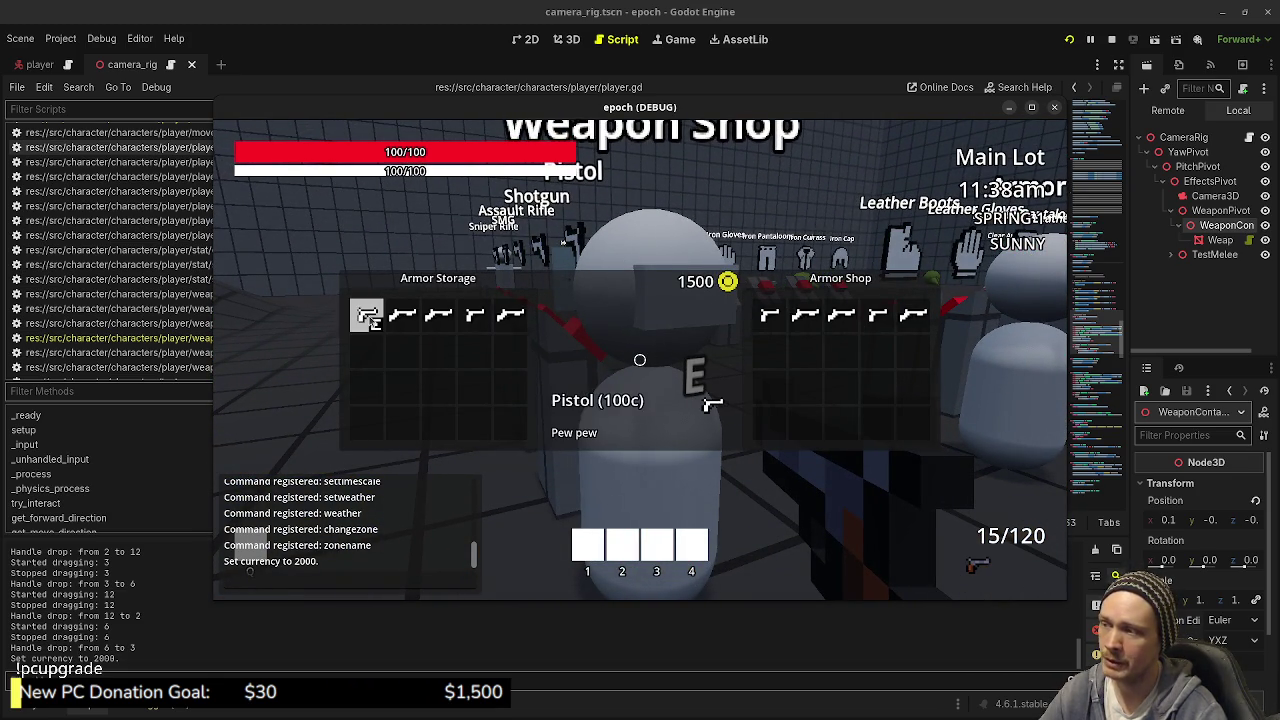
left_click(510, 315)
left_click(475, 315)
left_click(438, 315)
left_click(402, 315)
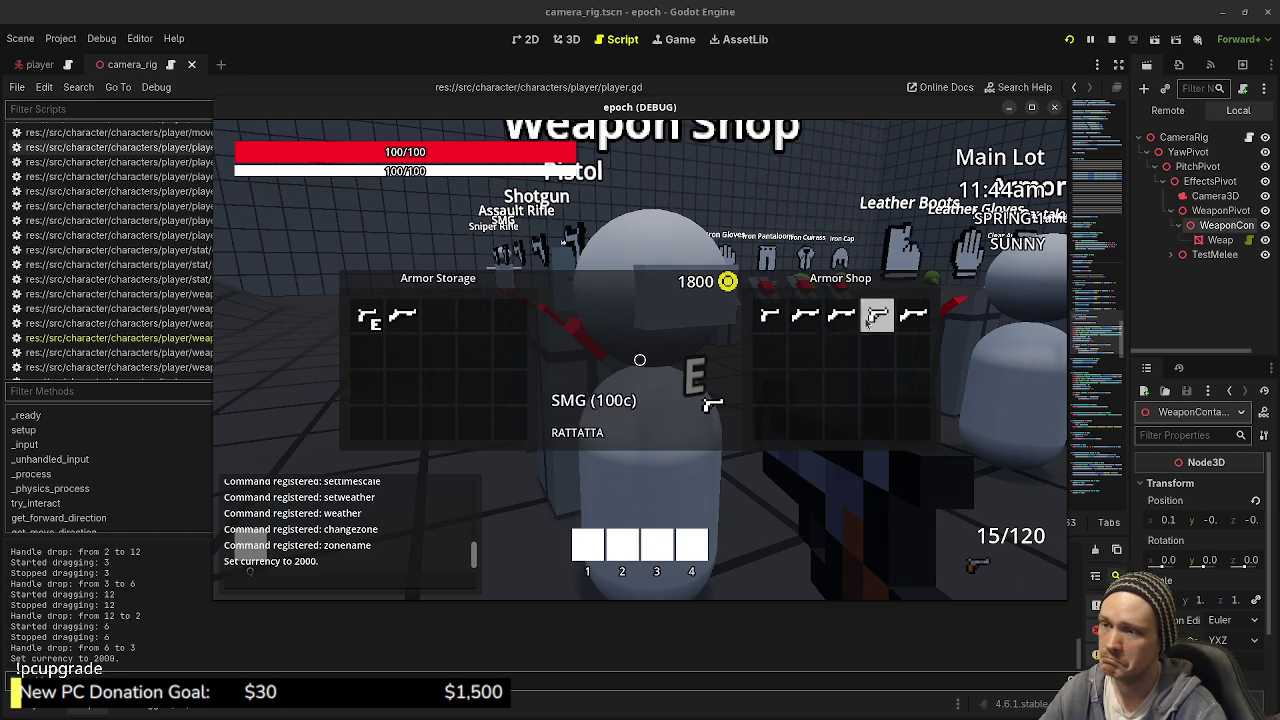
key("Escape")
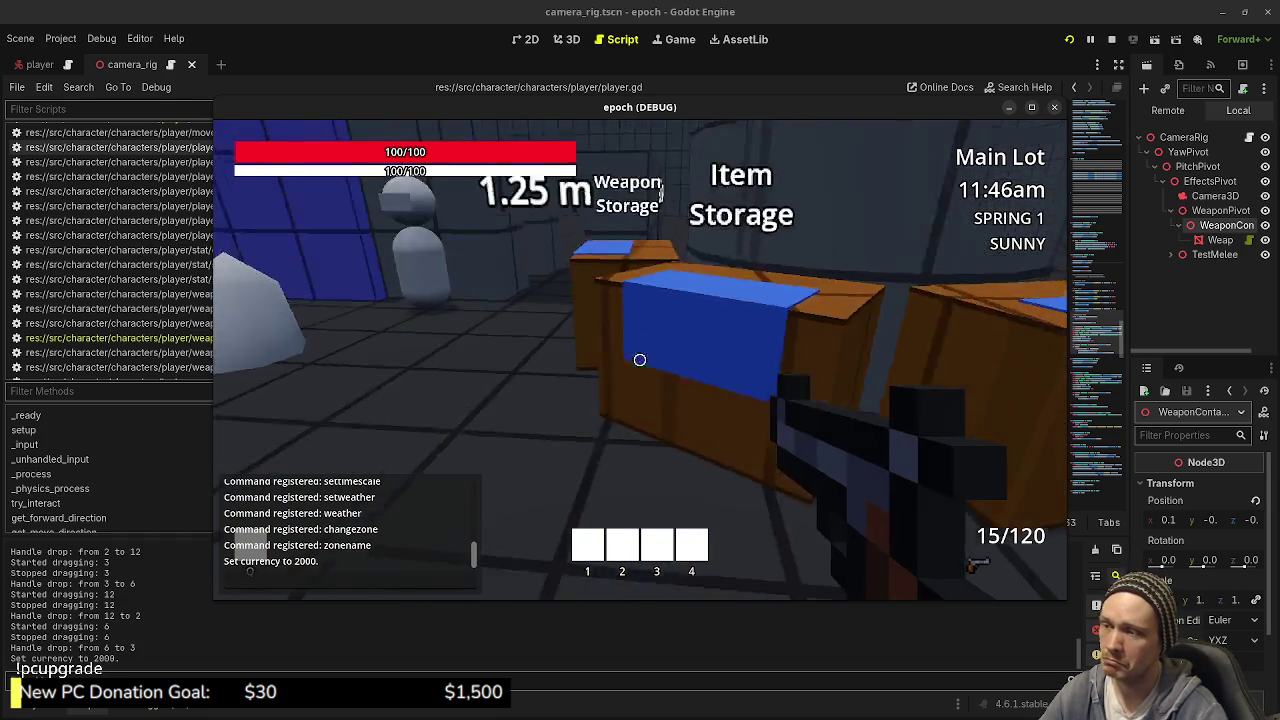
Step: Equip the Sniper Rifle from Weapon Storage and close the inventory
key("e")
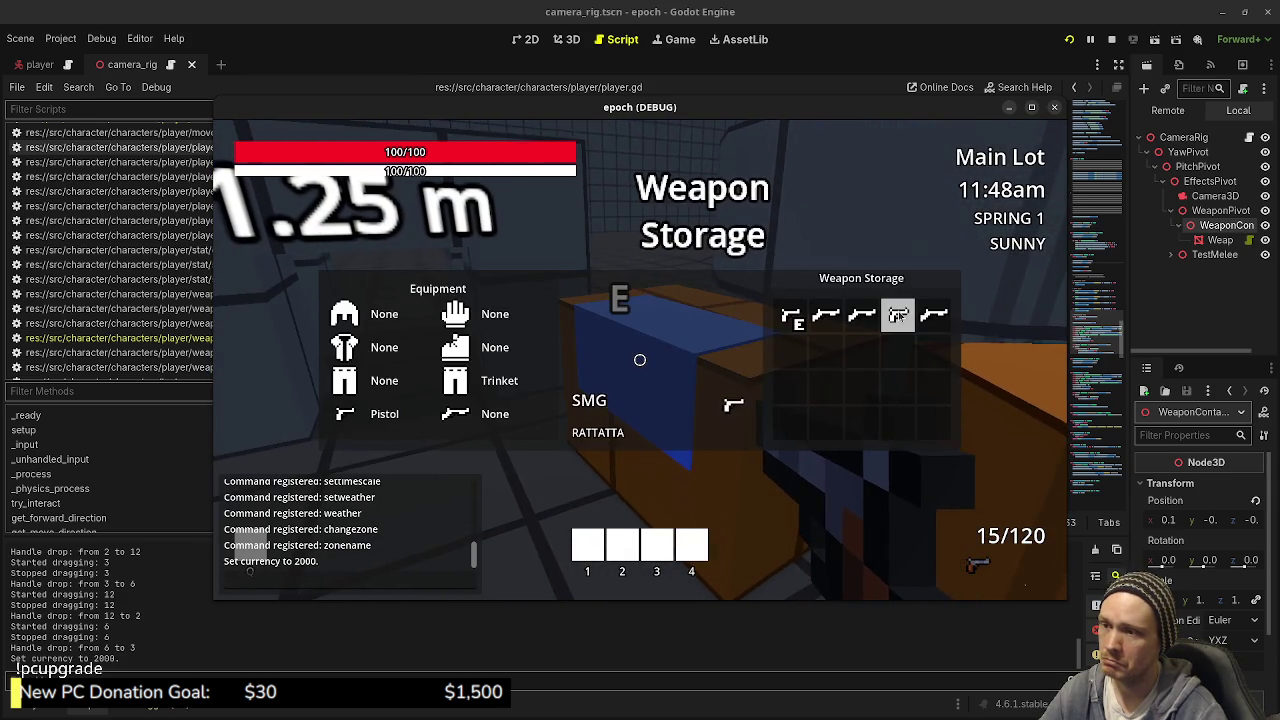
key("Escape")
key("e")
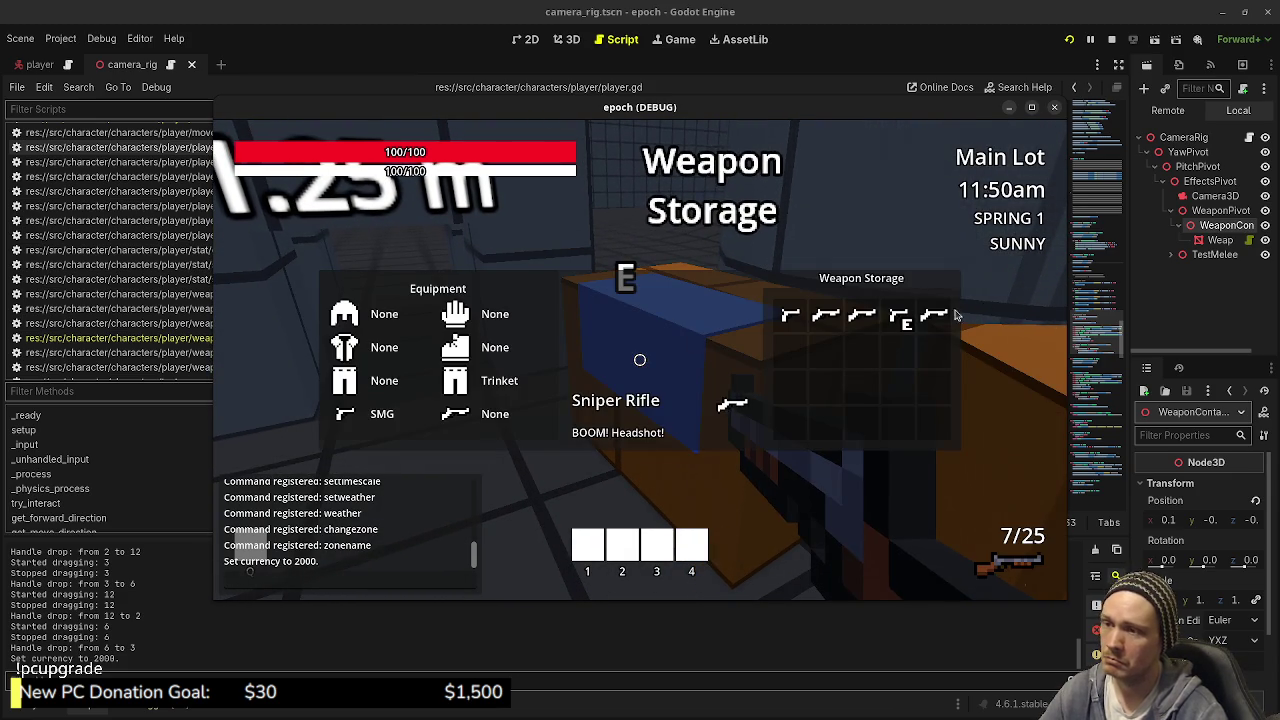
left_click(934, 314)
key("Escape")
Step: Walk around the test level back to the storage crates, then stop the game with F8
key("w")
key("w")
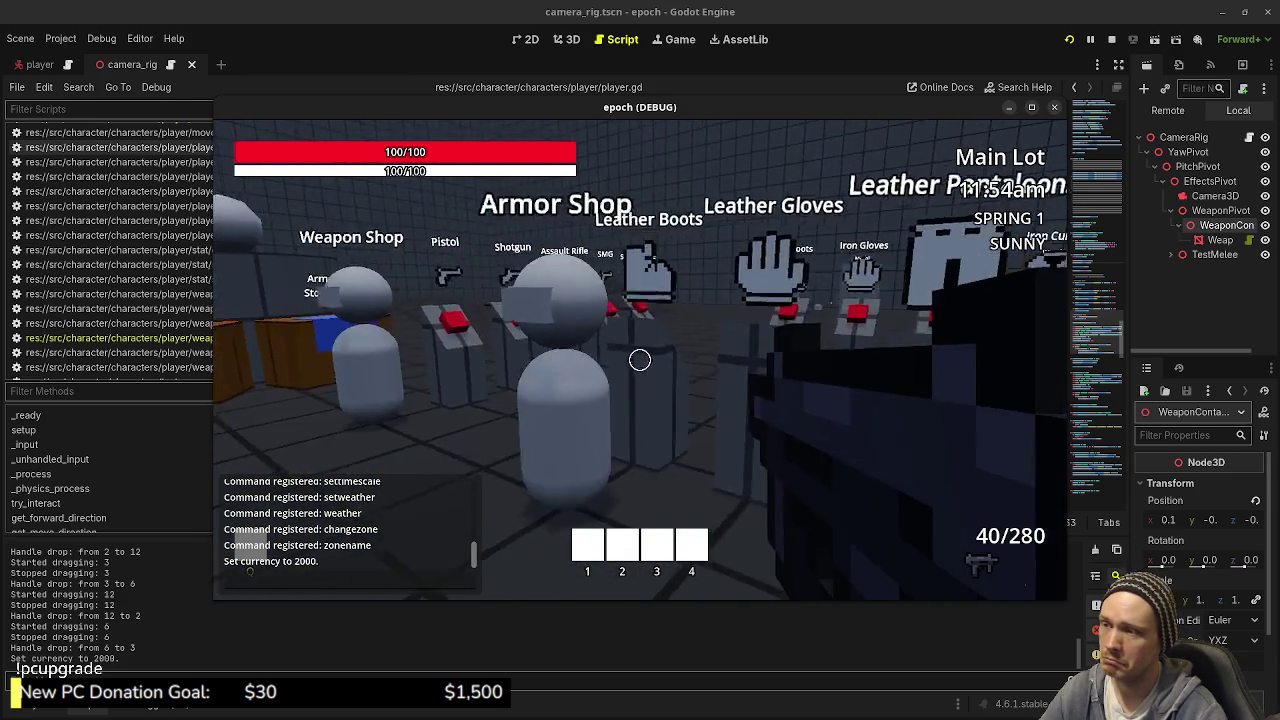
key("shift+w")
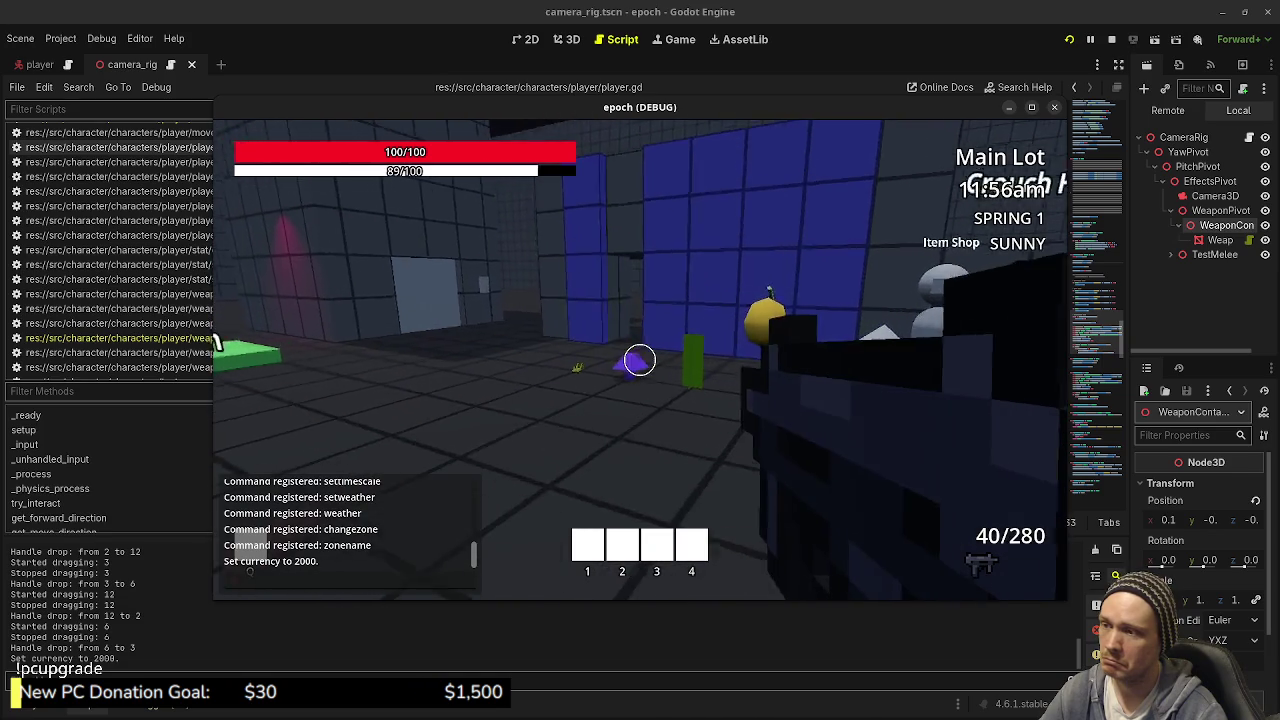
key("w")
key("s")
key("s")
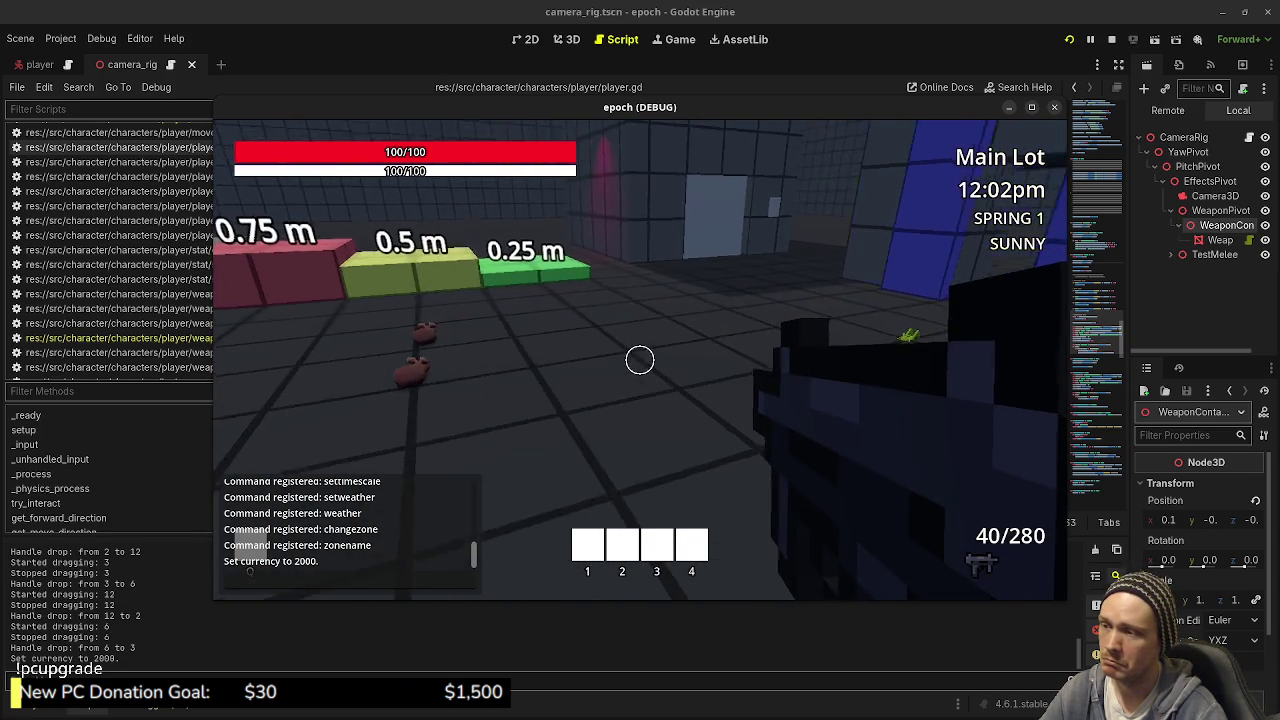
key("w")
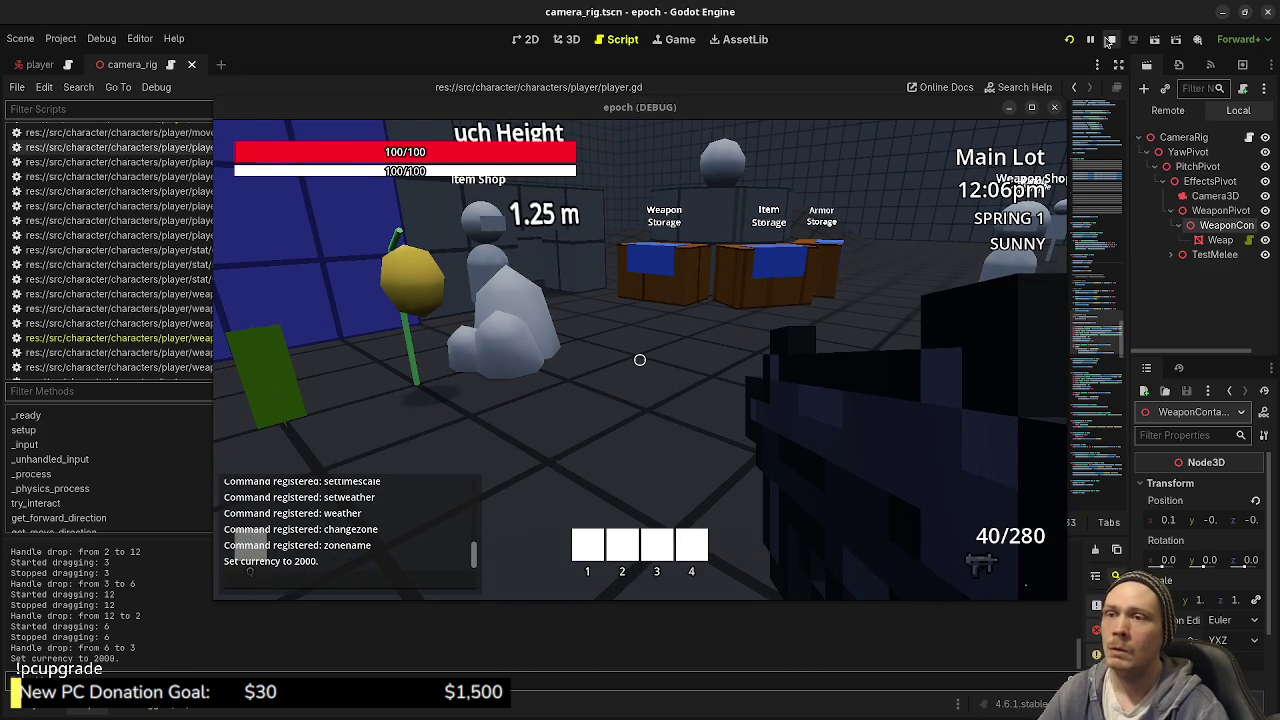
key("F8")
Step: Place the caret on line 178 of player.gd, then switch to the browser's Control class docs page
left_click(772, 347)
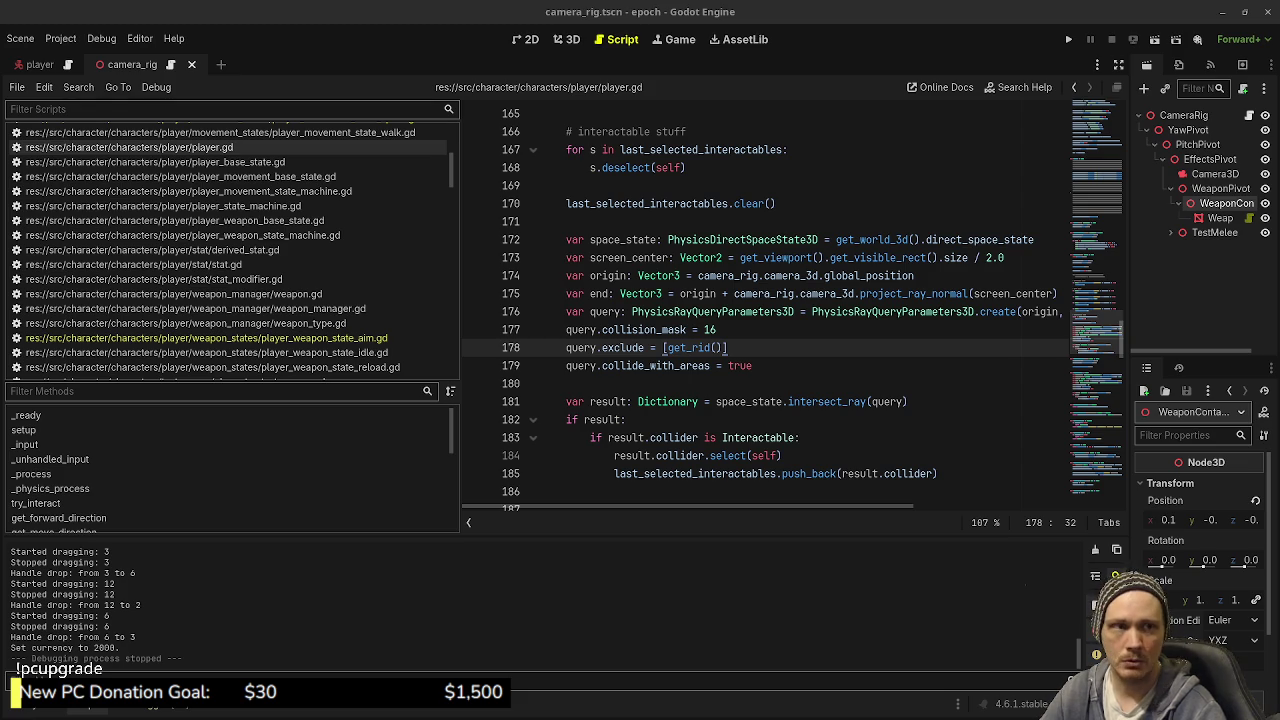
key("alt+Tab")
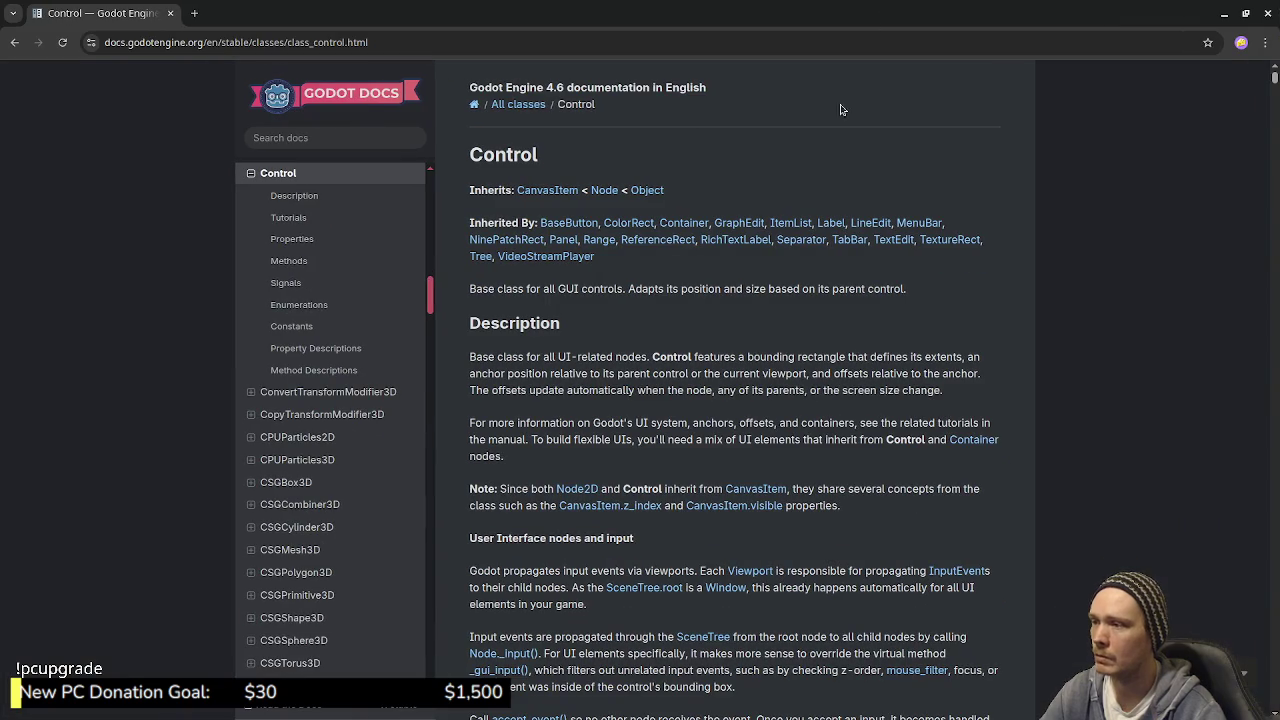
Step: Scroll the Control page down to the Methods table showing _can_drop_data, _drop_data and _get_drag_data
scroll(800, 341, "down", 10)
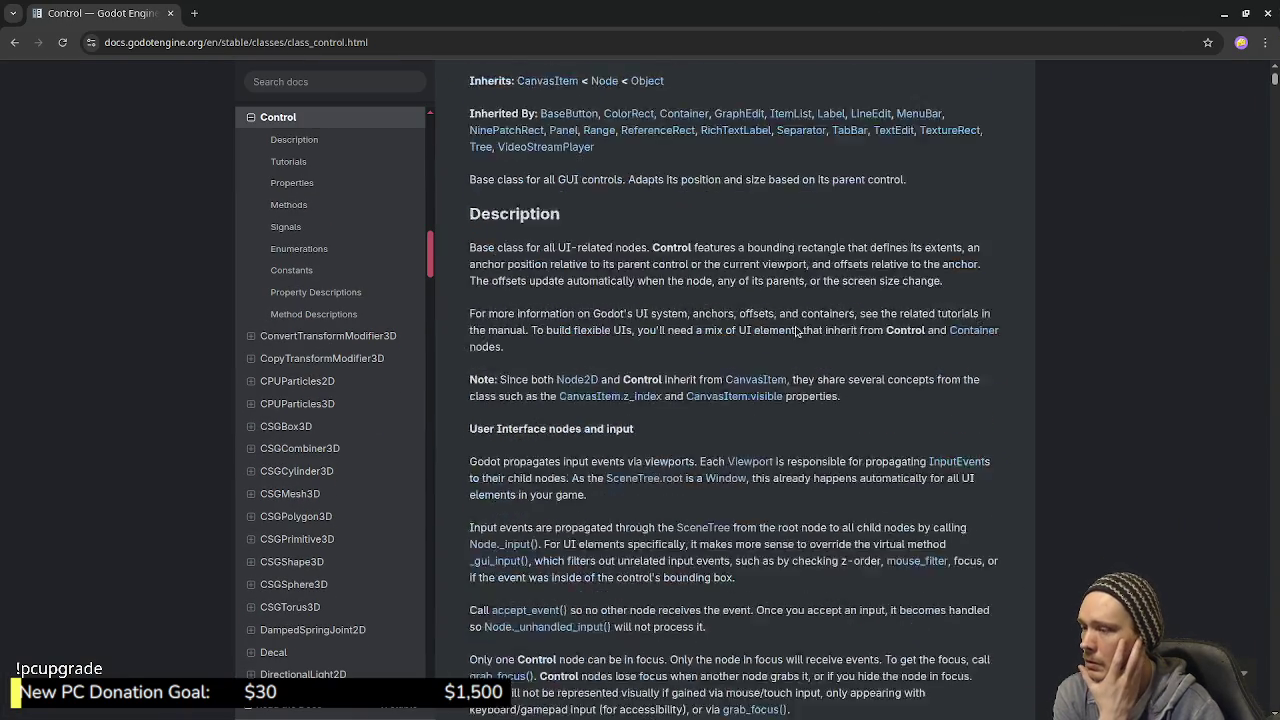
scroll(800, 341, "down", 3)
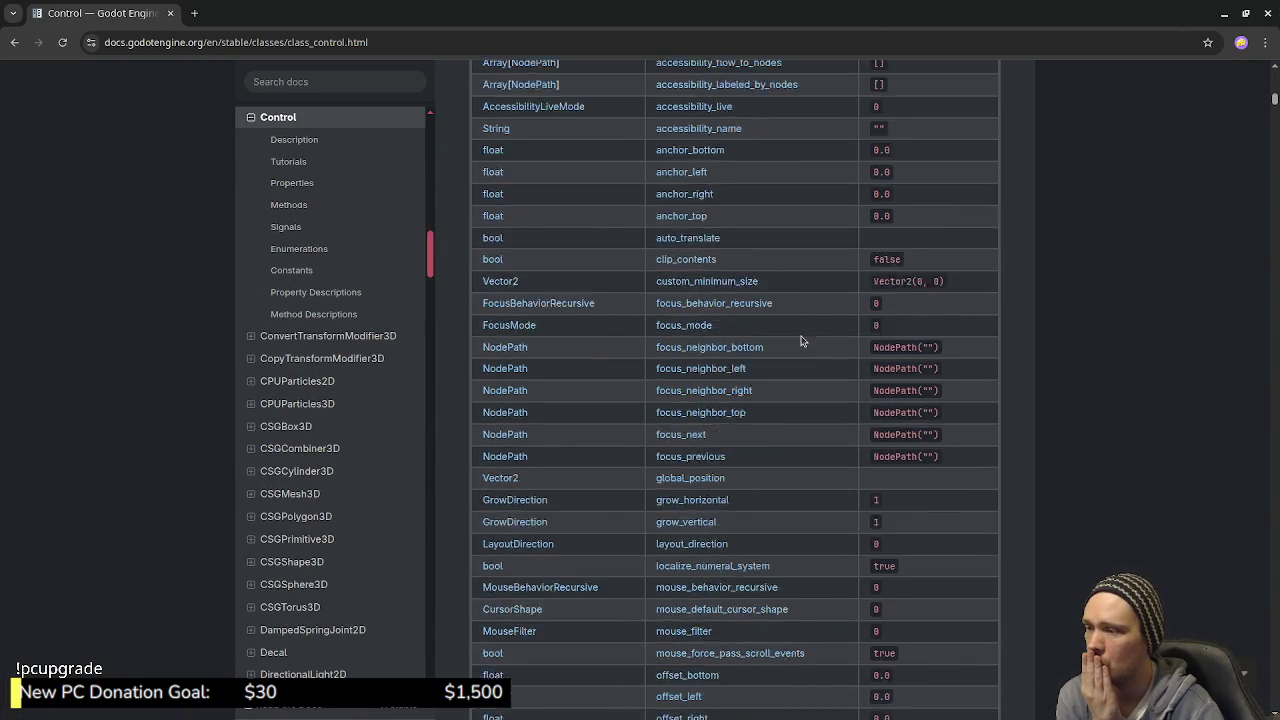
scroll(800, 341, "down", 1)
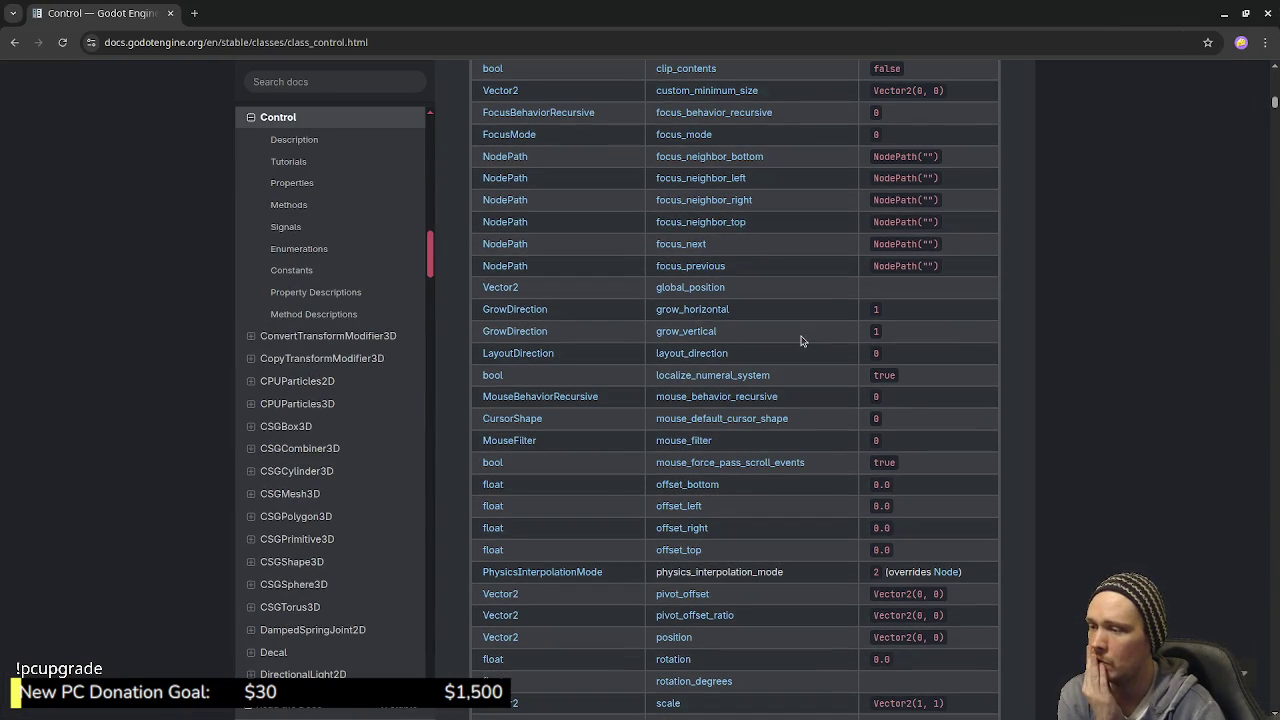
scroll(800, 341, "down", 3)
scroll(807, 344, "up", 8)
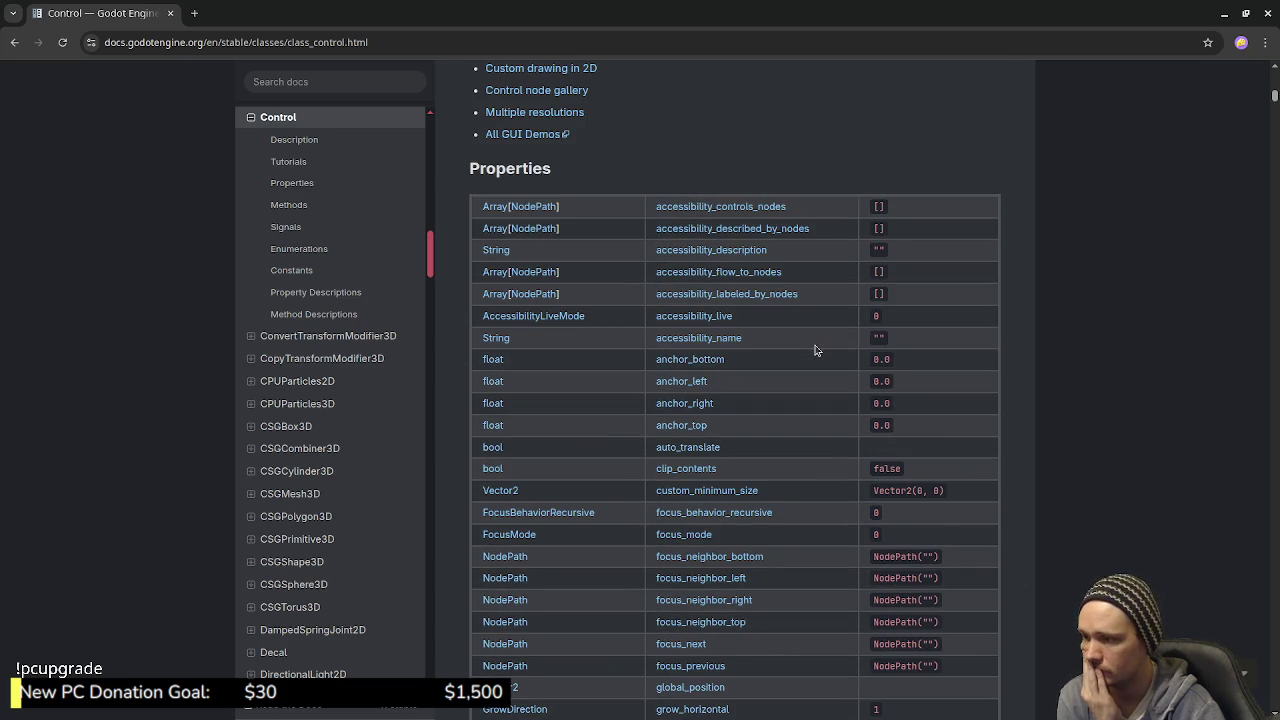
scroll(815, 350, "down", 6)
scroll(830, 366, "up", 2)
scroll(830, 366, "down", 2)
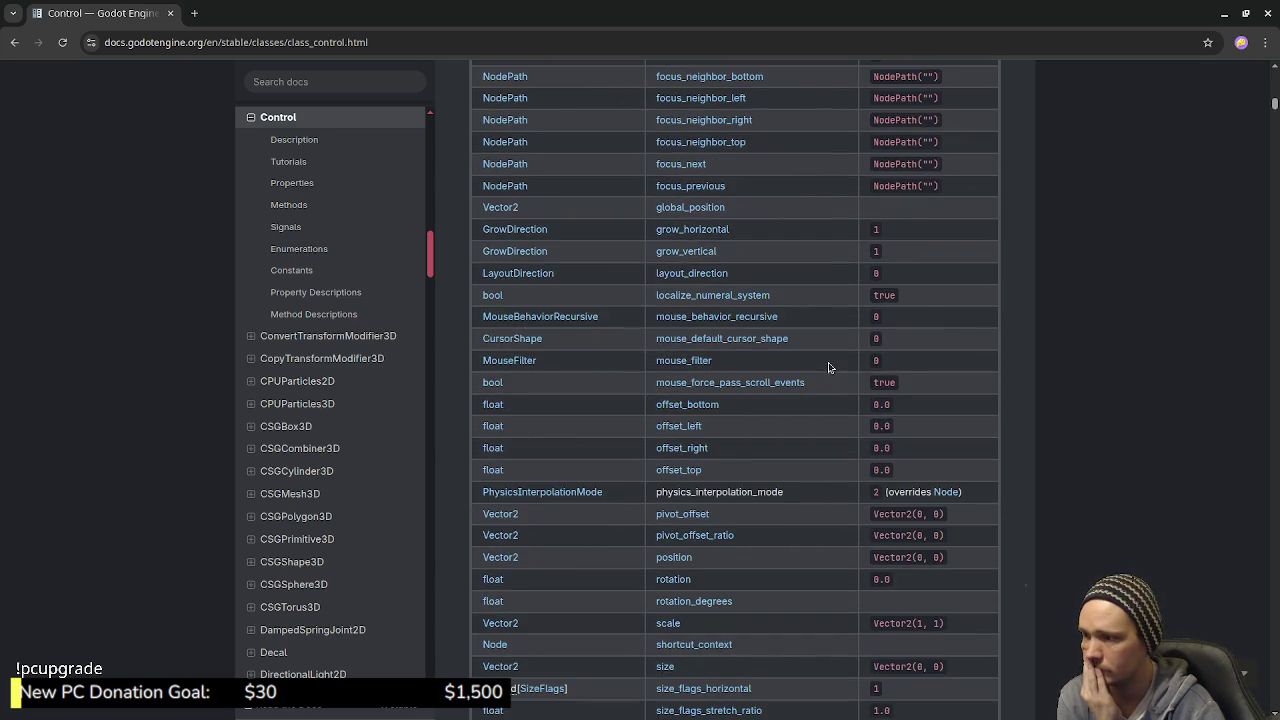
scroll(829, 367, "down", 7)
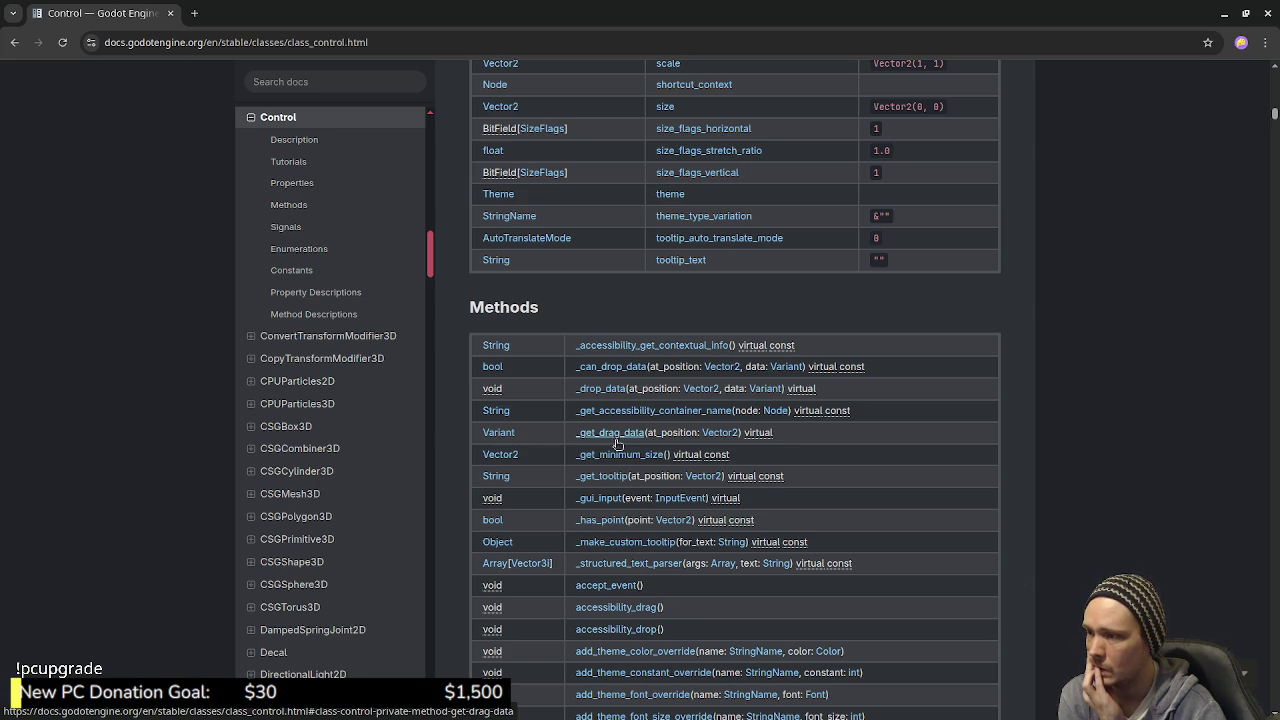
scroll(628, 560, "down", 3)
scroll(628, 562, "down", 1)
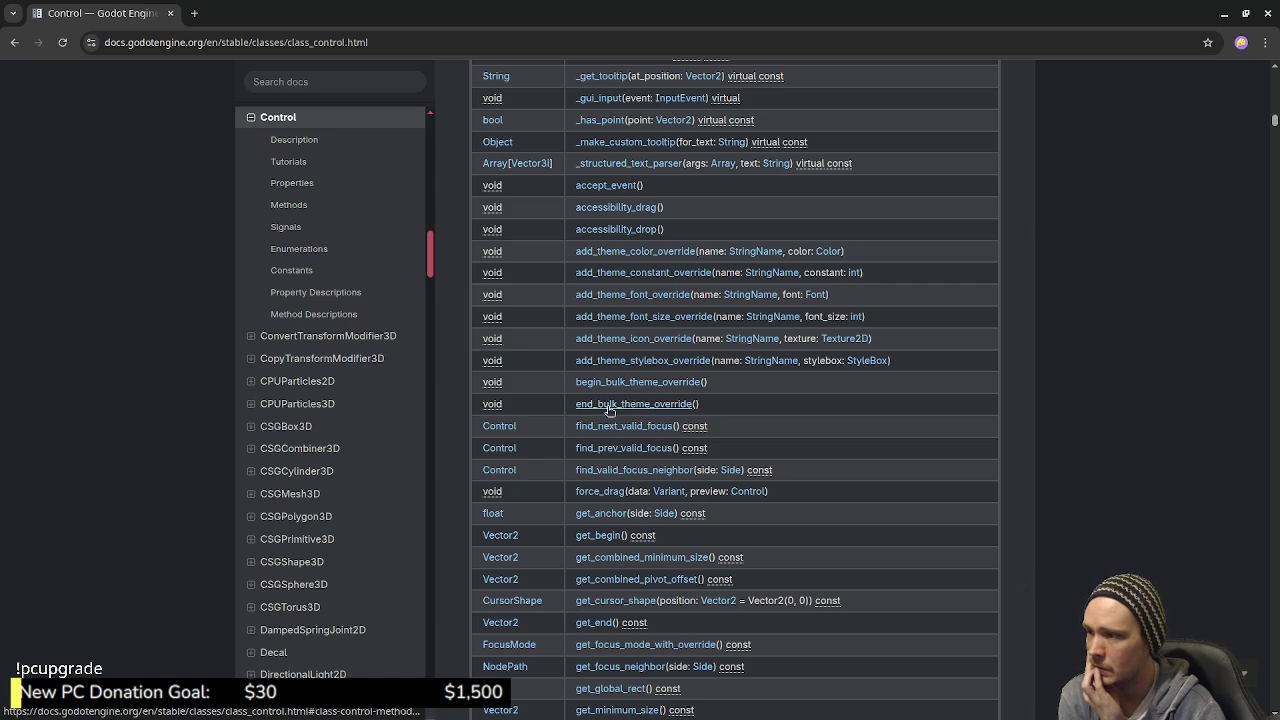
scroll(610, 542, "down", 1)
scroll(610, 542, "down", 3)
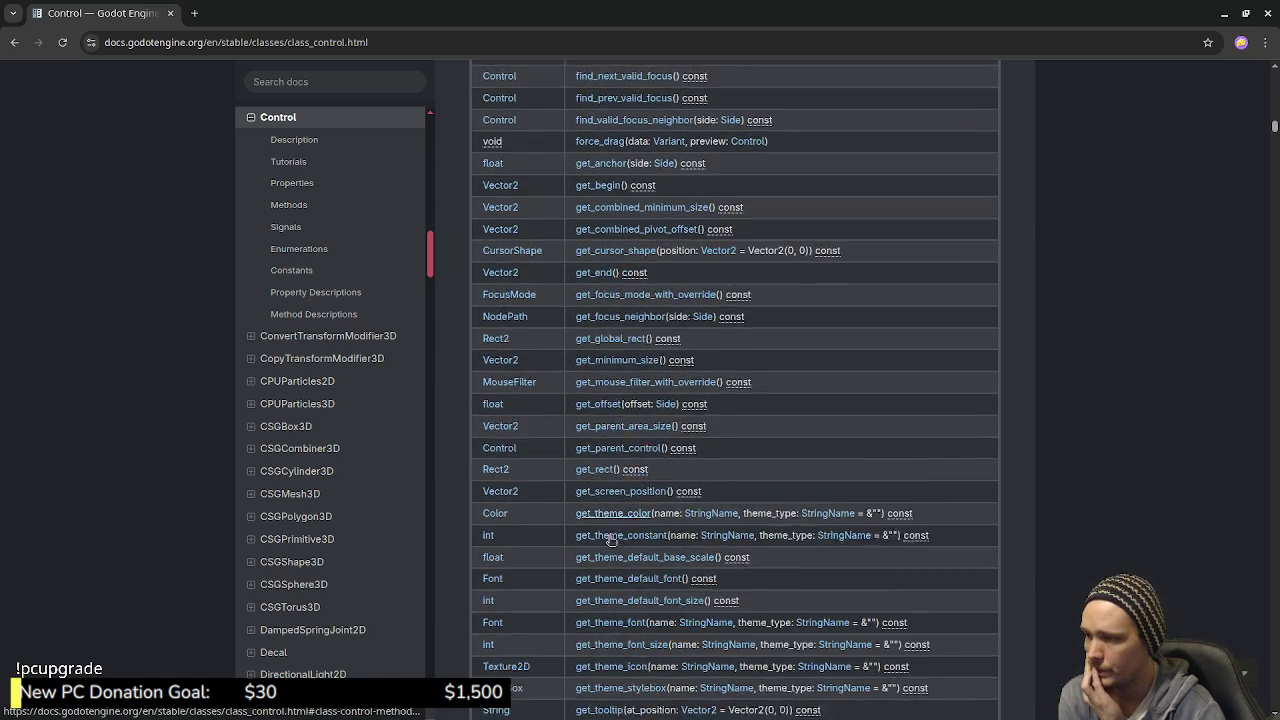
scroll(610, 540, "down", 3)
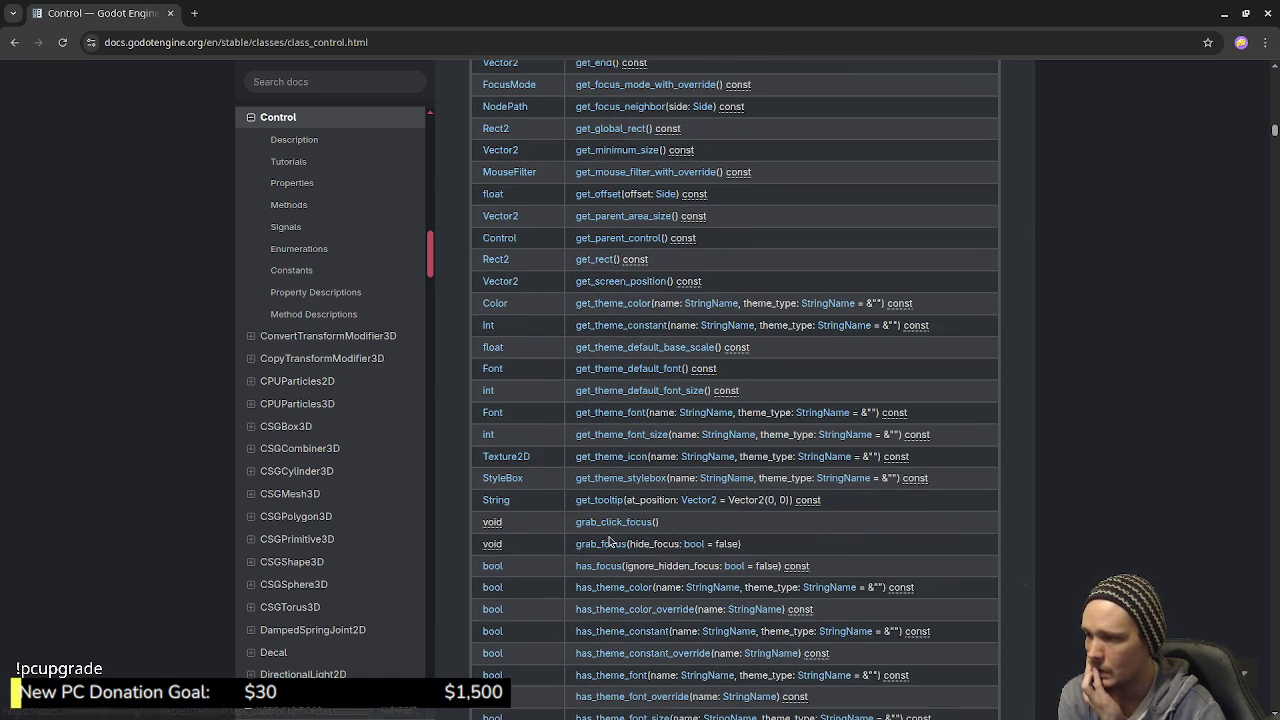
scroll(610, 542, "down", 1)
scroll(610, 541, "down", 2)
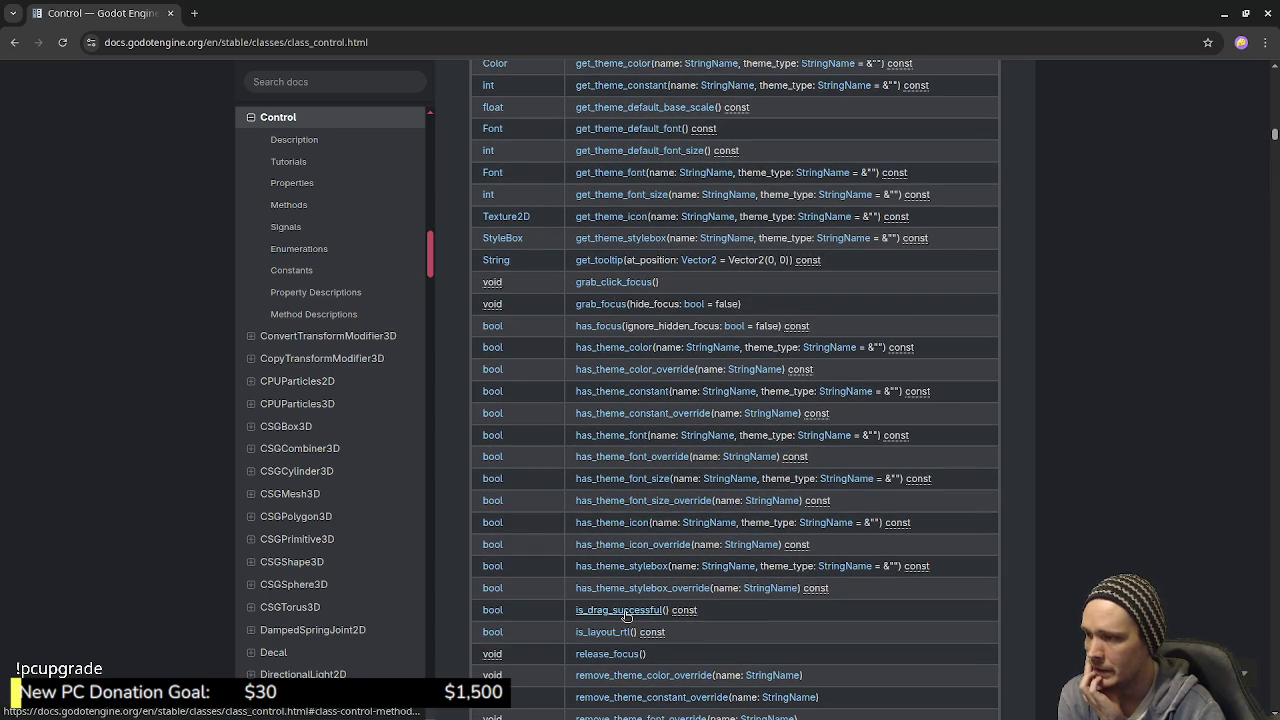
scroll(625, 615, "down", 4)
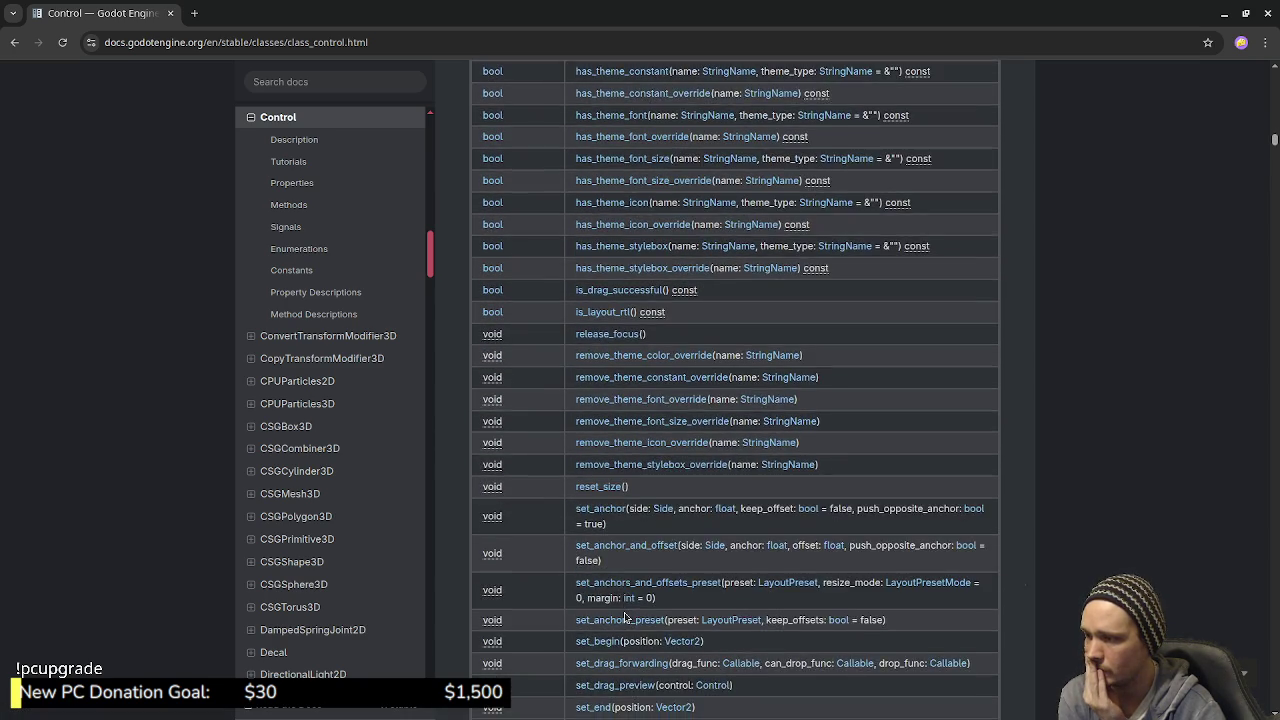
scroll(625, 617, "down", 3)
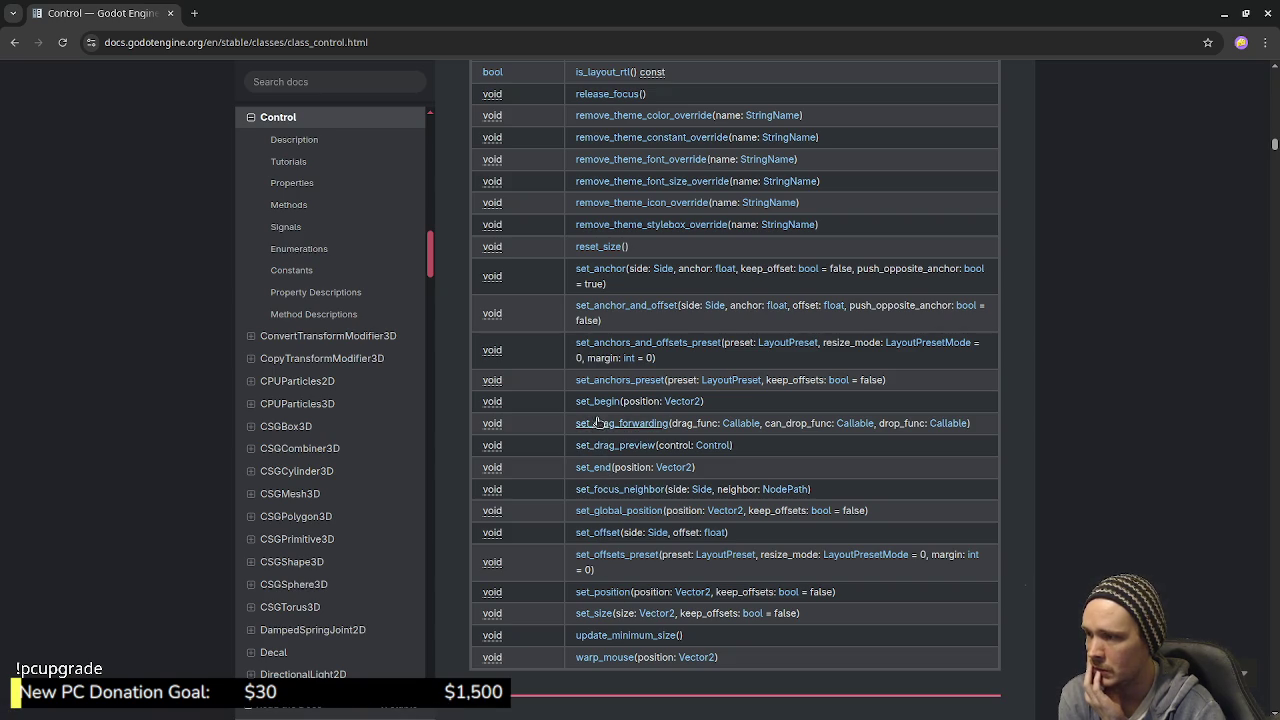
scroll(616, 379, "up", 2)
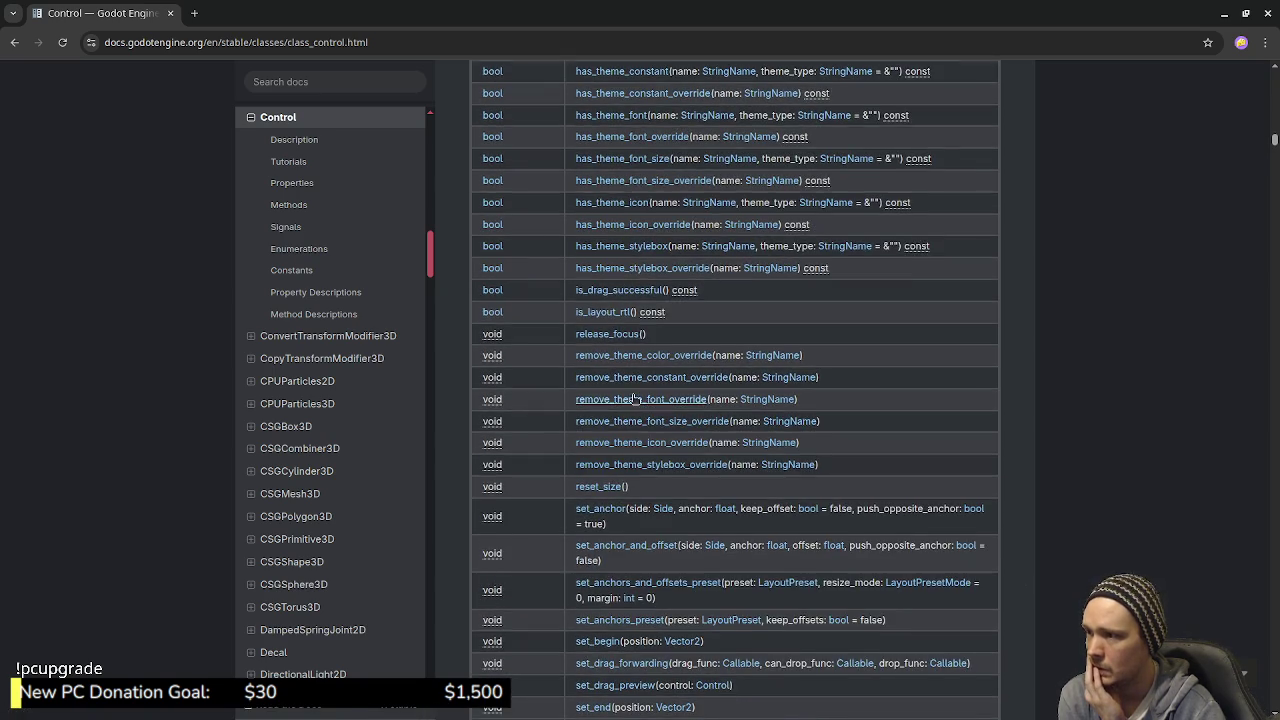
scroll(632, 399, "up", 2)
scroll(628, 420, "up", 1)
scroll(624, 438, "up", 3)
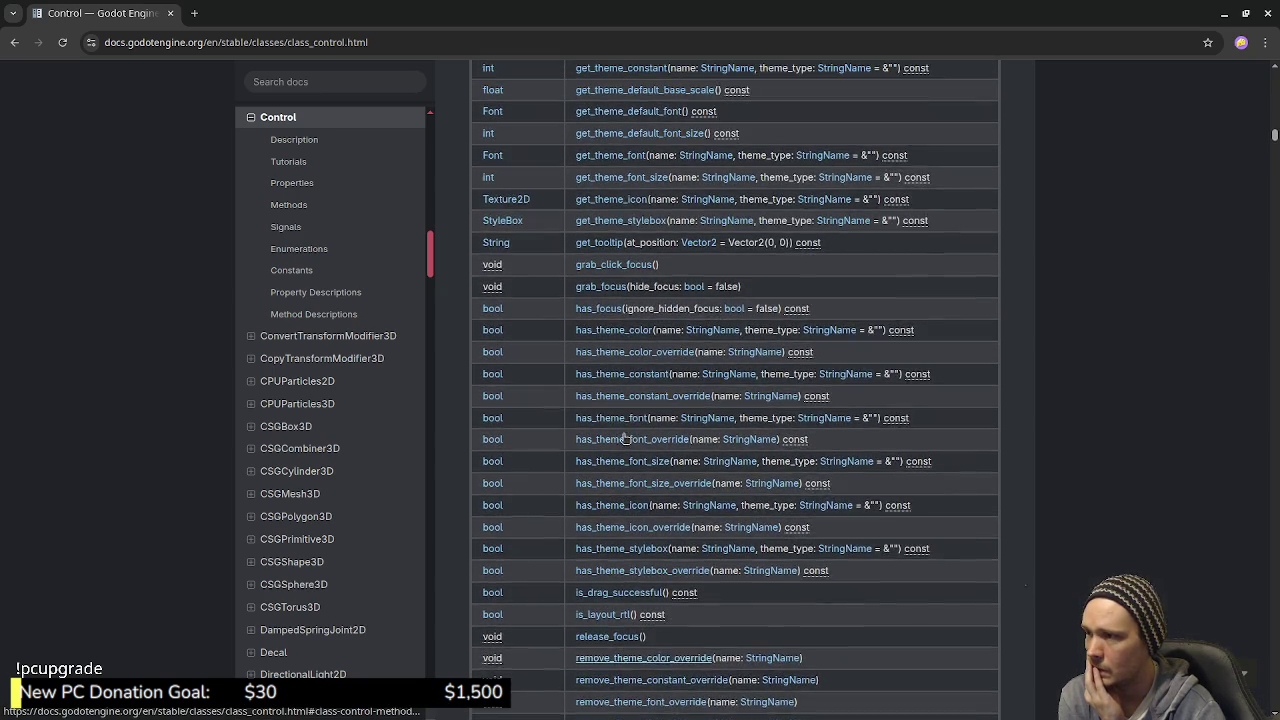
scroll(624, 440, "up", 2)
scroll(632, 444, "down", 3)
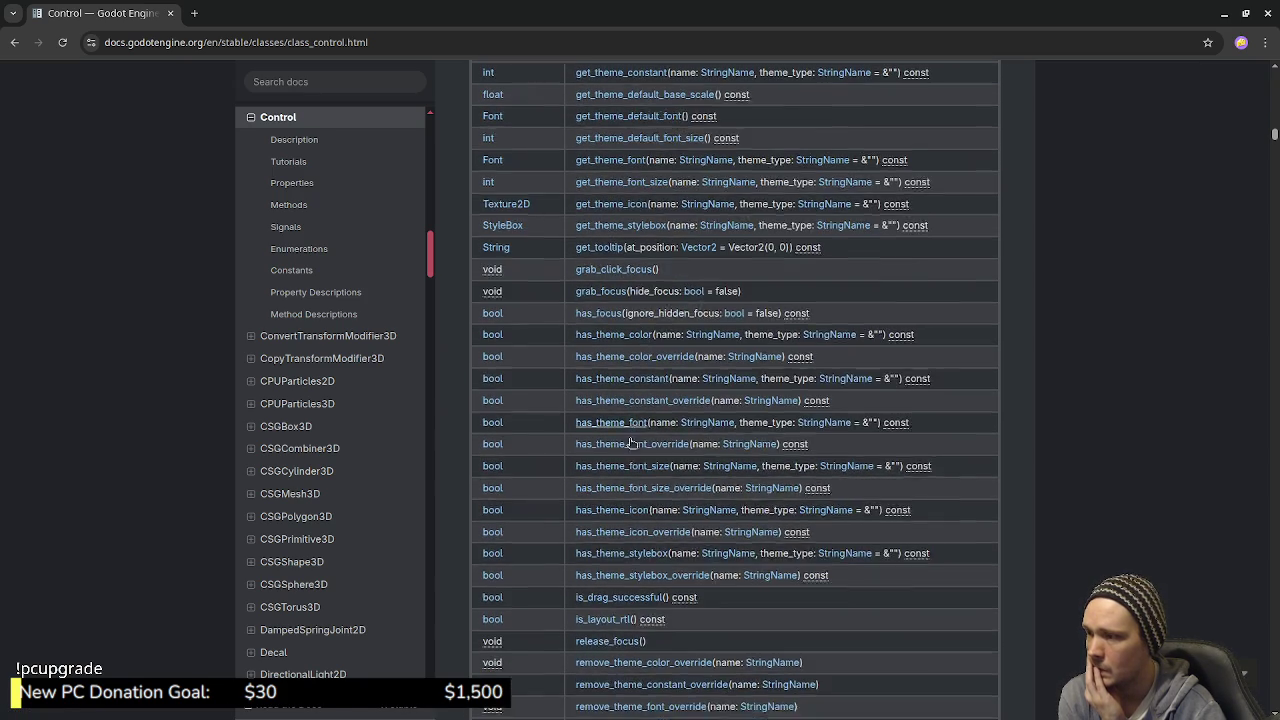
scroll(631, 442, "down", 5)
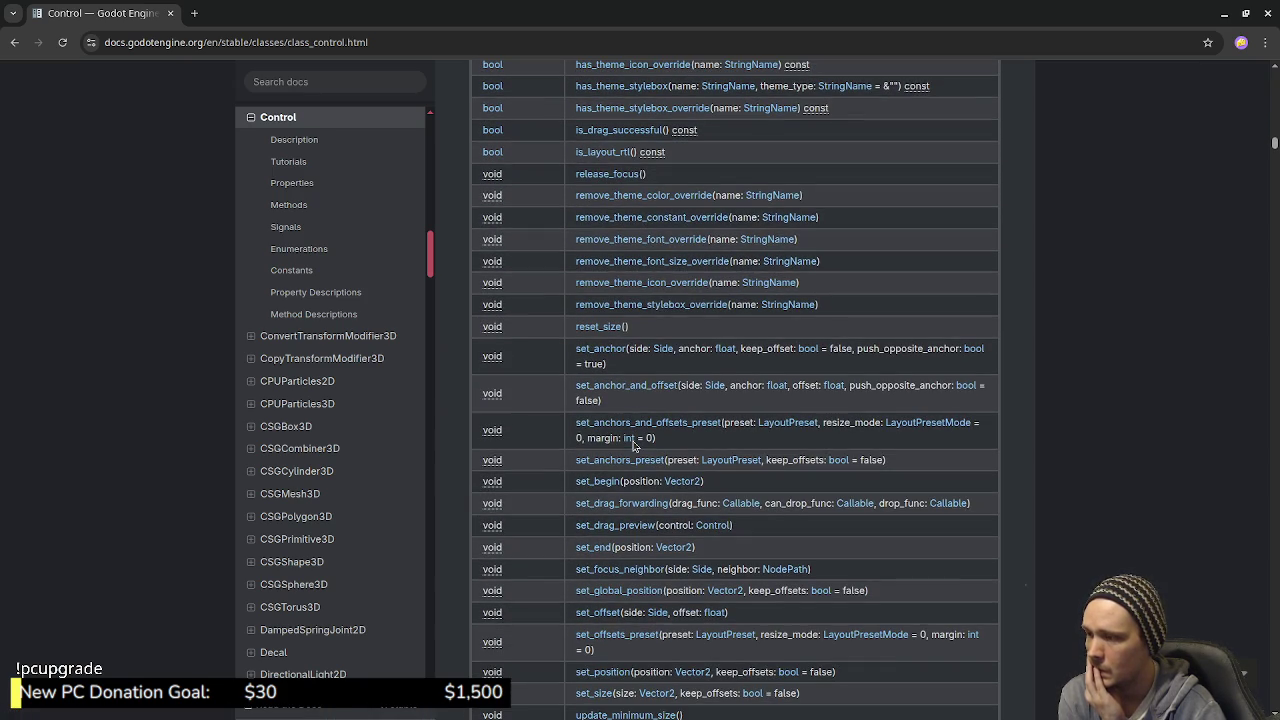
scroll(633, 443, "up", 15)
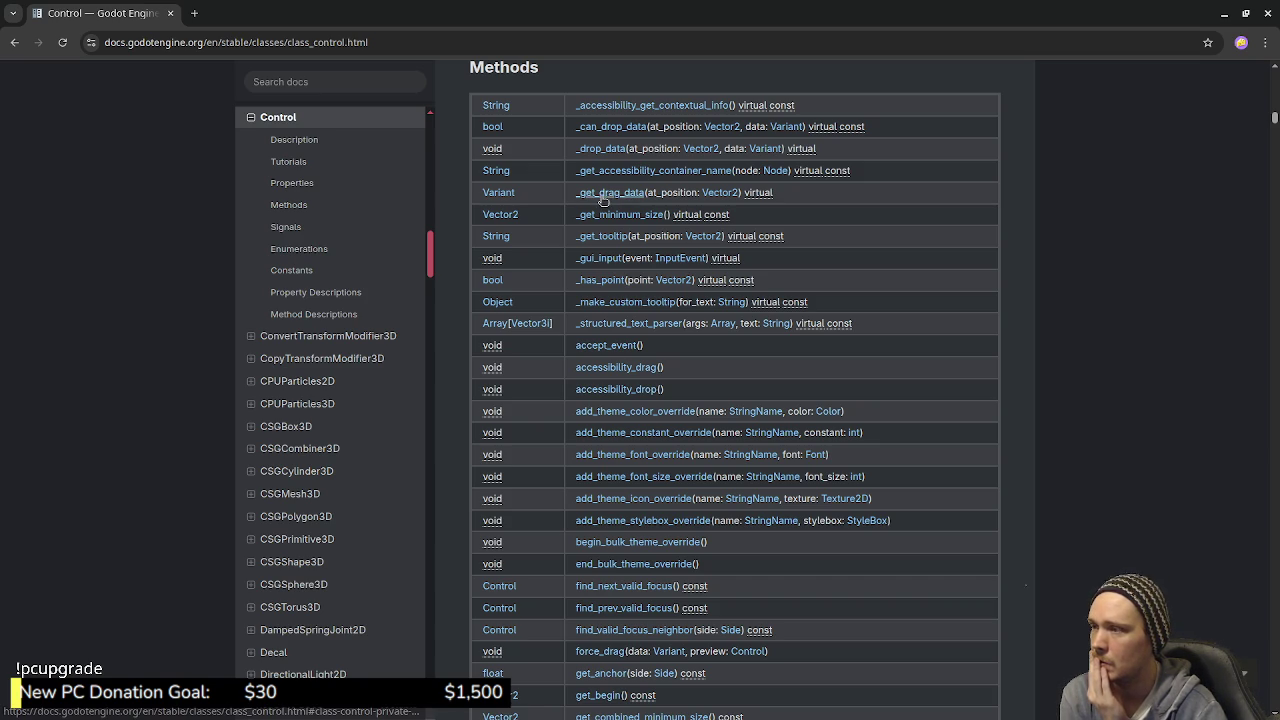
Step: Jump to the _drop_data method description and read through it
left_click(605, 150)
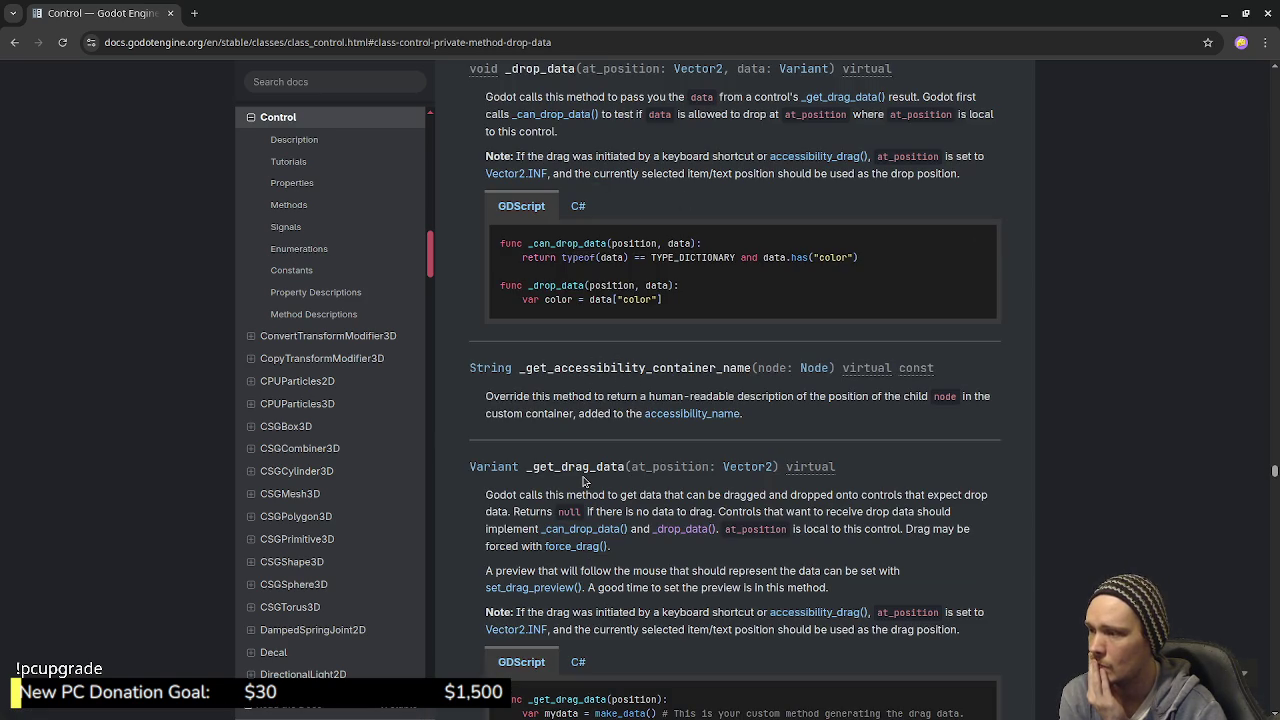
scroll(656, 480, "down", 1)
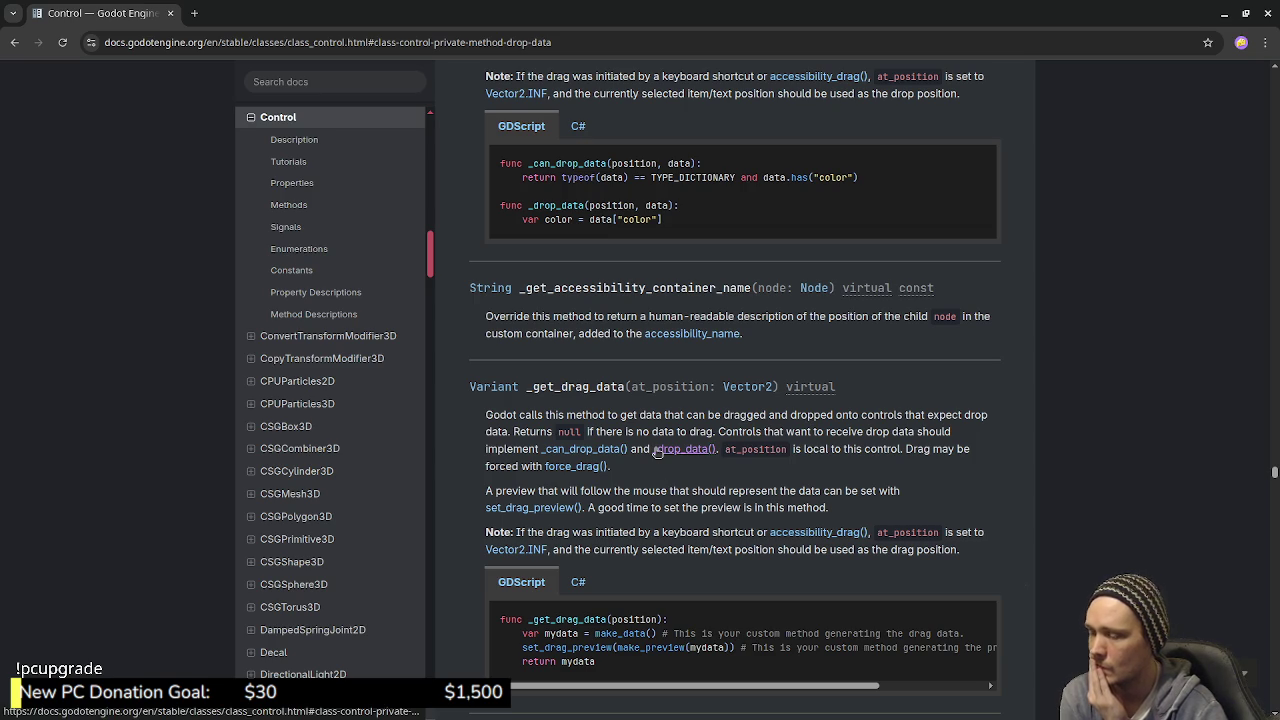
scroll(585, 563, "down", 1)
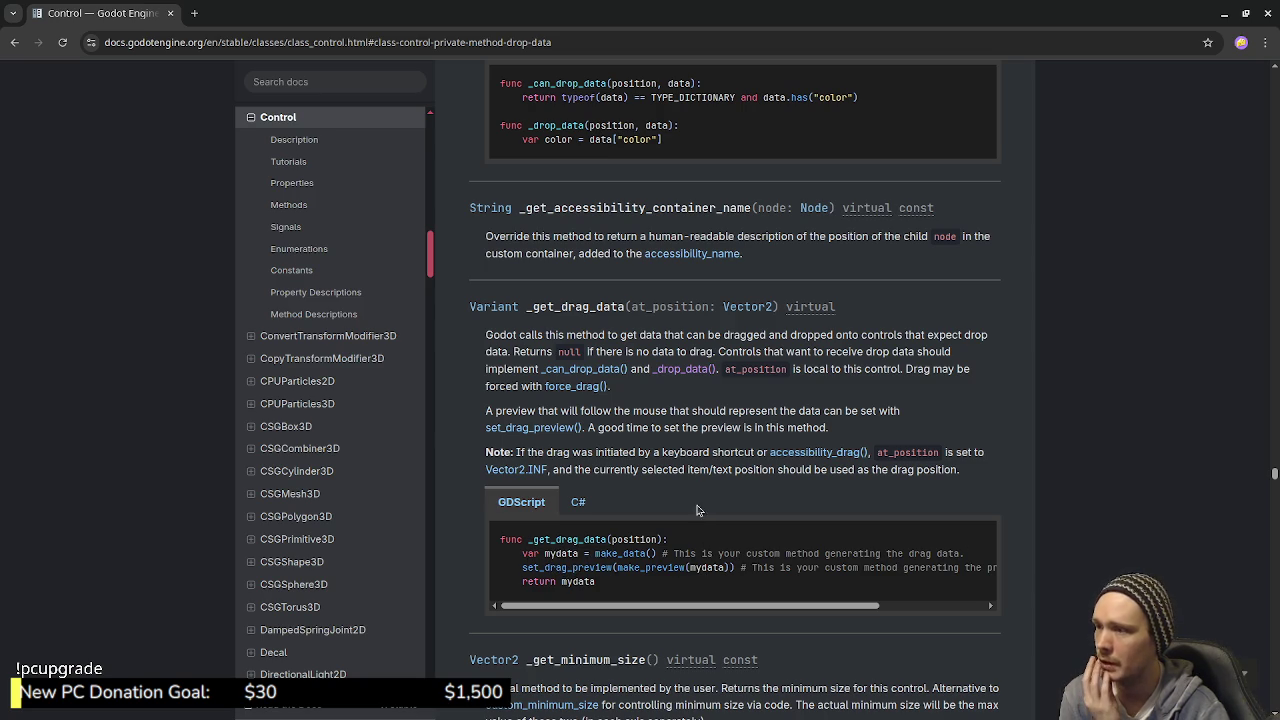
scroll(645, 610, "down", 1)
scroll(668, 572, "up", 8)
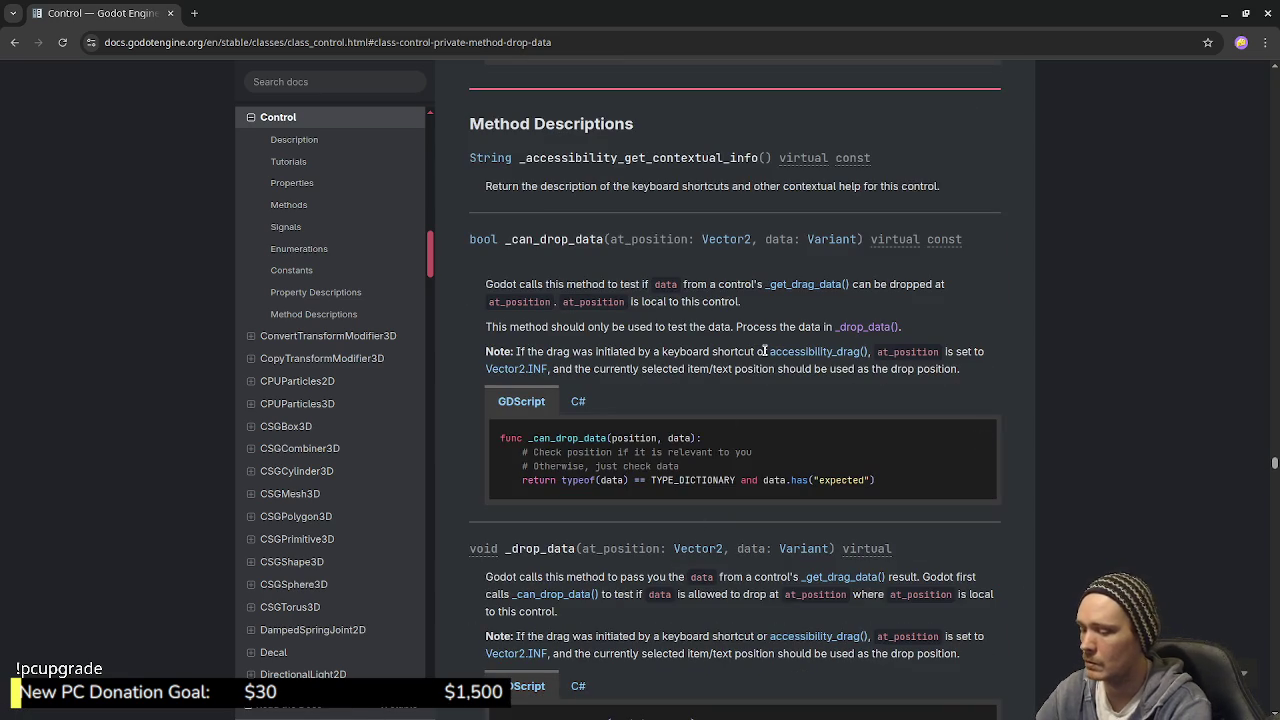
Step: Search the page for make_prev, then replace the search term with set_drag_preview
key("ctrl+f")
type("make_prev")
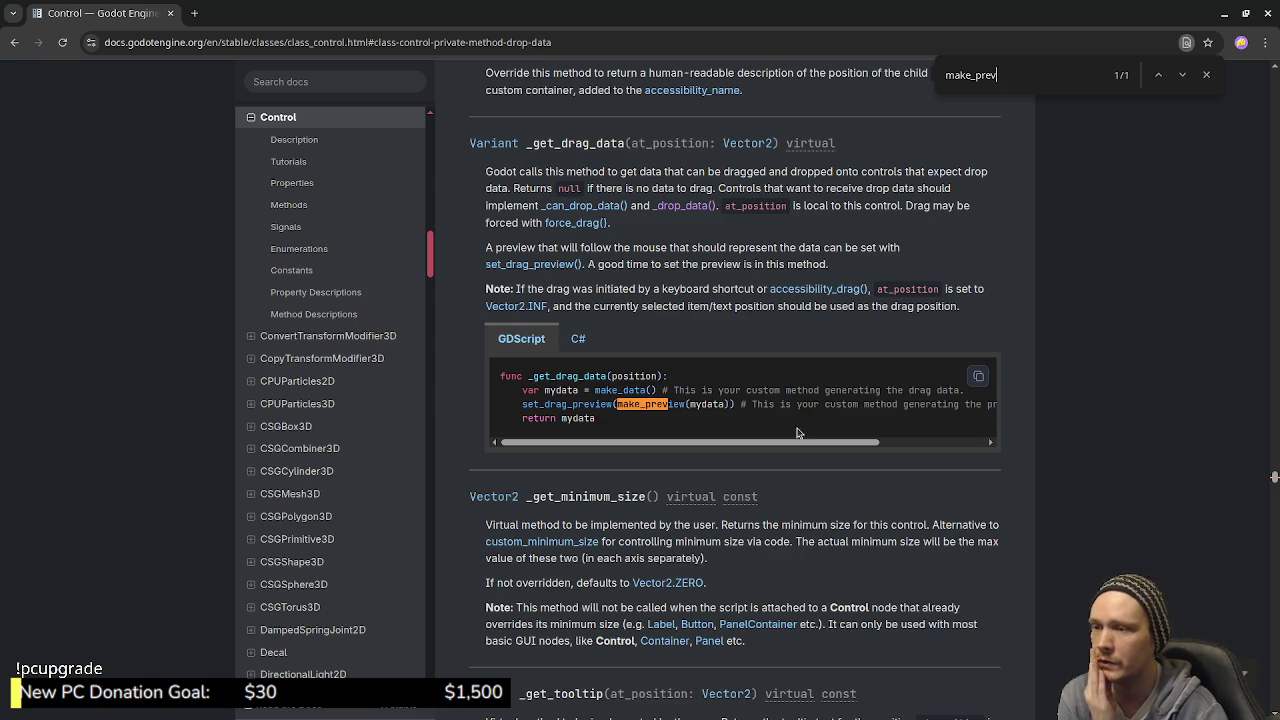
mouse_move(797, 451)
left_mouse_down()
mouse_move(925, 449)
mouse_move(626, 451)
left_mouse_up()
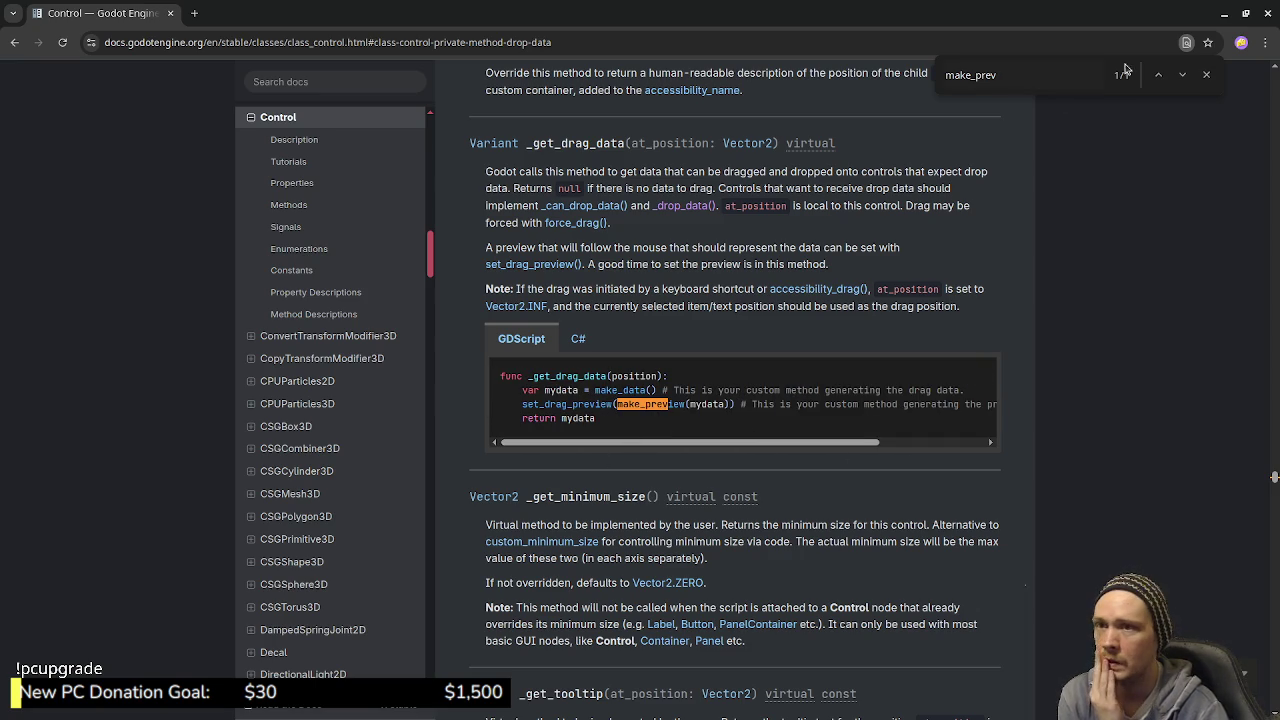
key("ctrl+f")
type("set_drag_preview")
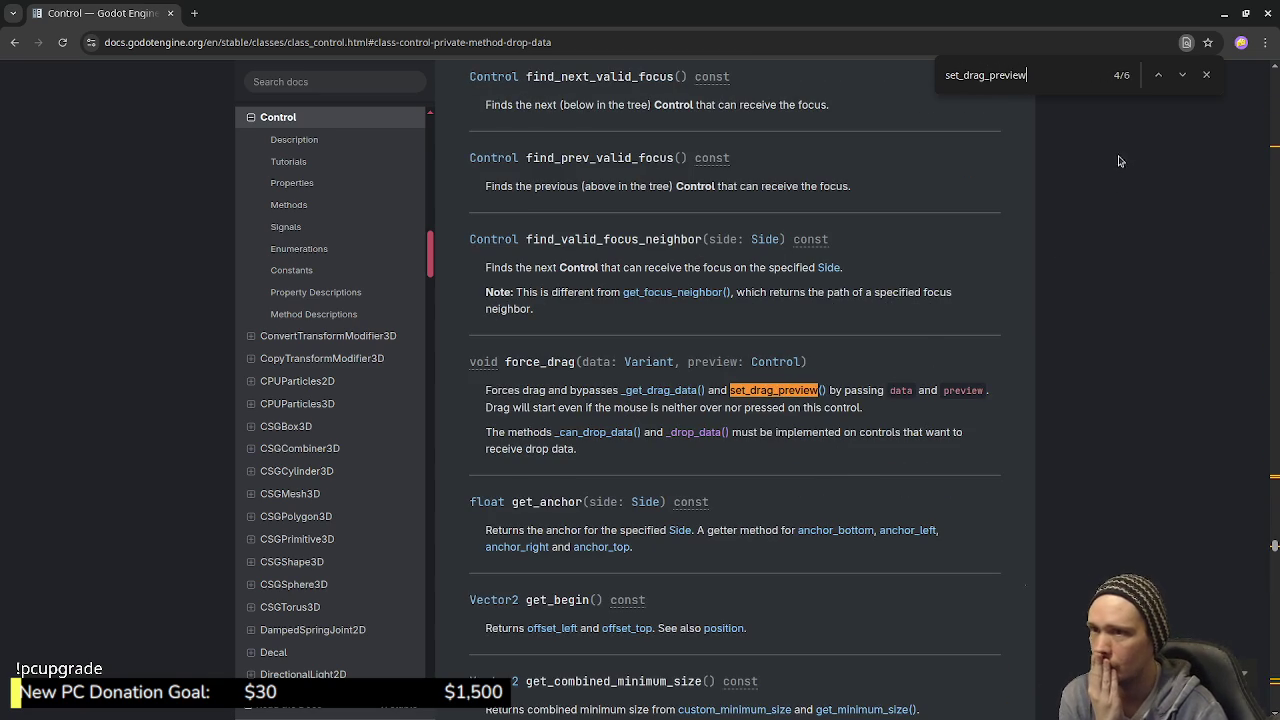
Step: Step back through the set_drag_preview matches and scroll up to the top of the Methods table
left_click(1159, 76)
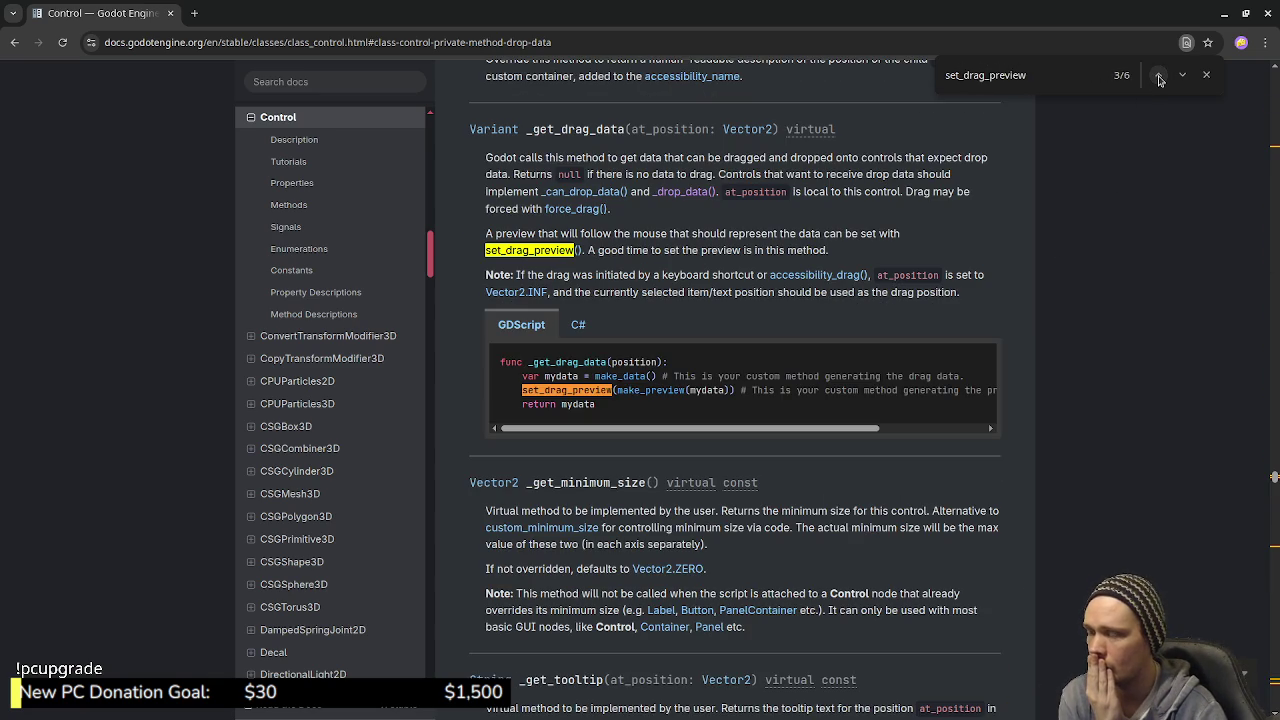
left_click(1159, 77)
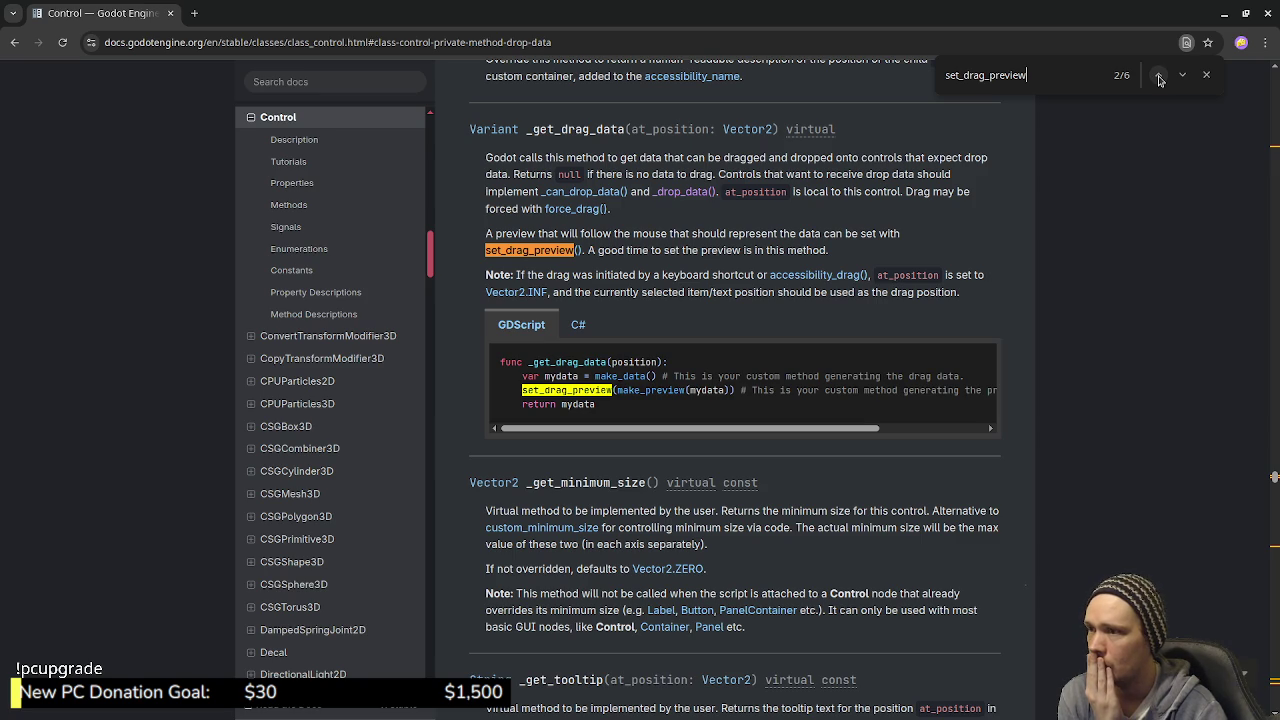
left_click(1159, 78)
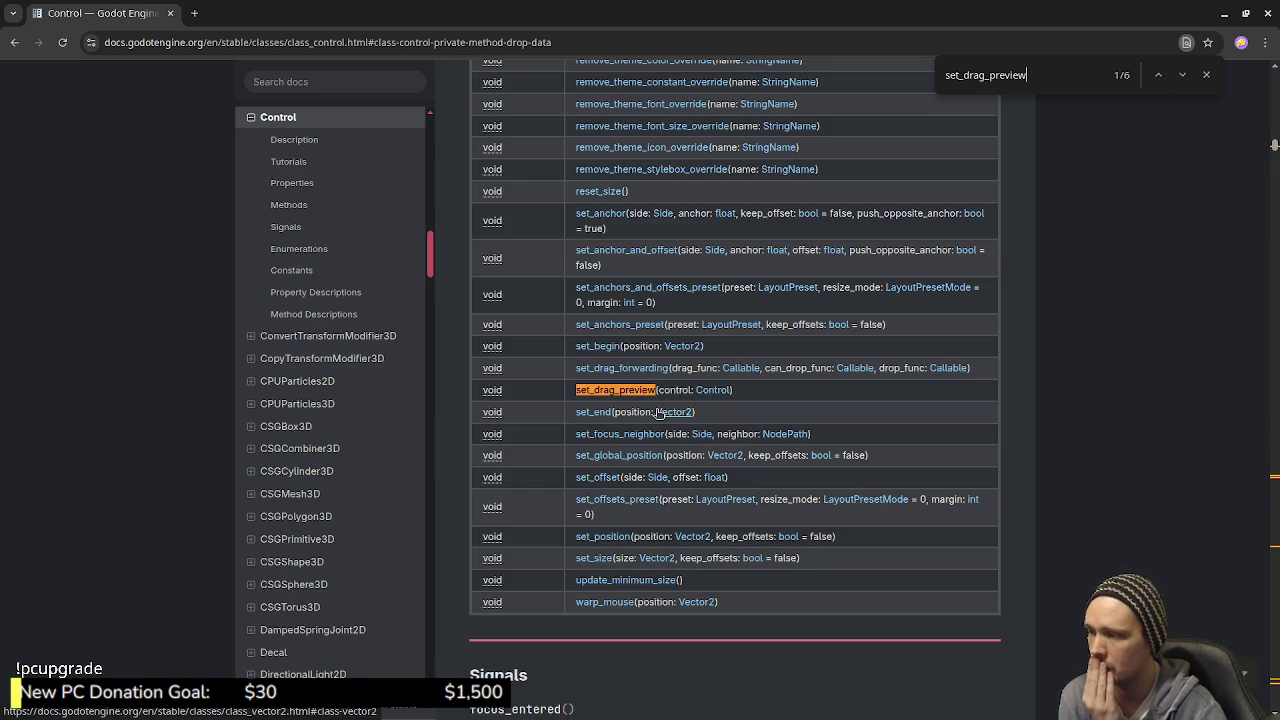
scroll(689, 430, "up", 6)
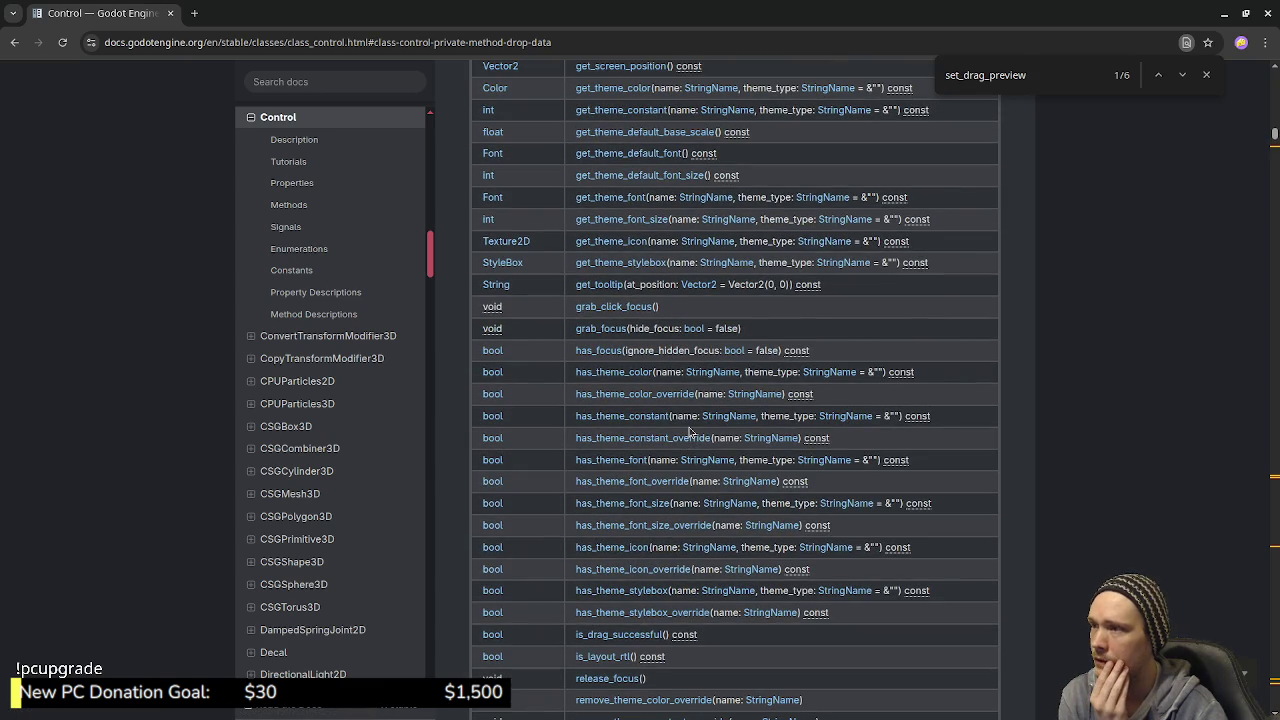
scroll(689, 430, "up", 3)
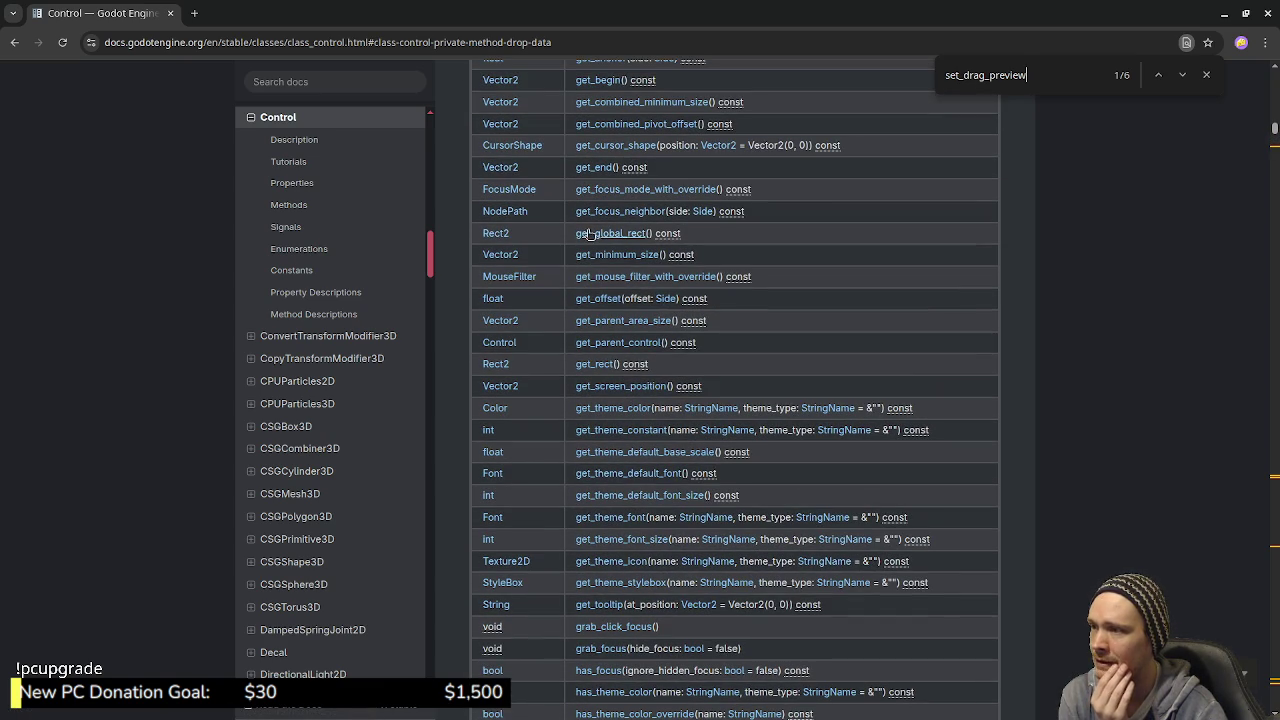
scroll(598, 237, "up", 2)
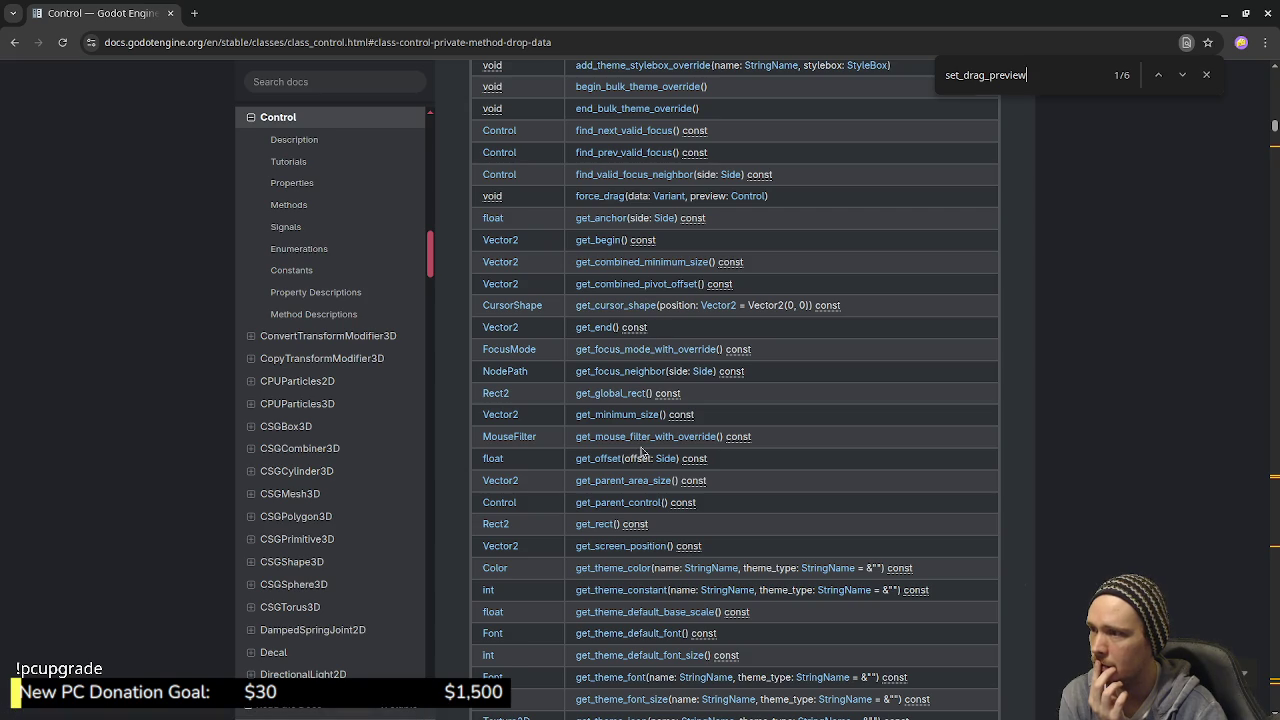
scroll(641, 453, "up", 5)
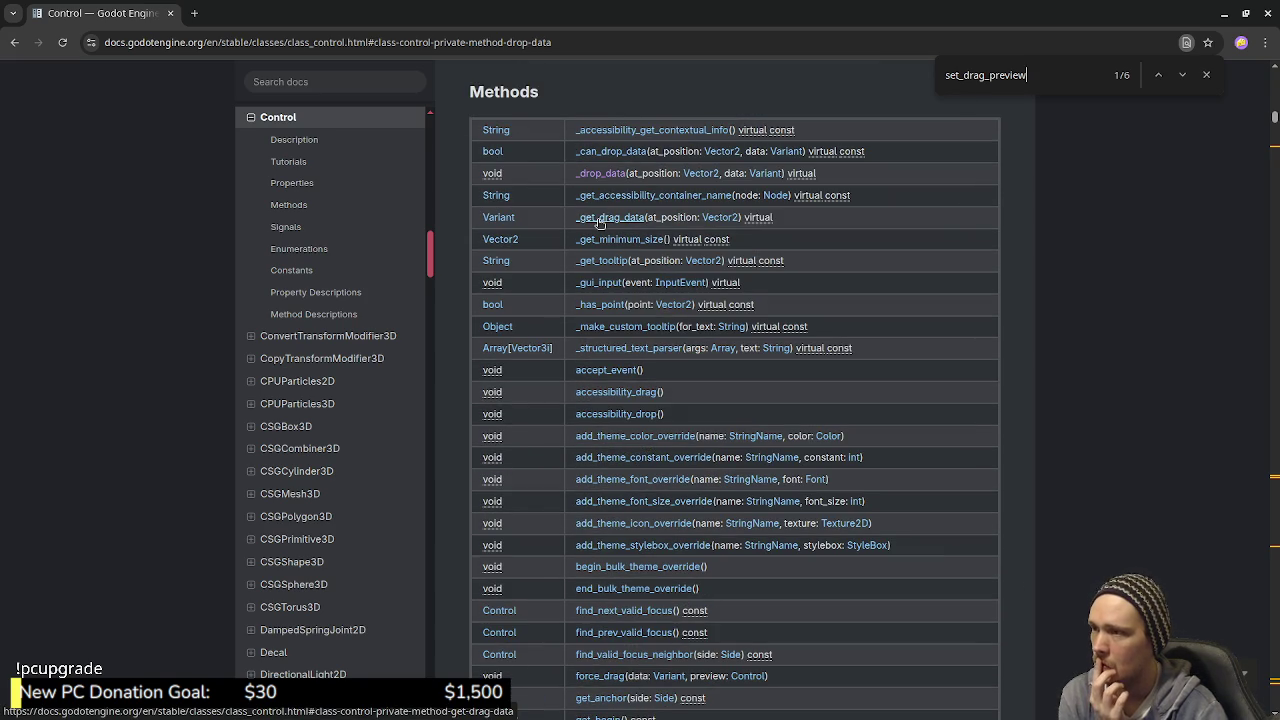
Step: Read the _get_drag_data docs and its set_drag_preview example, then minimize the browser
left_click(599, 218)
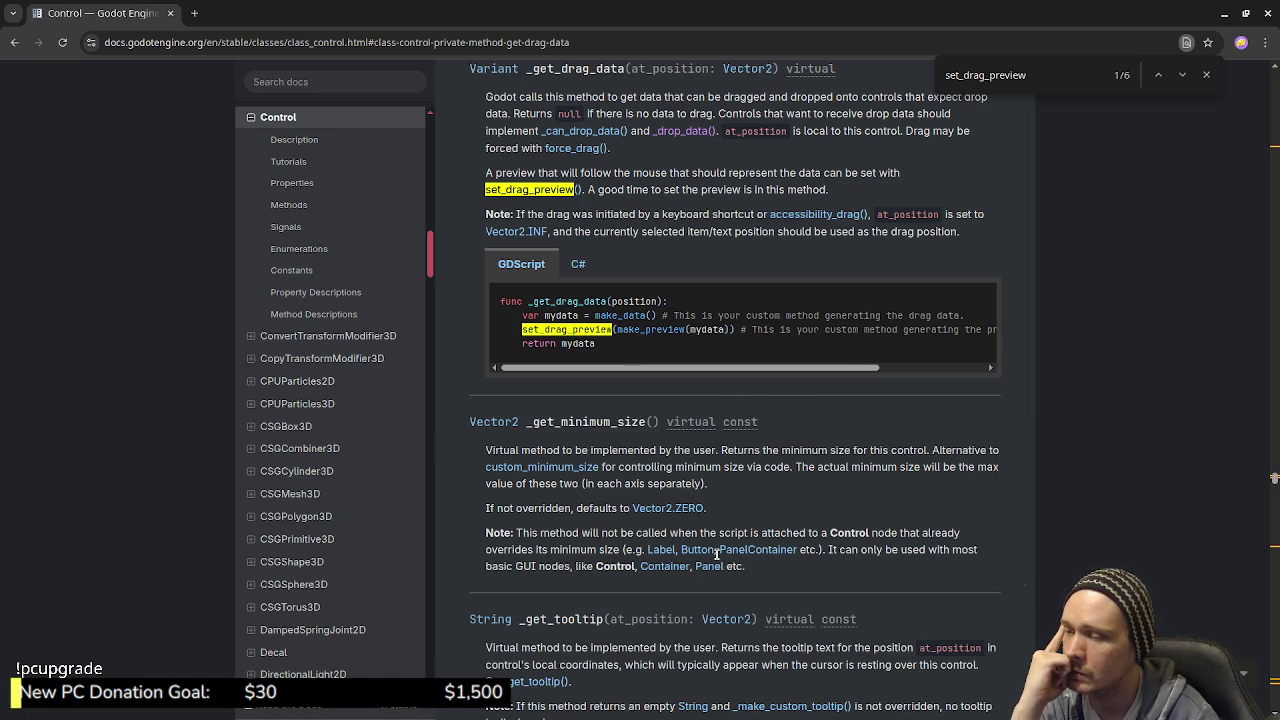
scroll(952, 527, "up", 1)
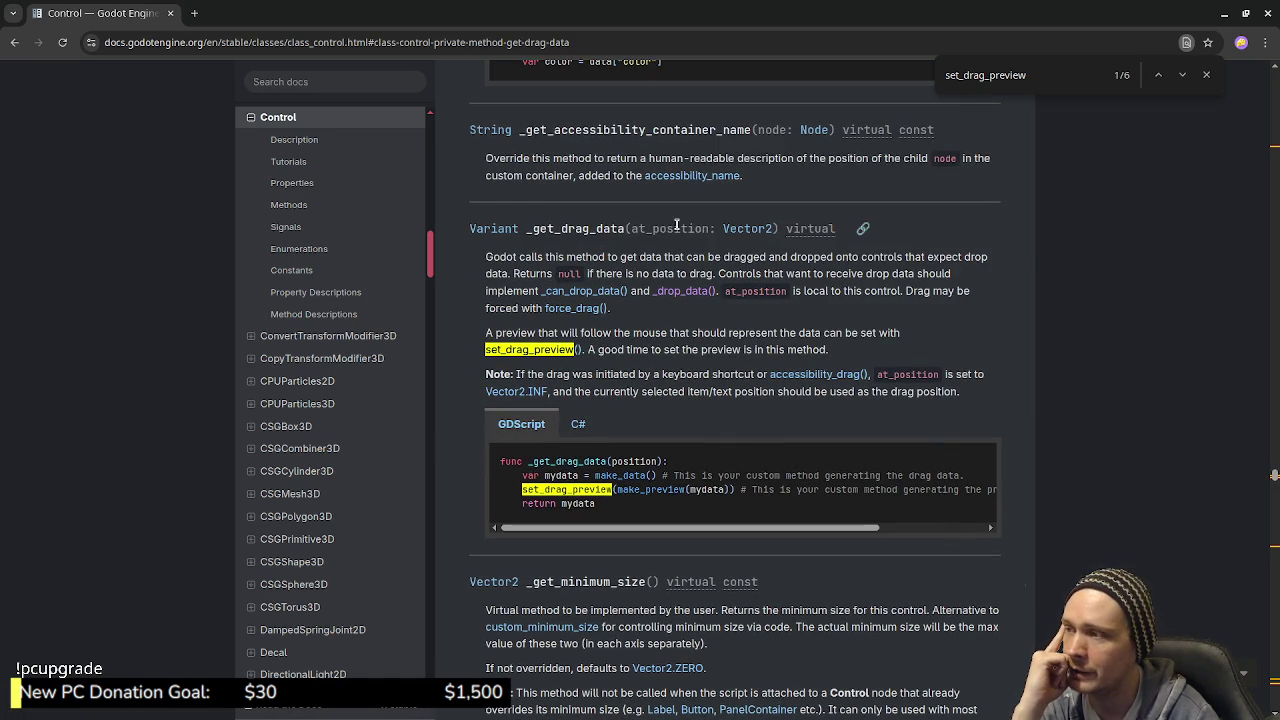
double_click(560, 228)
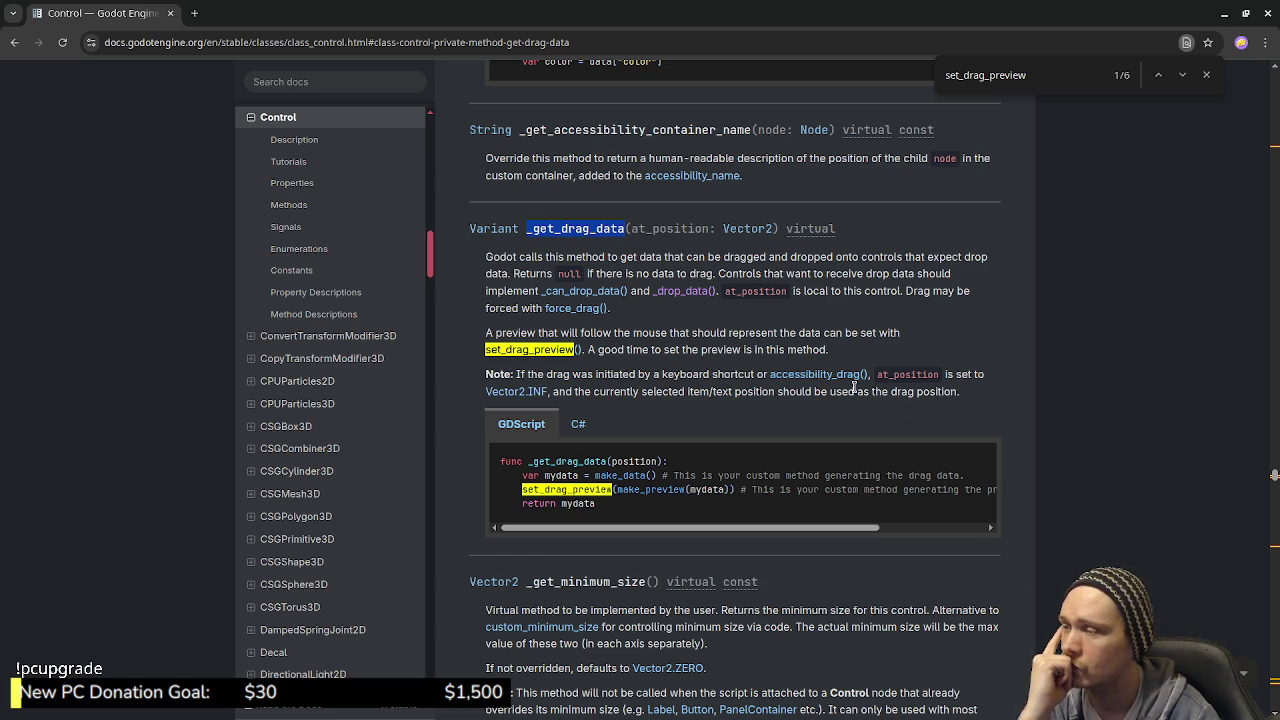
scroll(838, 387, "up", 5)
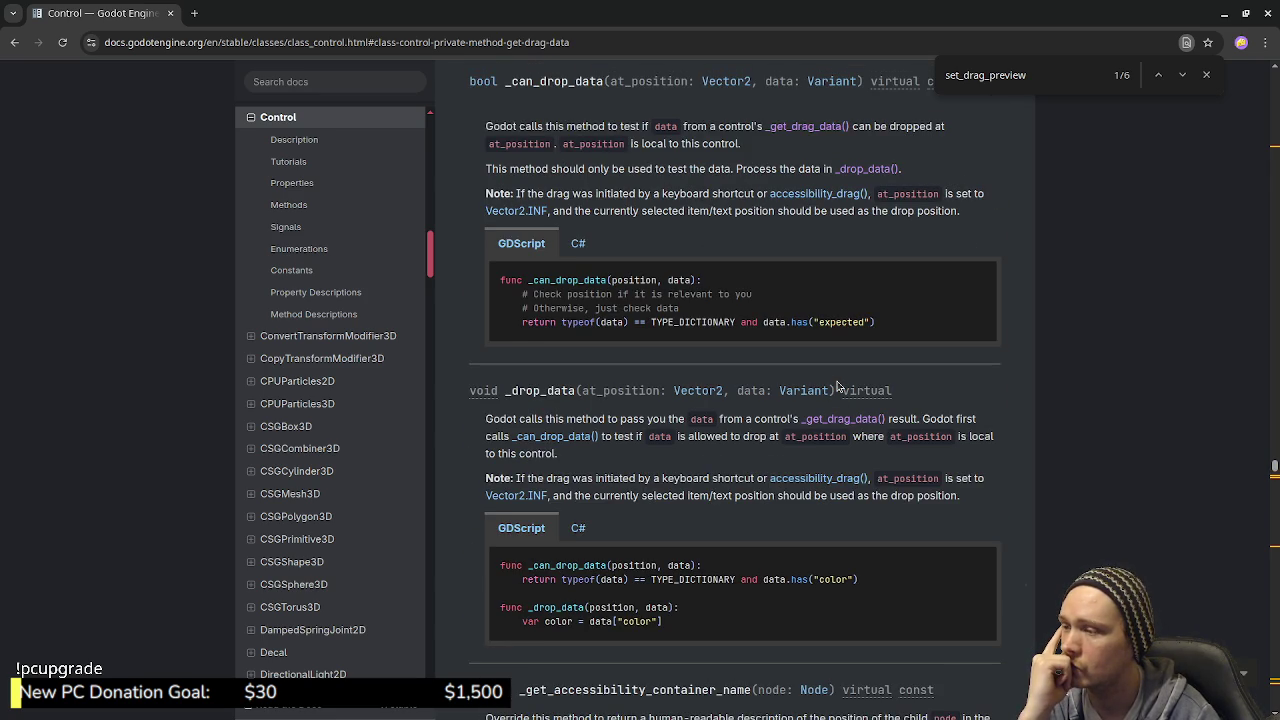
scroll(838, 387, "down", 4)
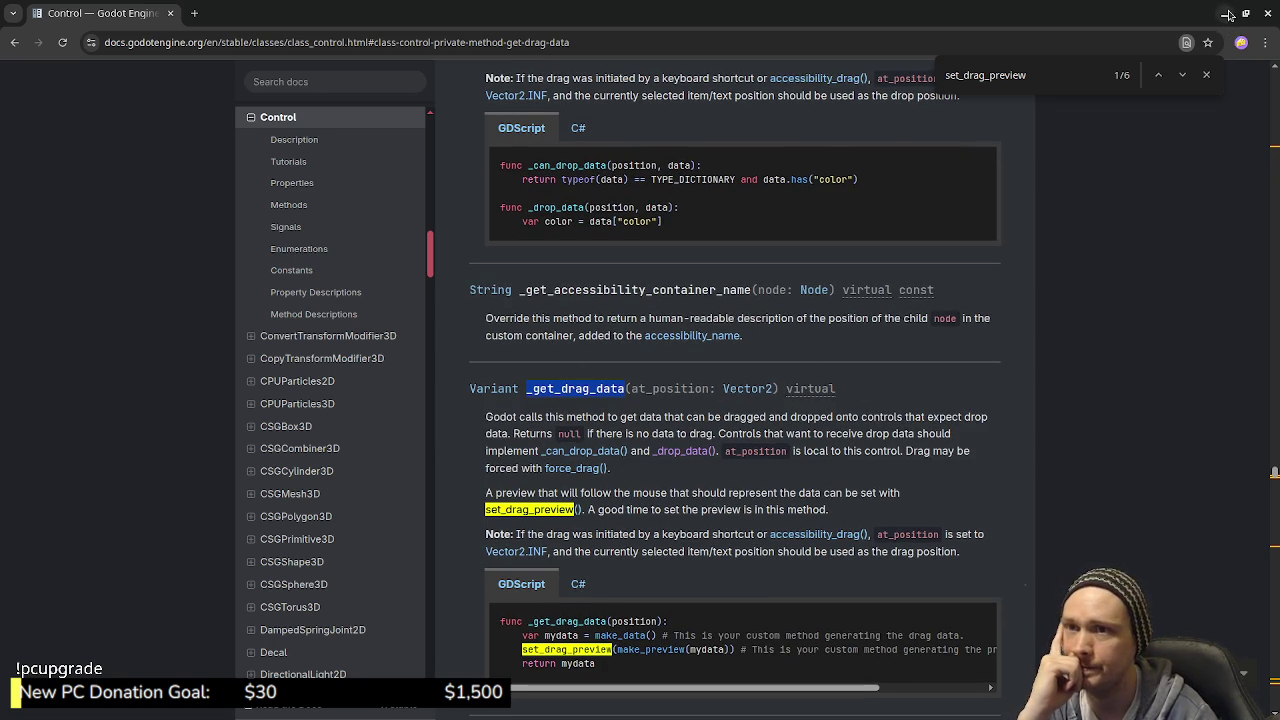
left_click(1227, 16)
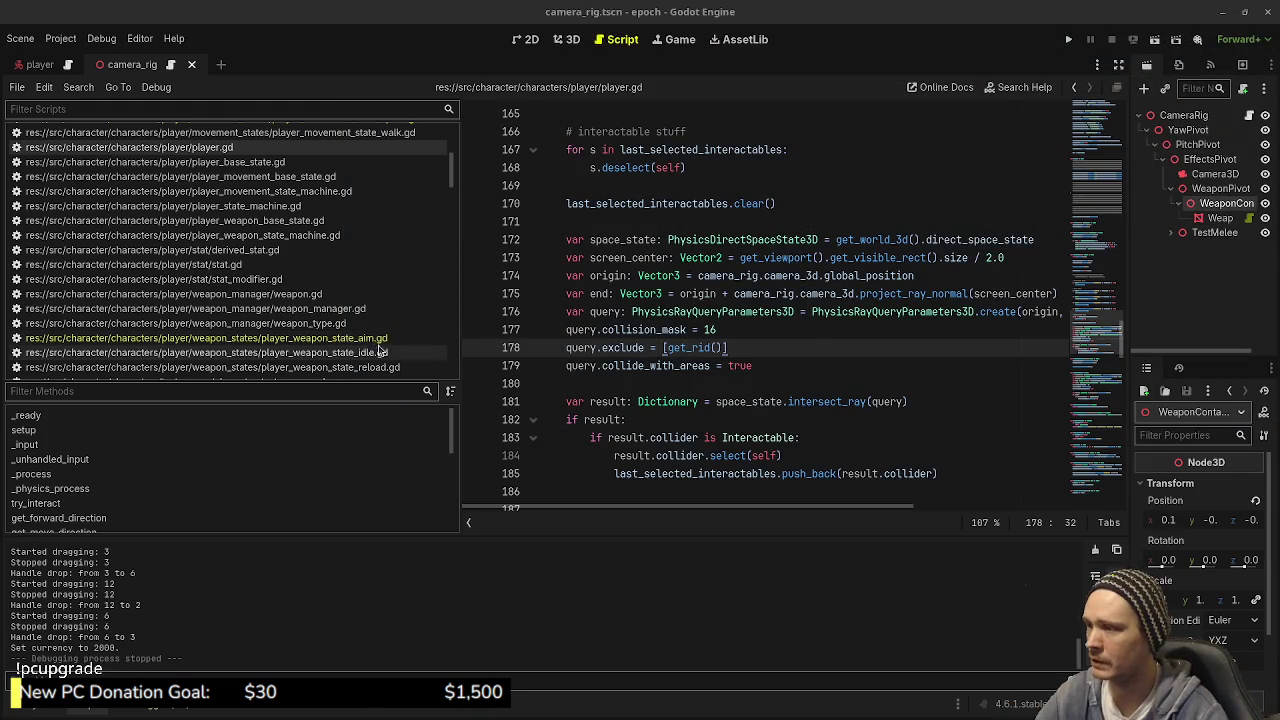
Step: Open item_stack_ui.gd via the Quick Open Script search for 'stack_ui'
scroll(345, 340, "up", 3)
scroll(336, 335, "down", 5)
left_click(811, 311)
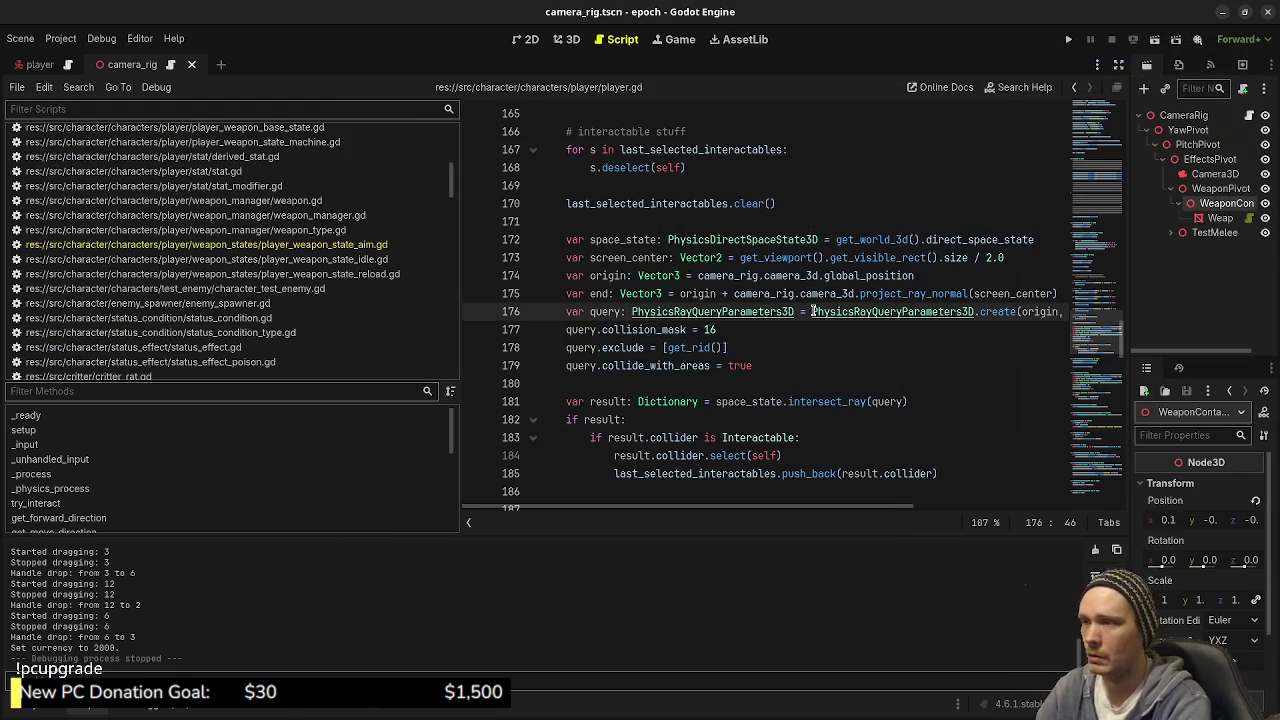
key("ctrl+shift+o")
key("Escape")
left_click(851, 224)
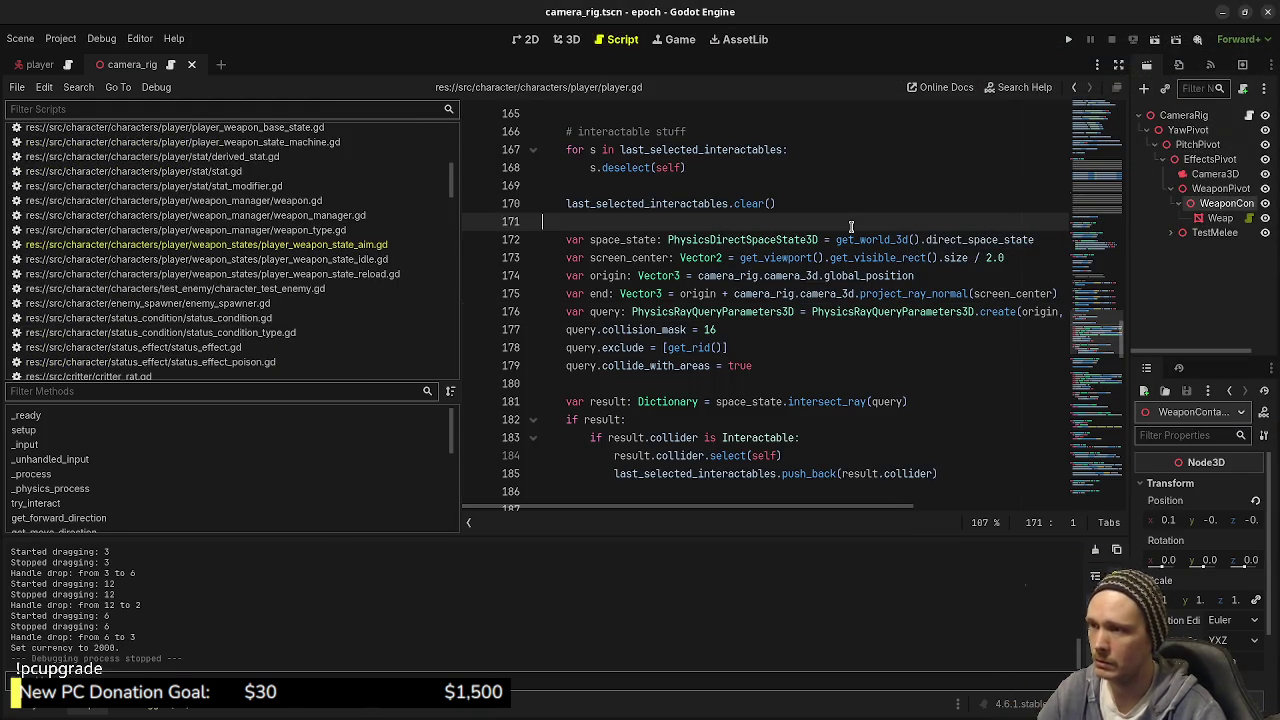
key("ctrl+alt+o")
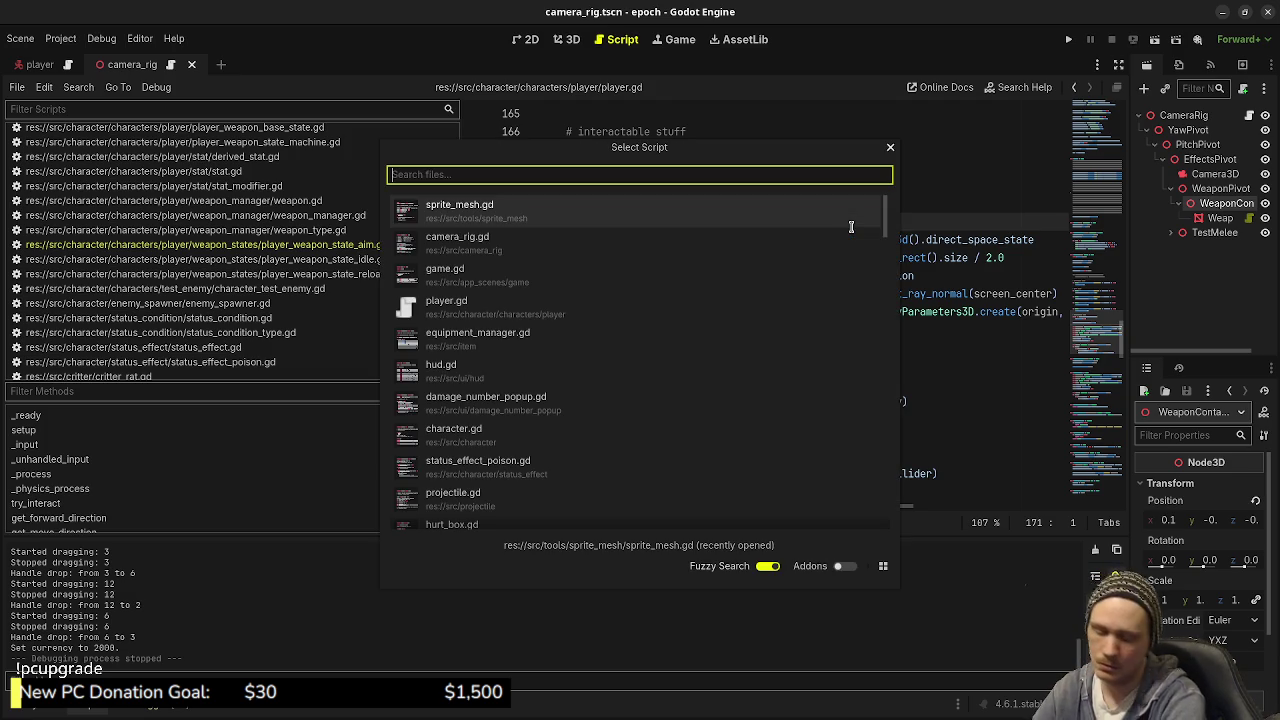
type("stack_ui")
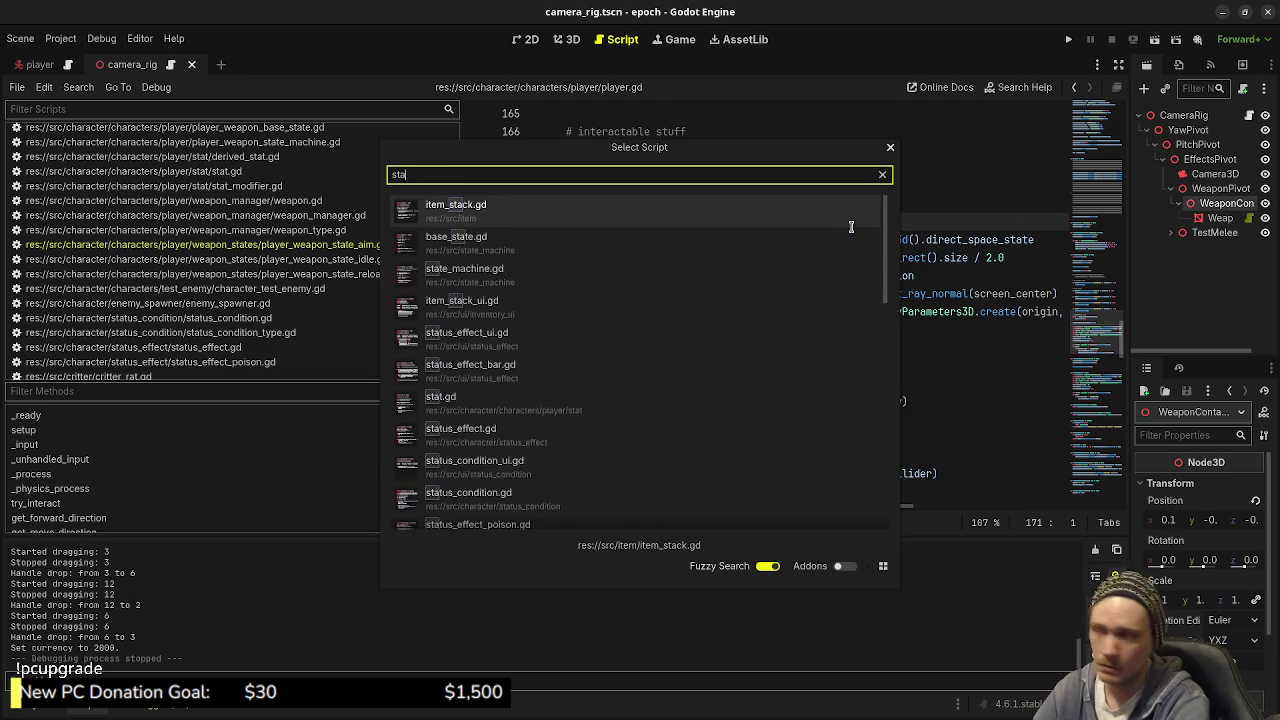
key("Return")
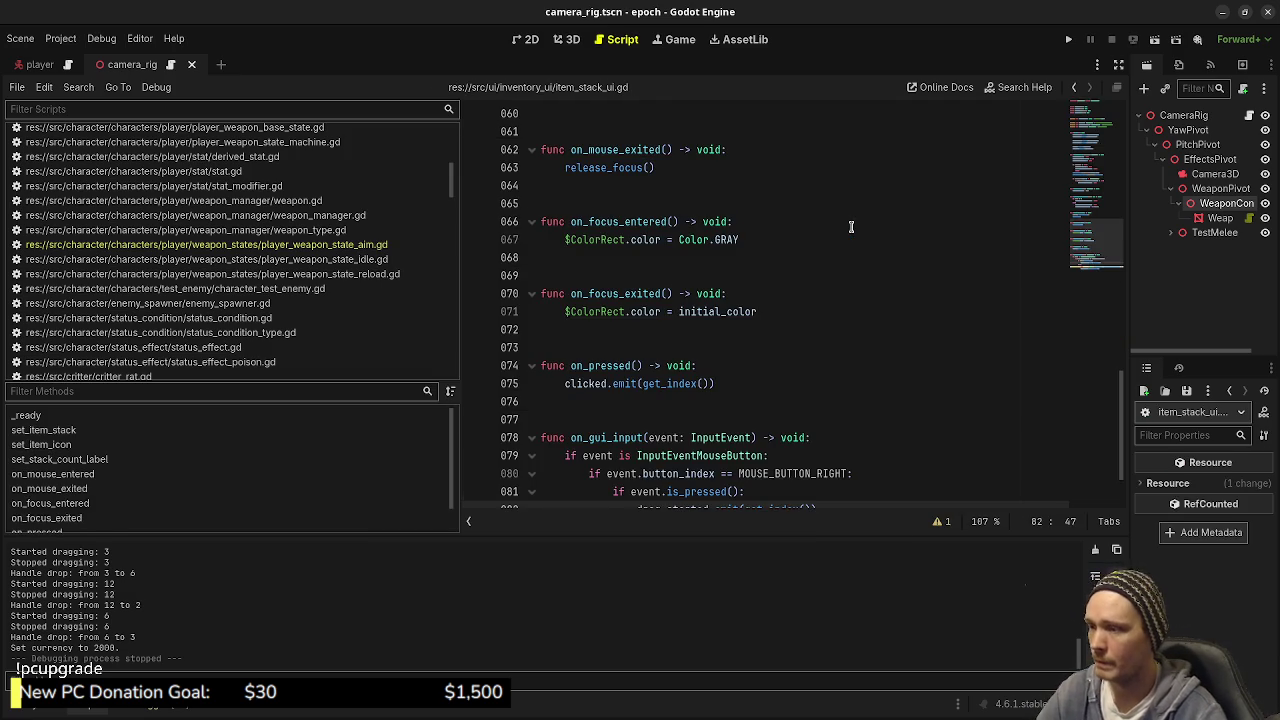
left_click(806, 487)
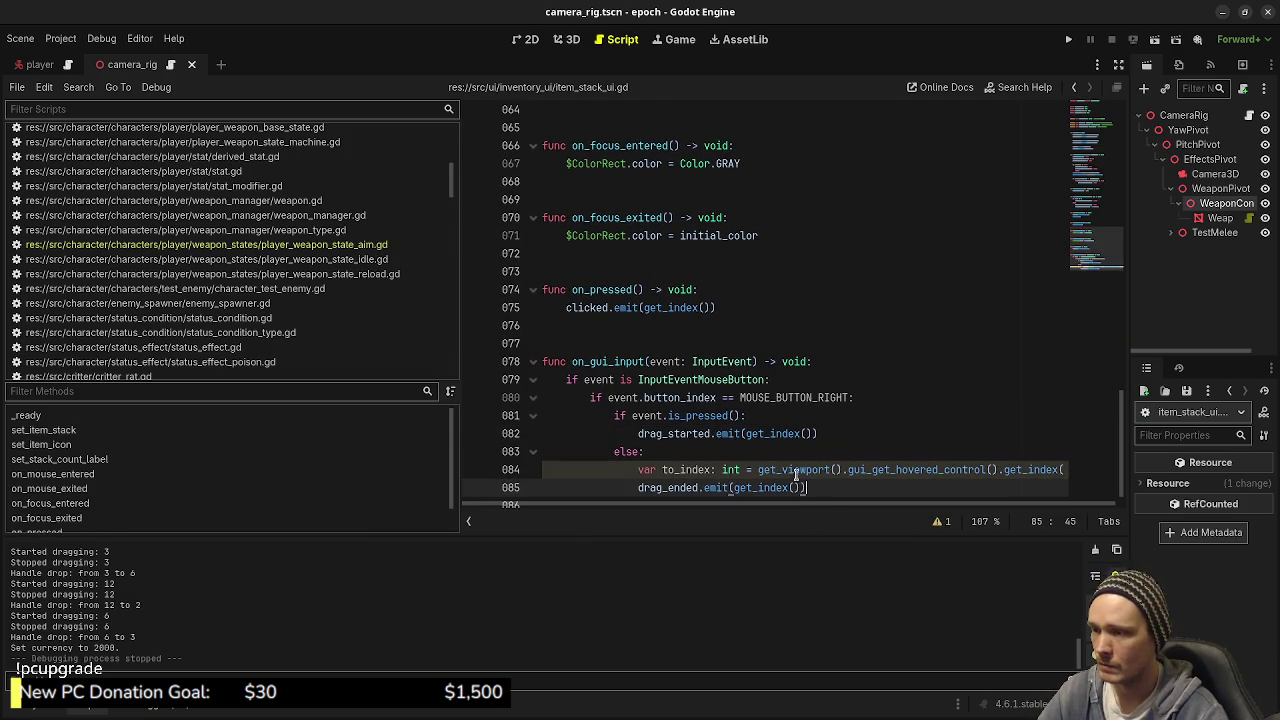
scroll(790, 502, "right", 1)
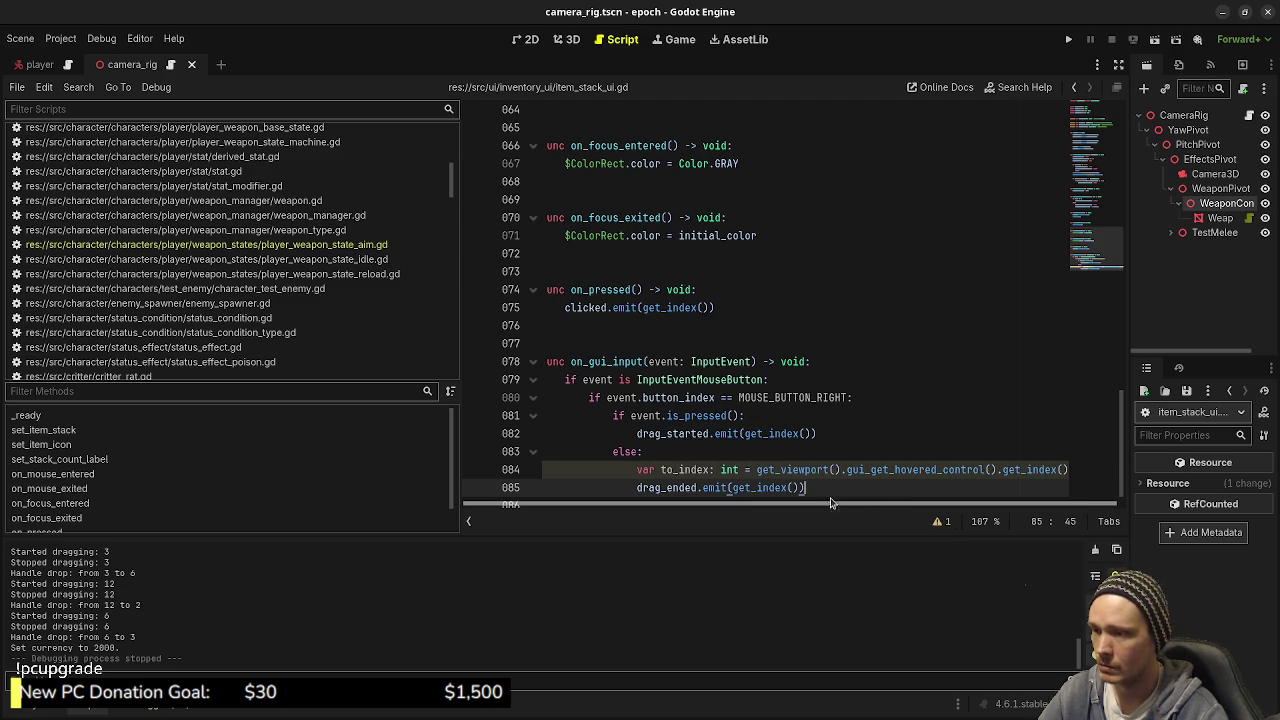
left_click(813, 469)
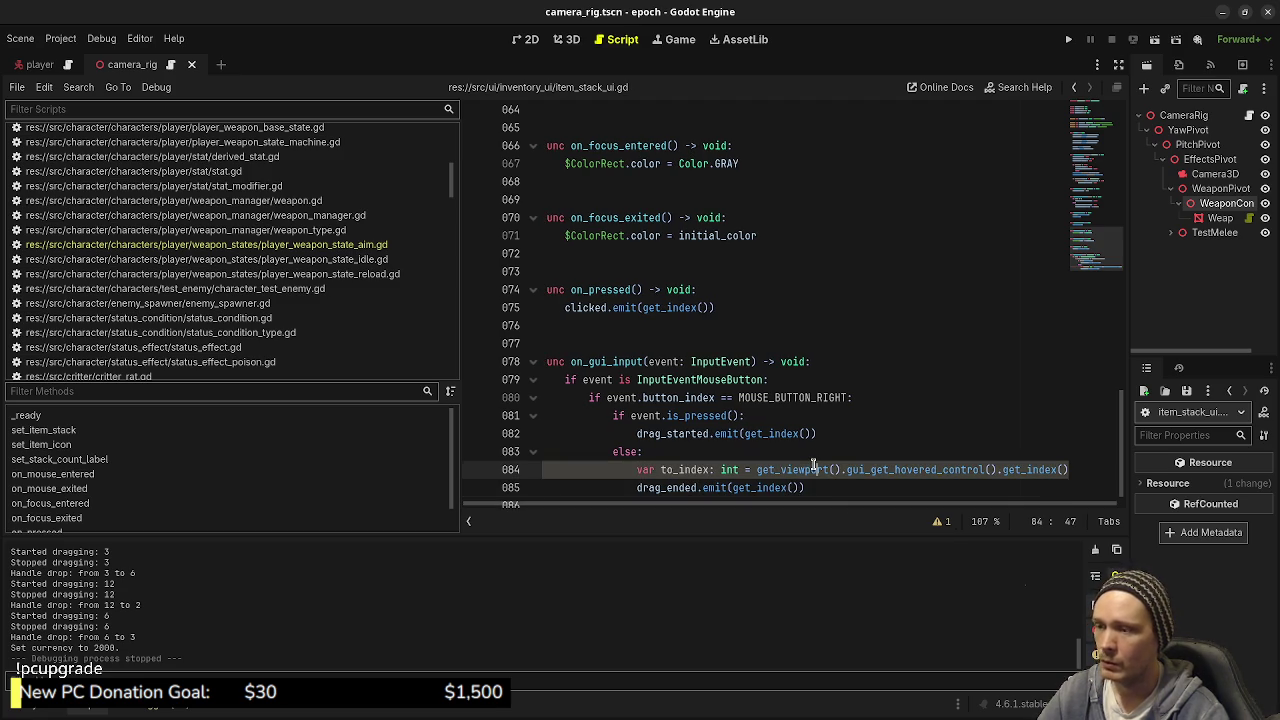
left_click_drag(805, 487, 645, 470)
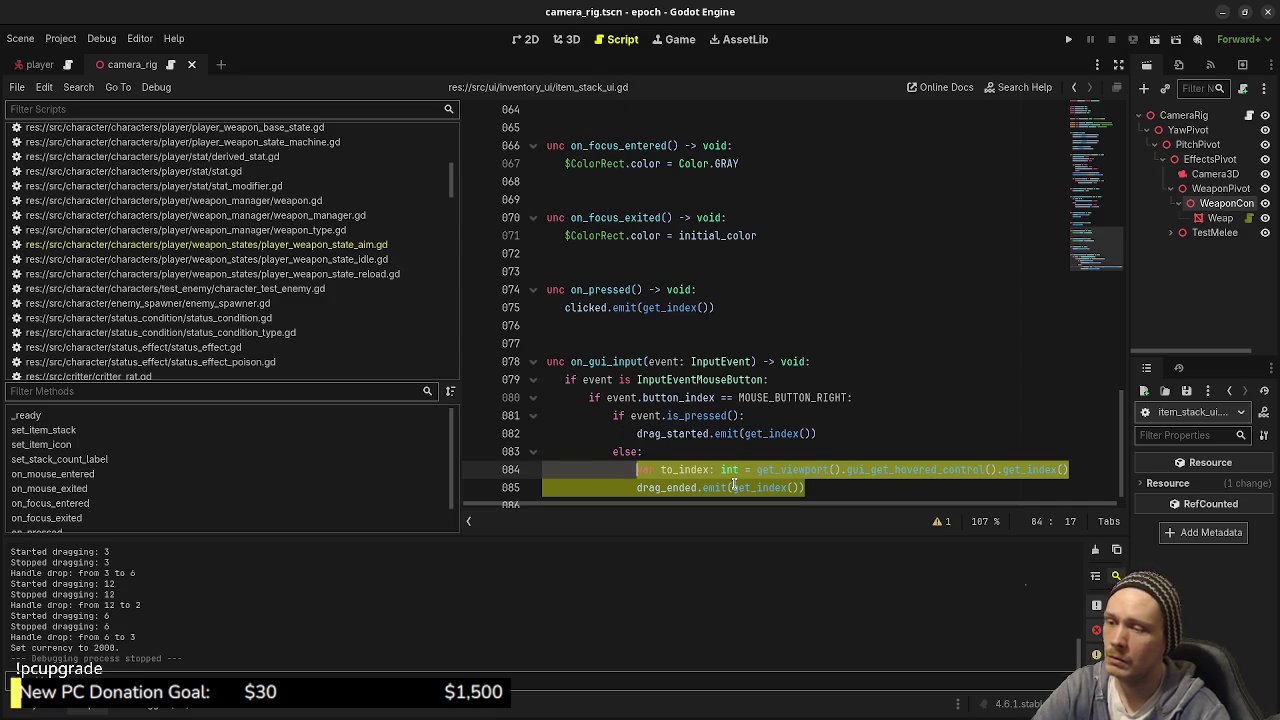
mouse_move(735, 485)
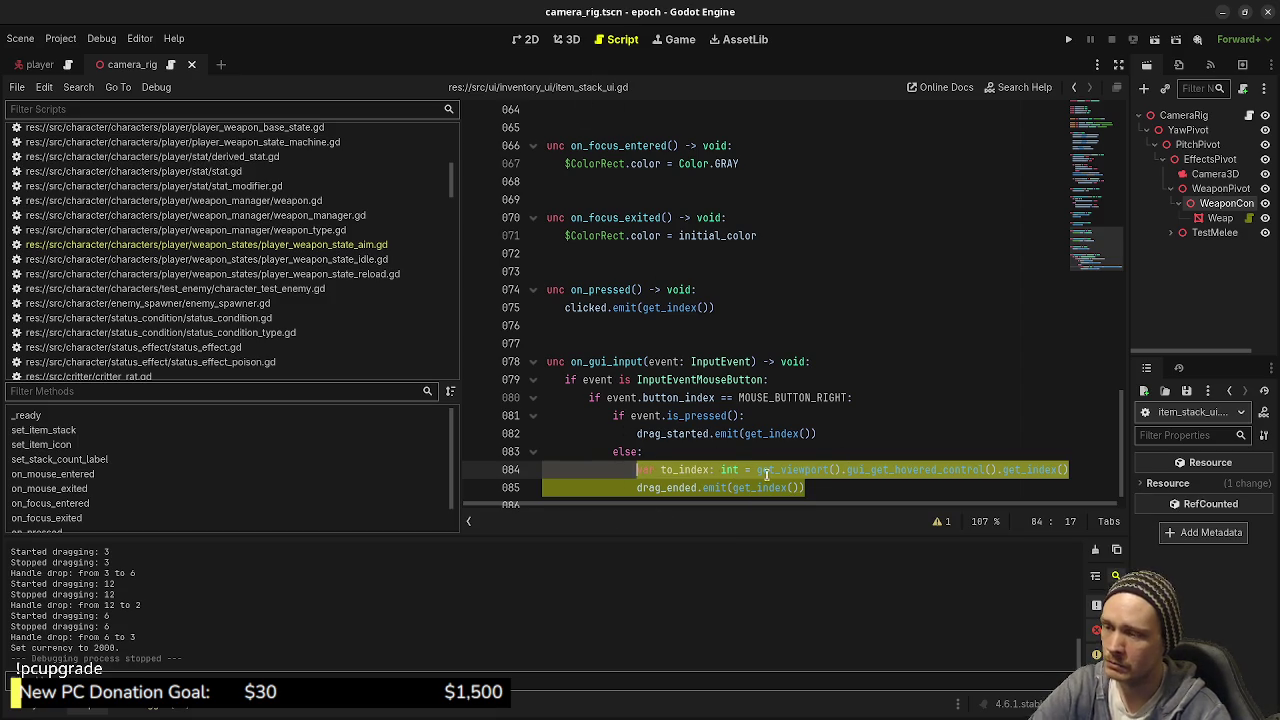
left_click_drag(745, 433, 806, 433)
left_click(780, 477)
left_click_drag(631, 452, 801, 488)
left_click(775, 490)
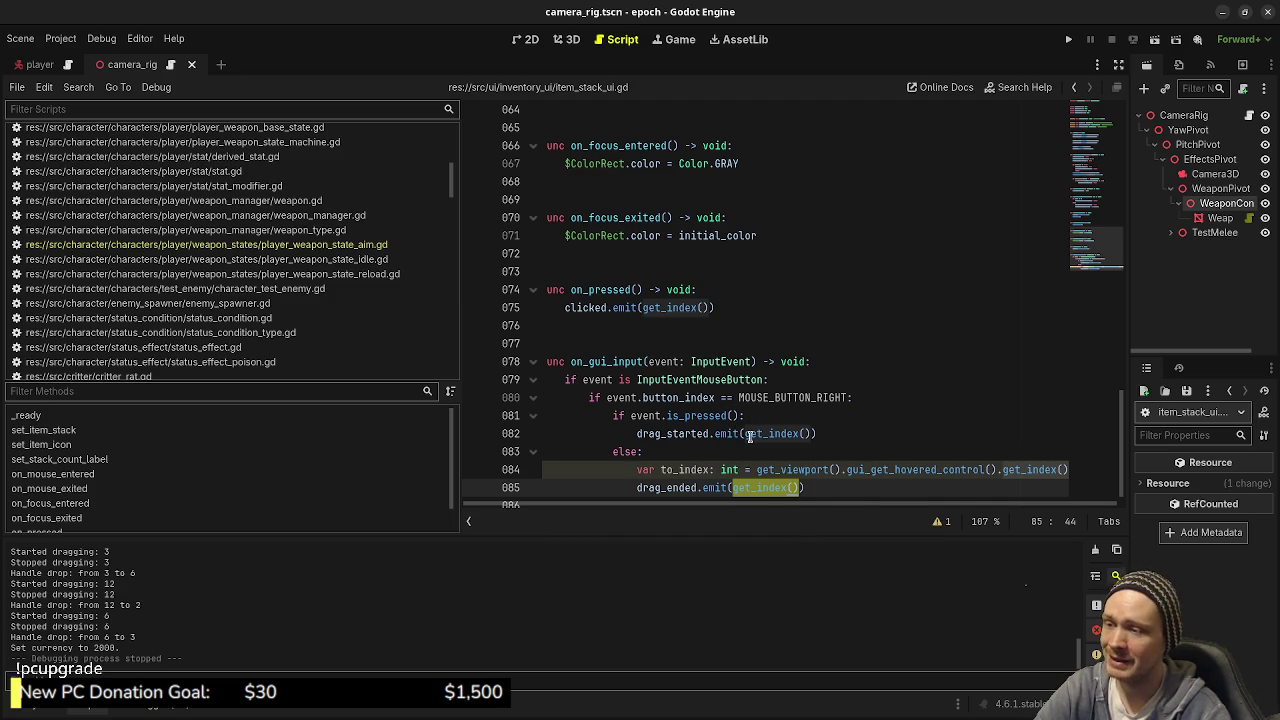
mouse_move(750, 436)
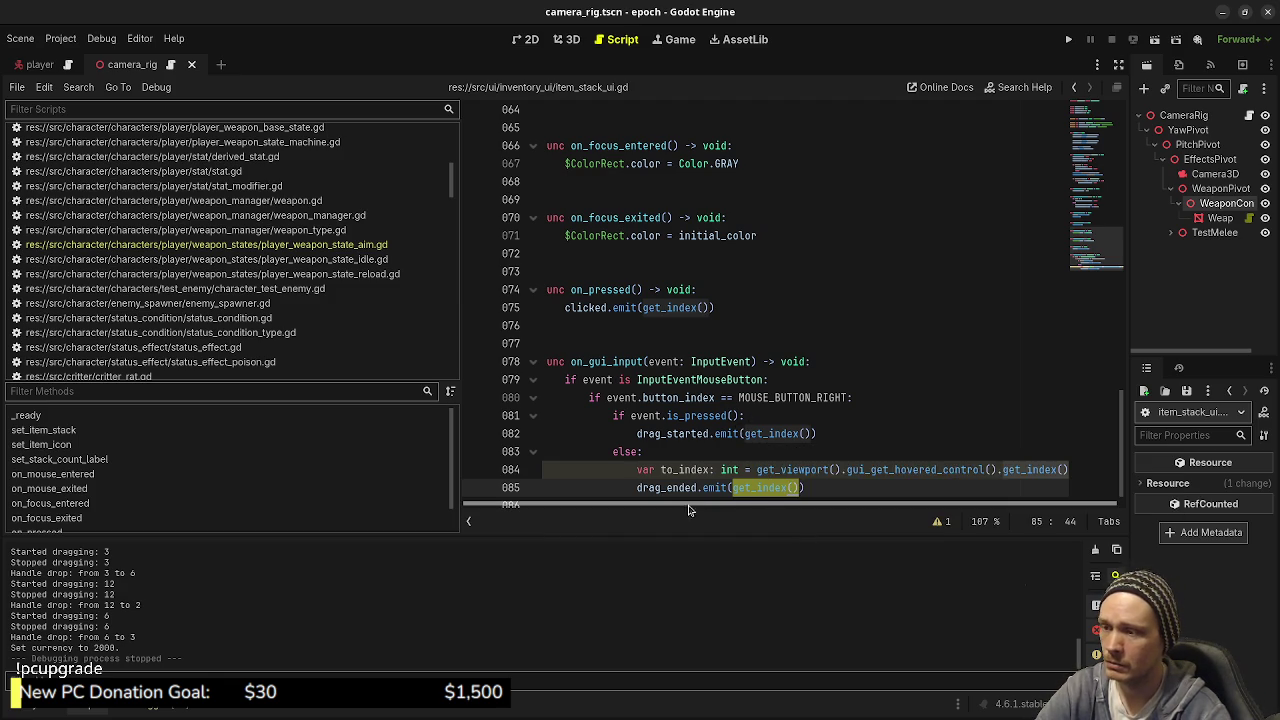
left_click_drag(637, 469, 1062, 468)
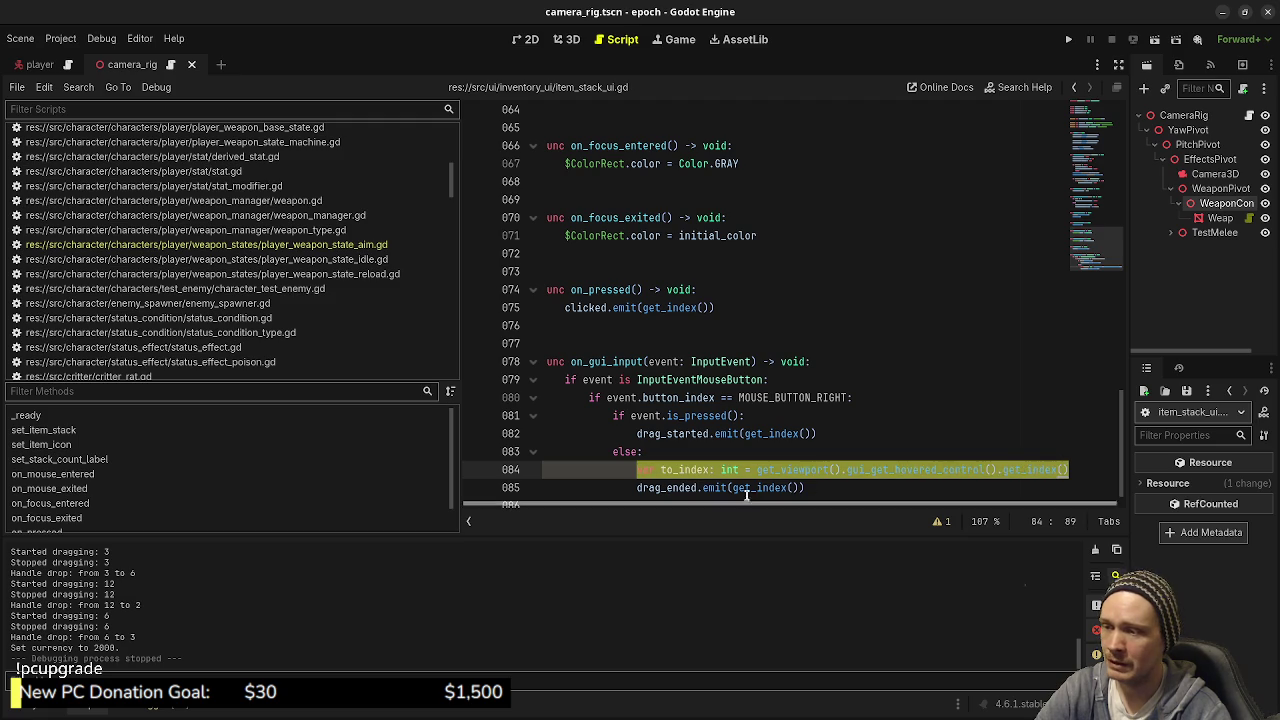
mouse_move(735, 488)
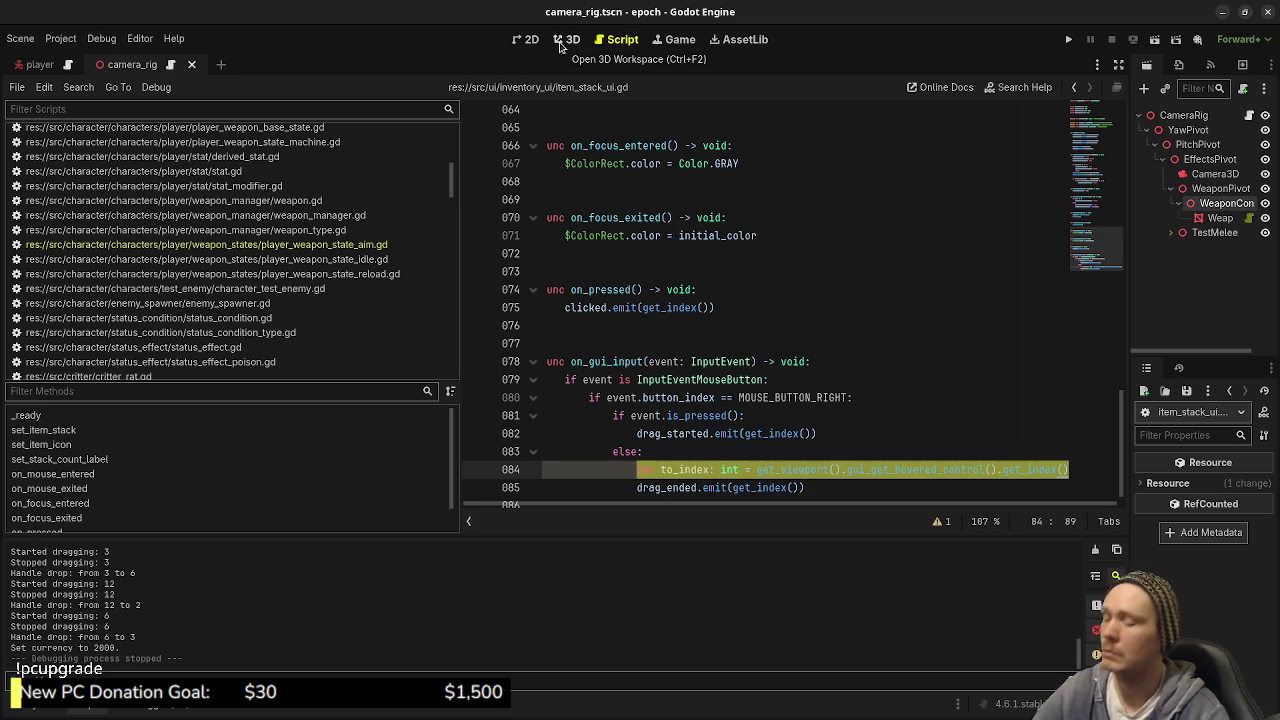
key("ctrl+shift+o")
Step: Open inventory_ui.tscn and select its MarginContainer with a wider Inspector panel
type("inventory_ui")
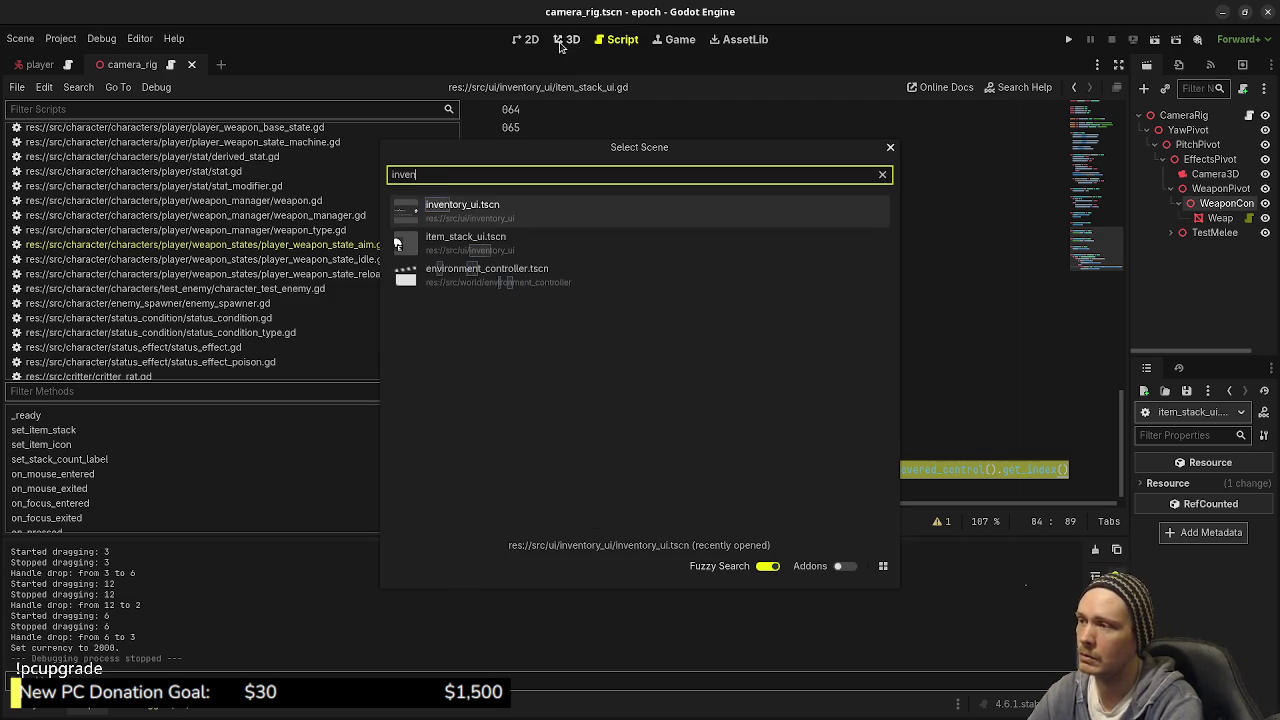
key("Return")
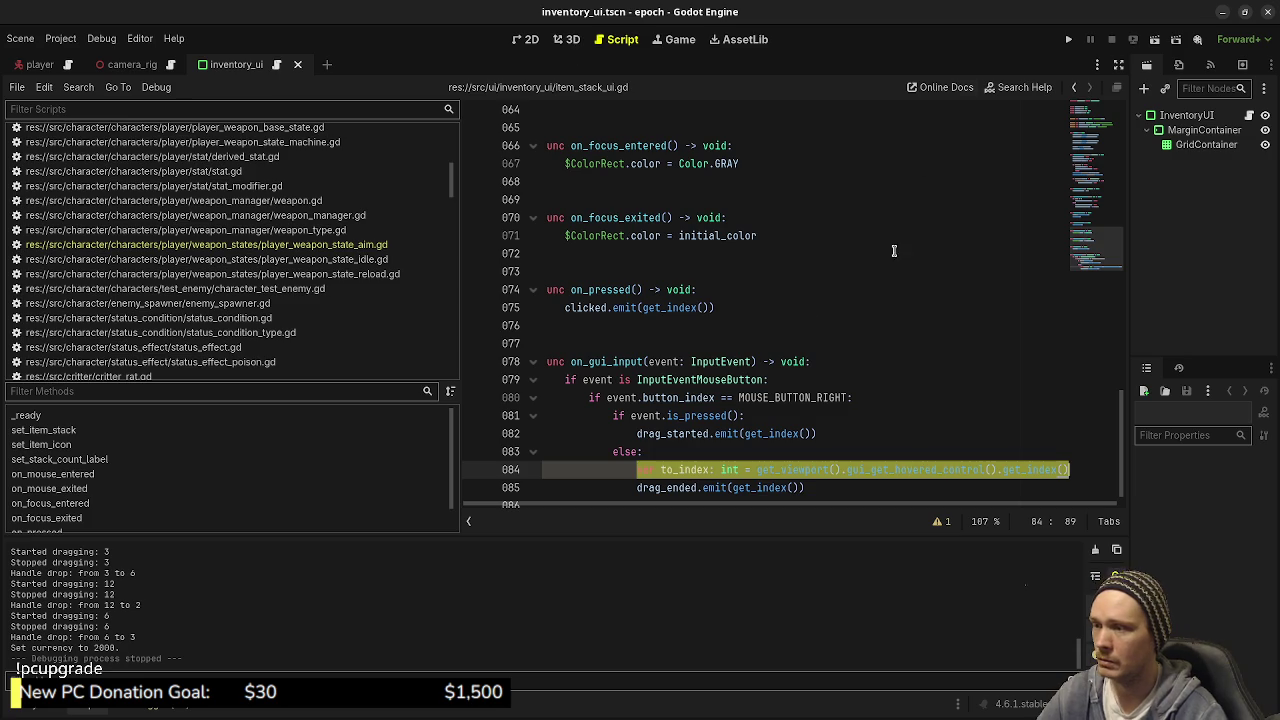
left_click(1190, 131)
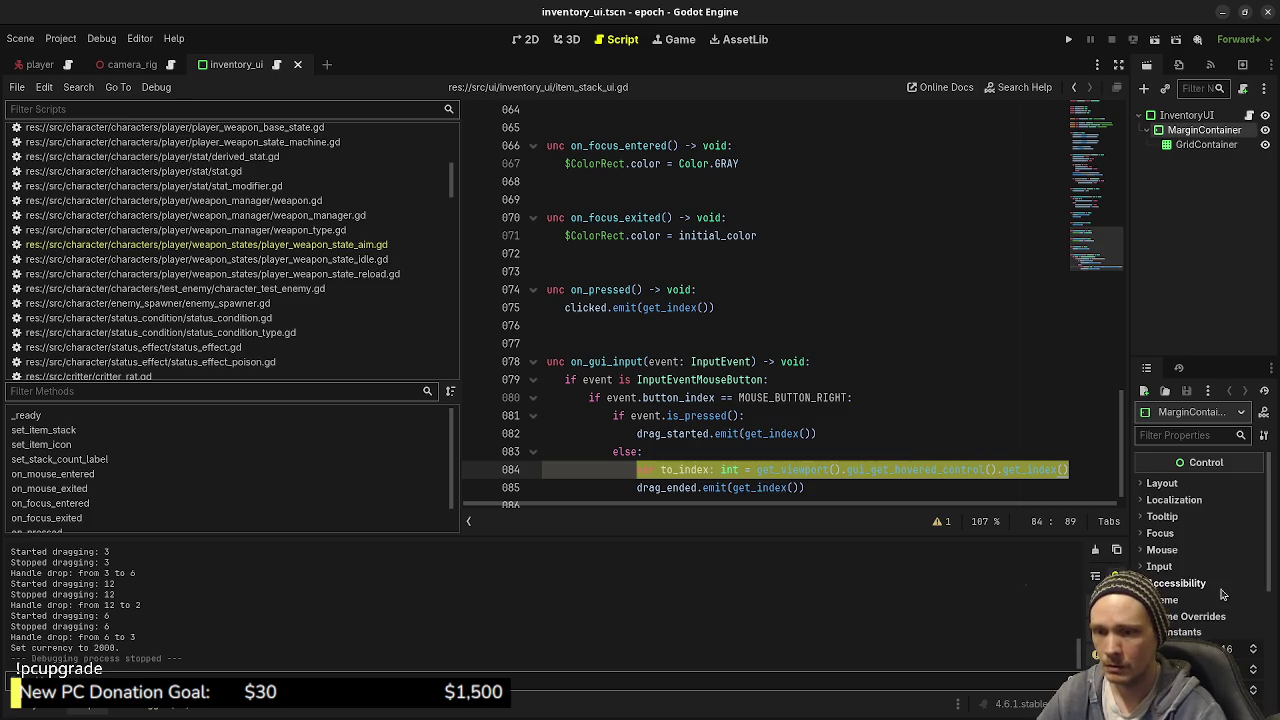
left_click_drag(1131, 509, 999, 513)
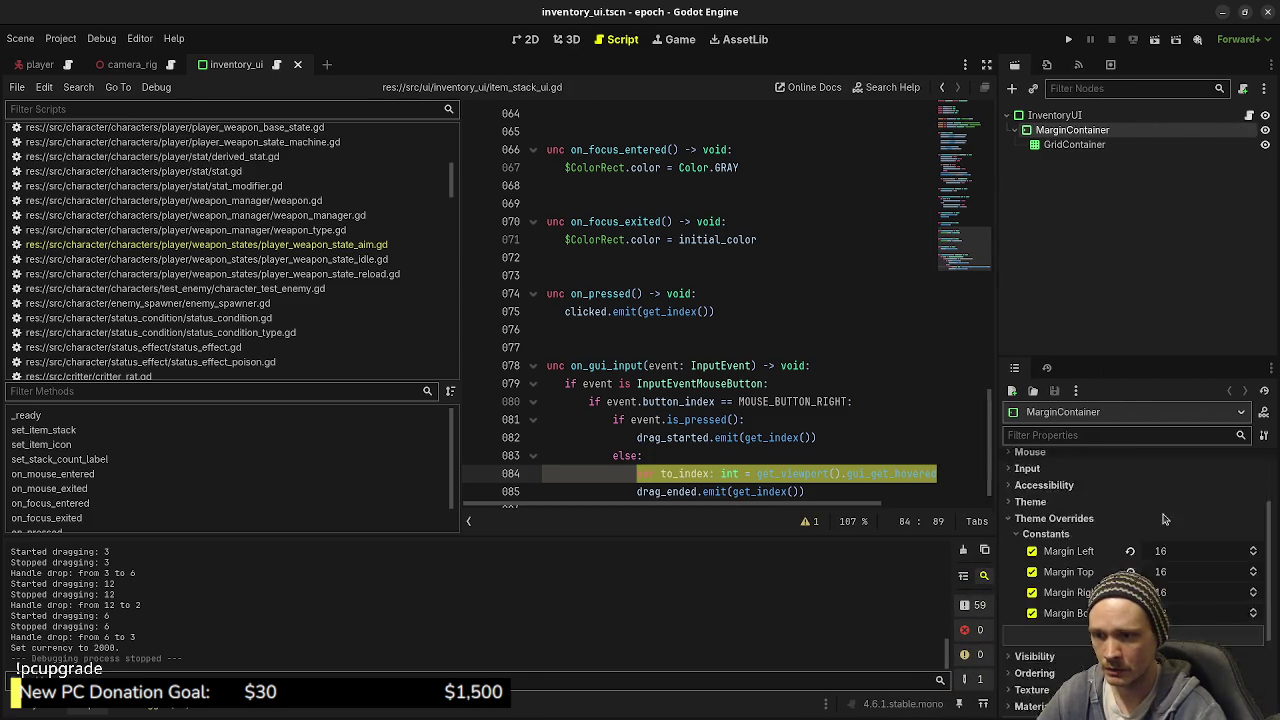
scroll(1100, 540, "down", 5)
scroll(1062, 545, "up", 4)
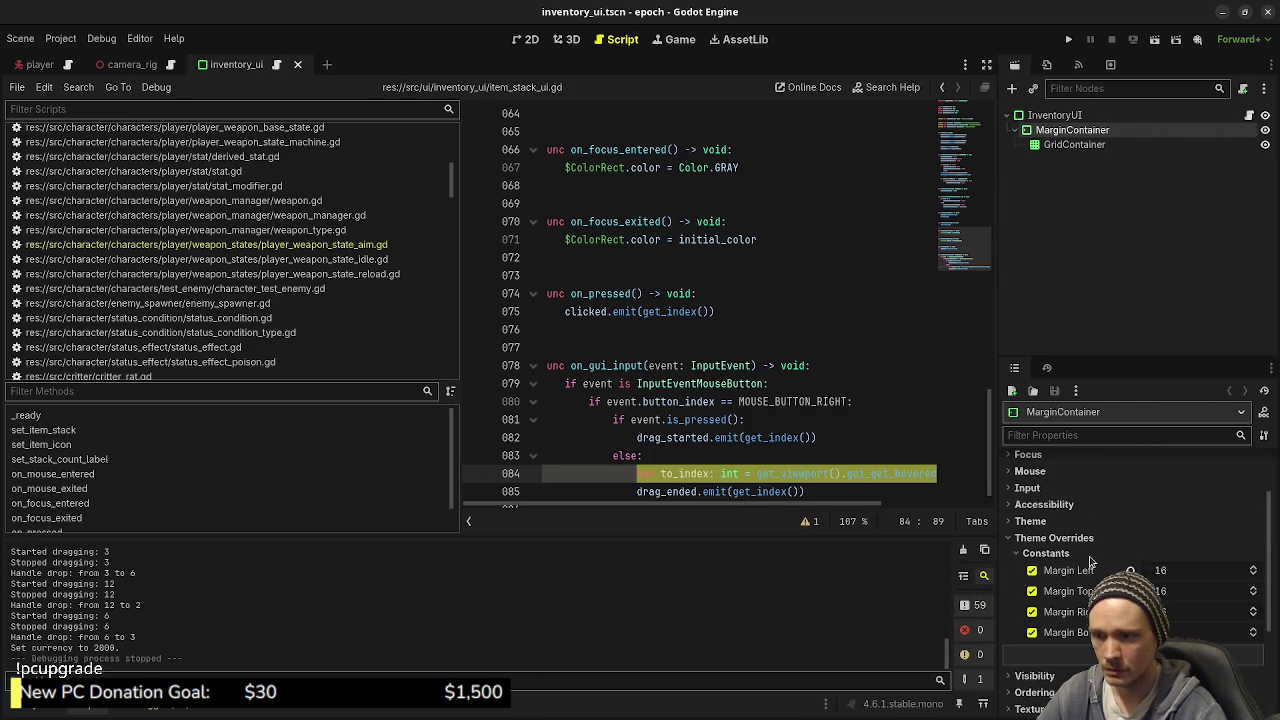
Step: Change the MarginContainer's mouse filter from Pass to Ignore and save the scene
left_click(1040, 504)
left_click(1195, 520)
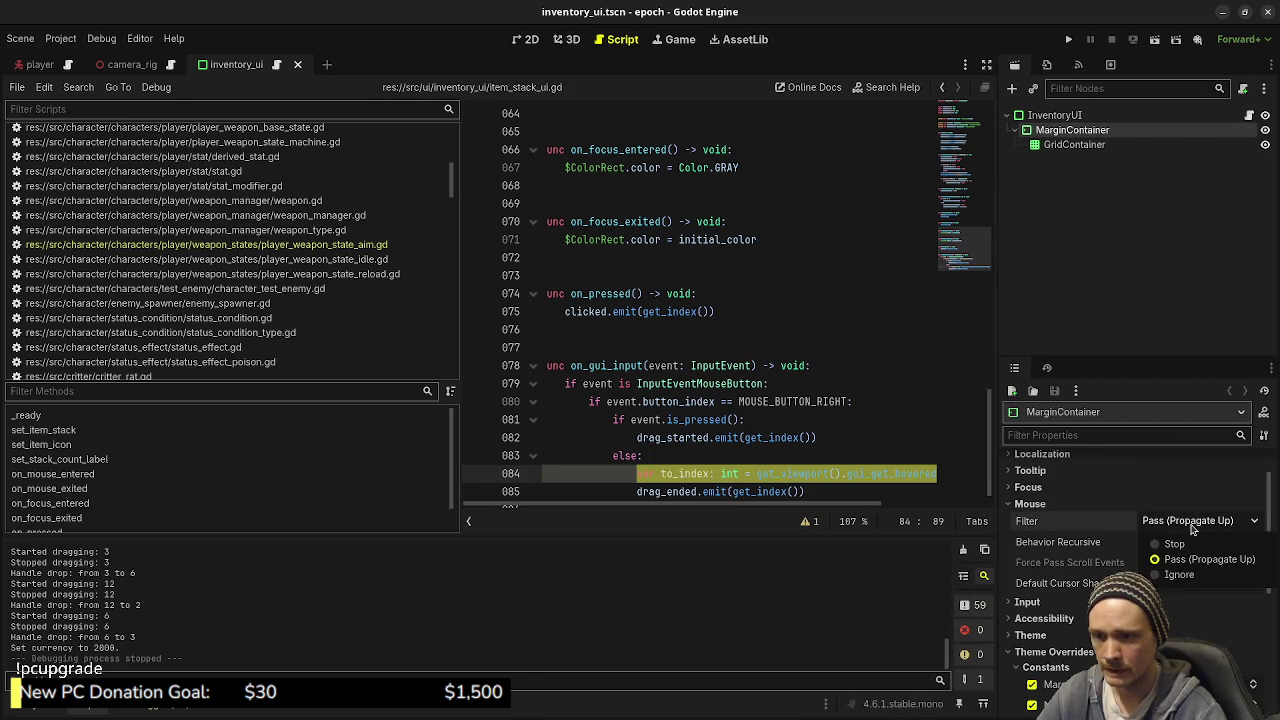
key("Down")
key("Return")
key("ctrl+s")
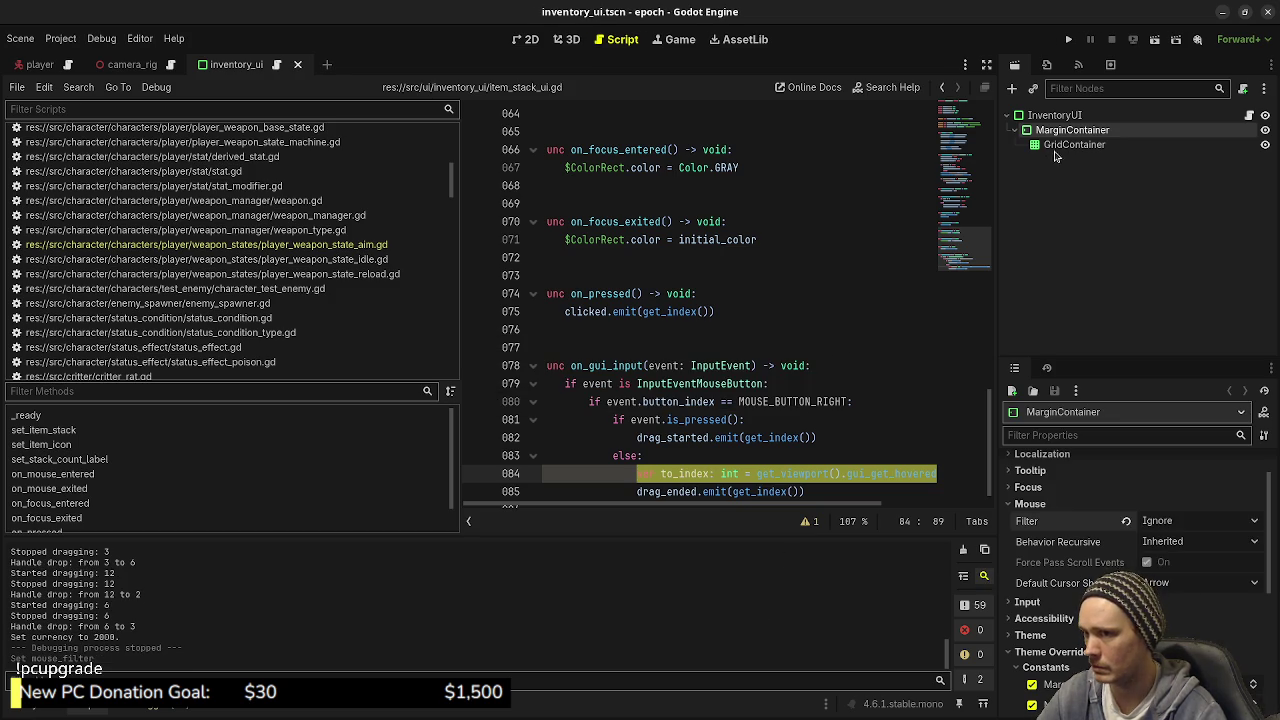
Step: Check the GridContainer's Mouse settings, then return to the script
left_click(1062, 146)
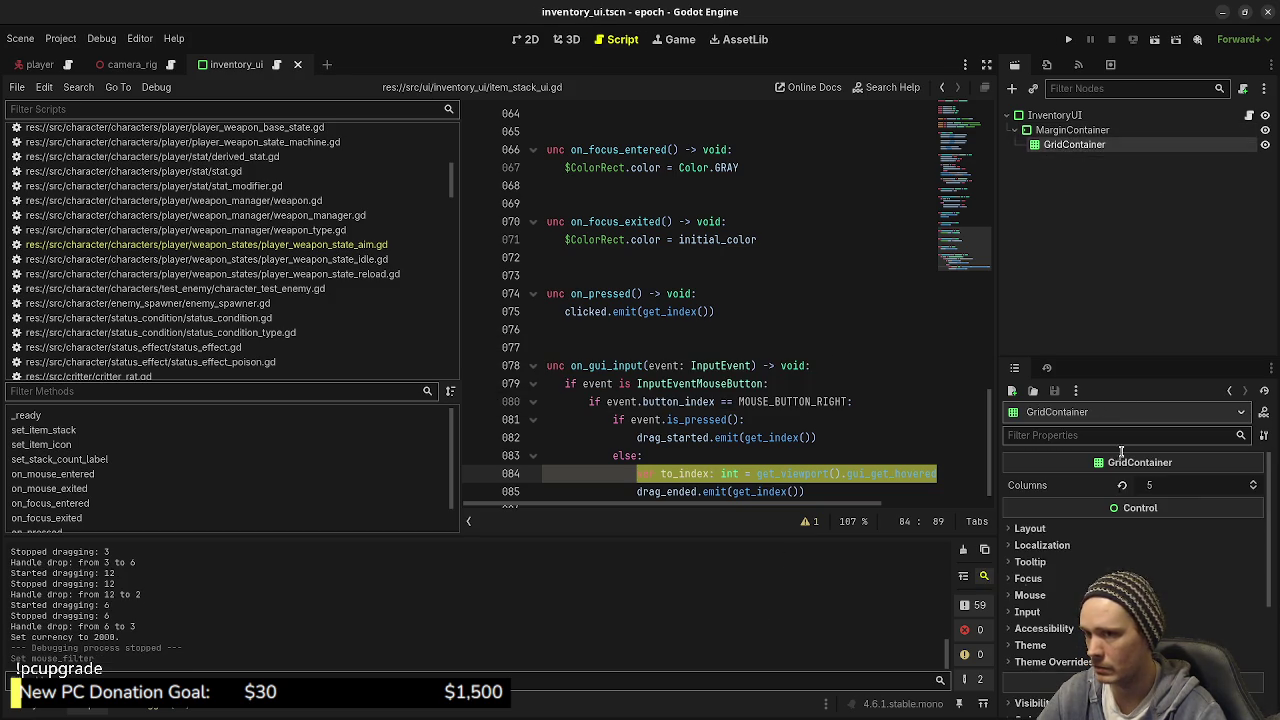
left_click(1188, 597)
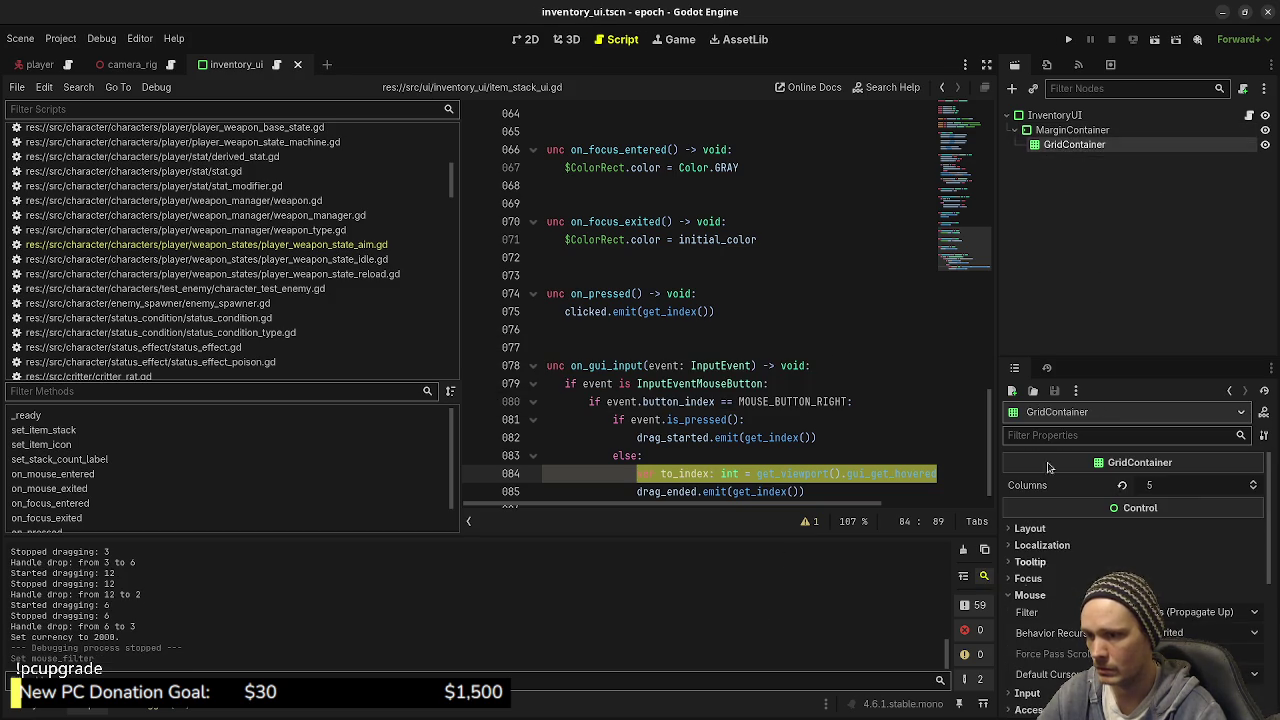
left_click(817, 273)
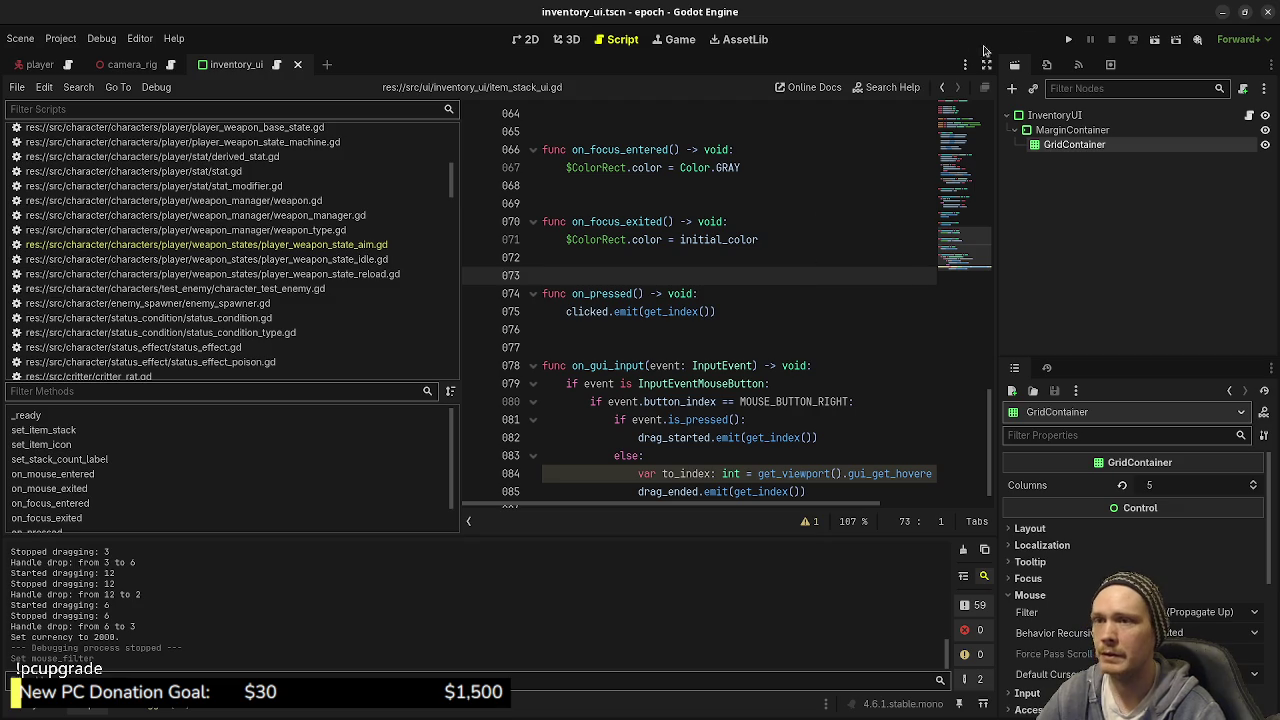
Step: Add print("drag started: %s" % get_index()) after the drag_started emit line
left_click(661, 345)
scroll(778, 455, "down", 1)
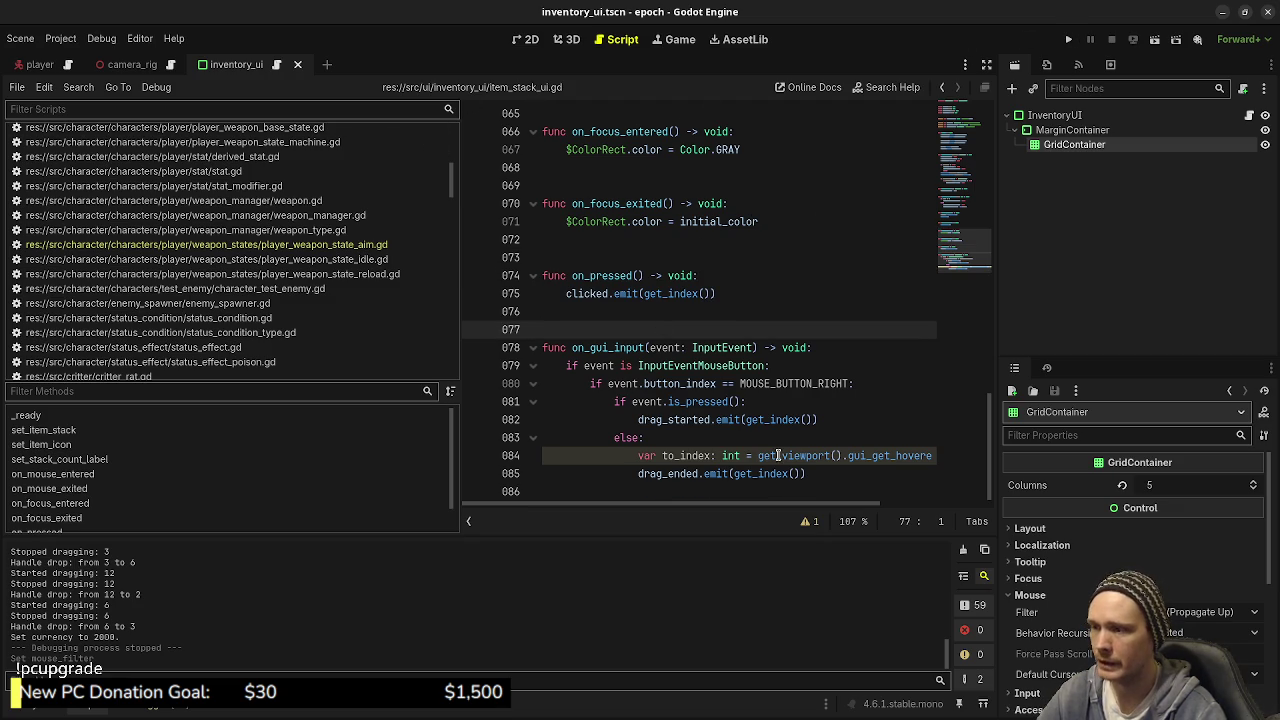
left_click(821, 419)
key("Return")
type("p")
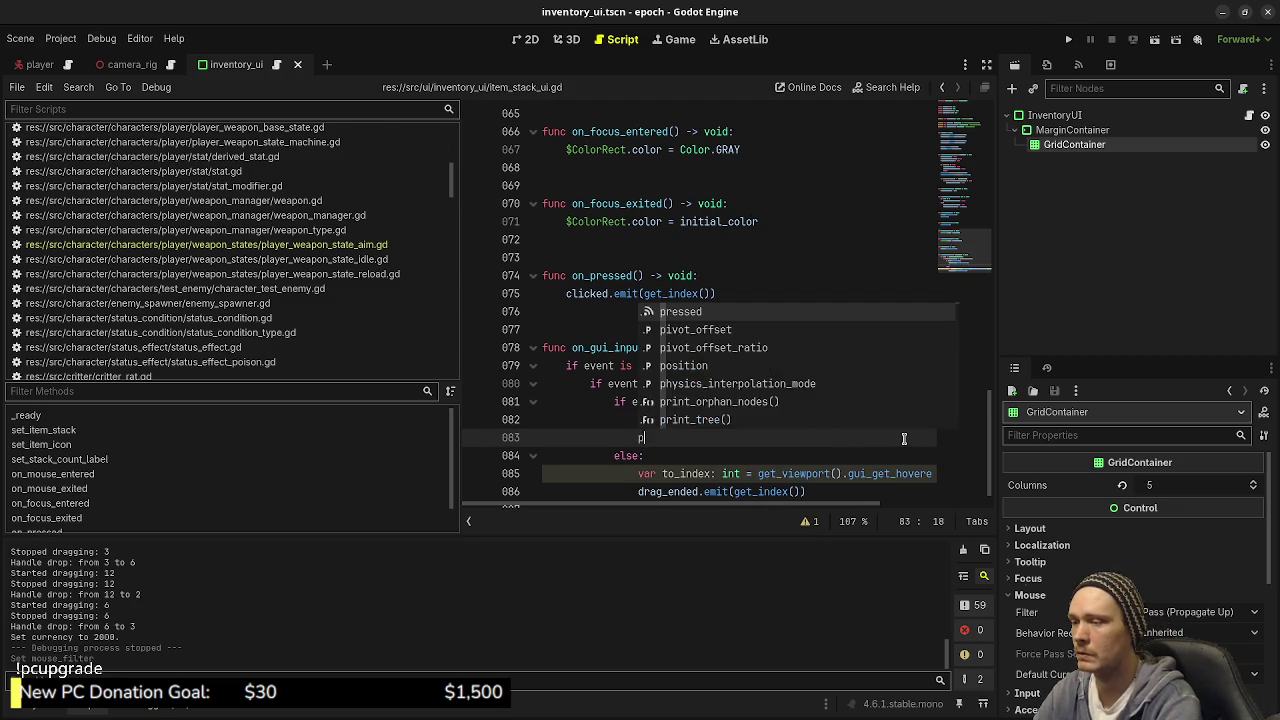
type("rint(\"drag started: %s")
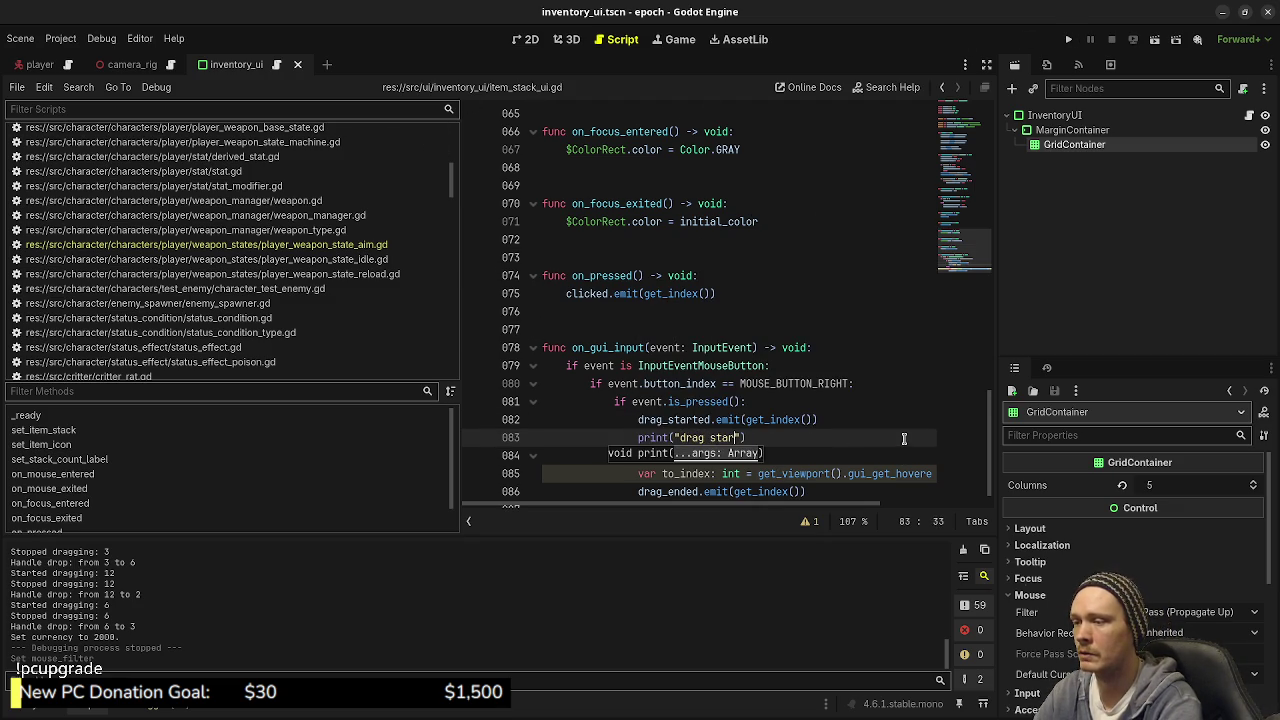
type("\" % get")
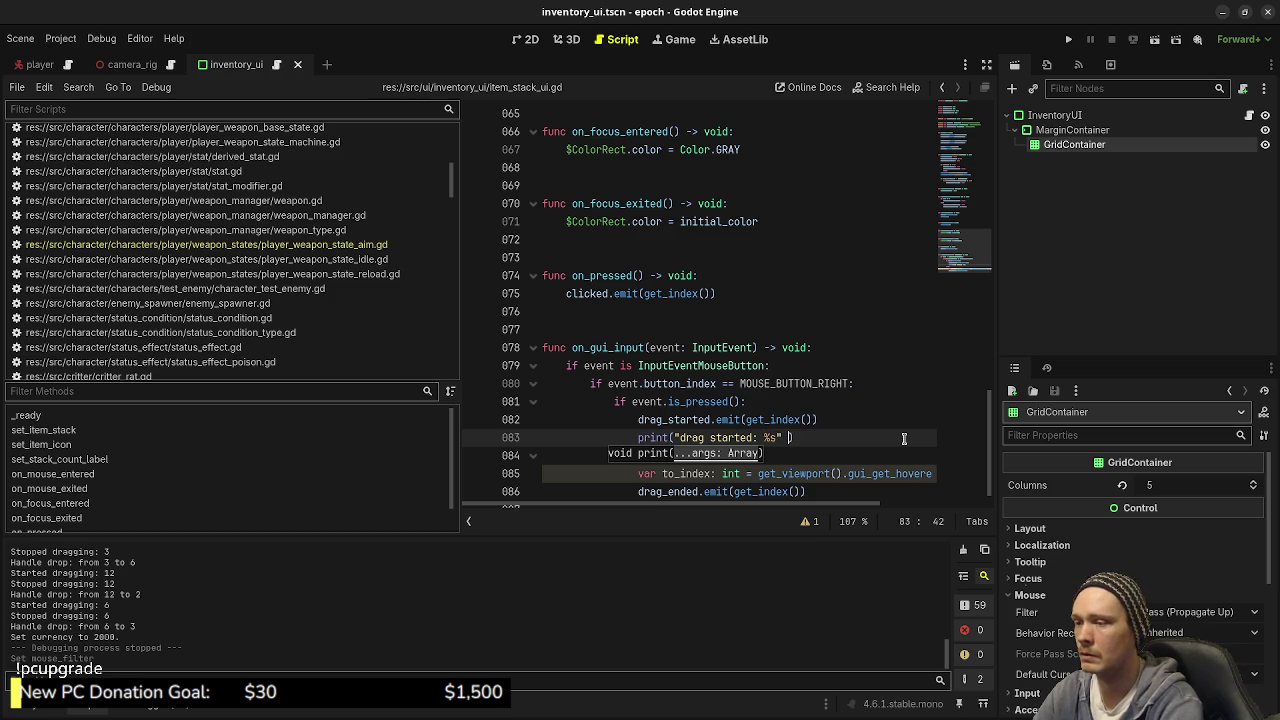
type("_inde")
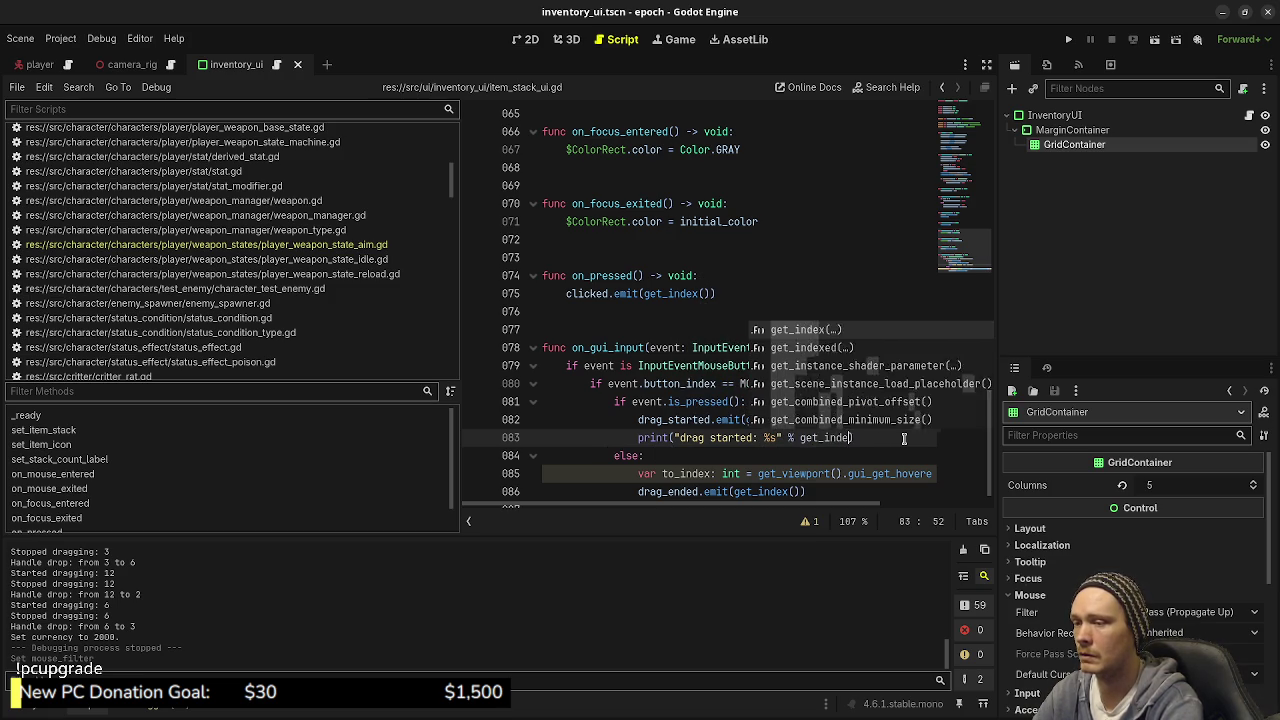
key("Return")
Step: Add a print("drag ended: %s" % to_index) line after the drag_ended emit
left_click(832, 491)
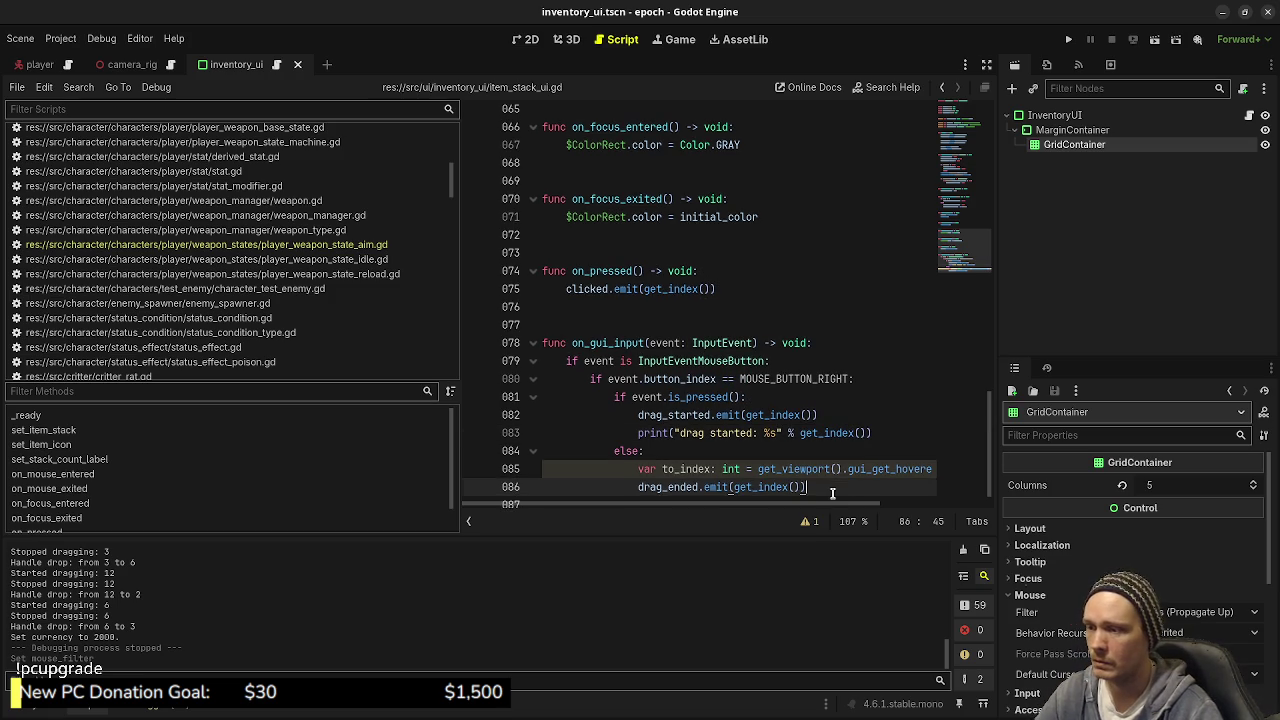
key("Return")
type("p")
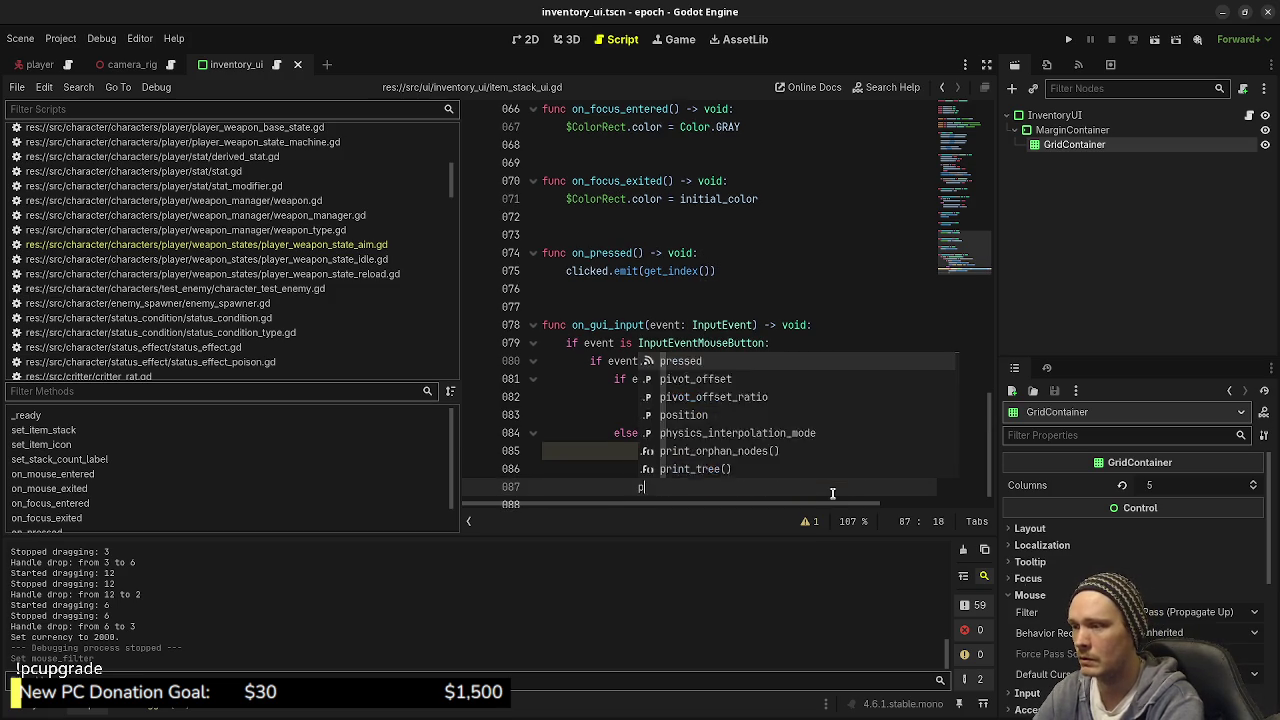
type("rint(\"drag ended: %")
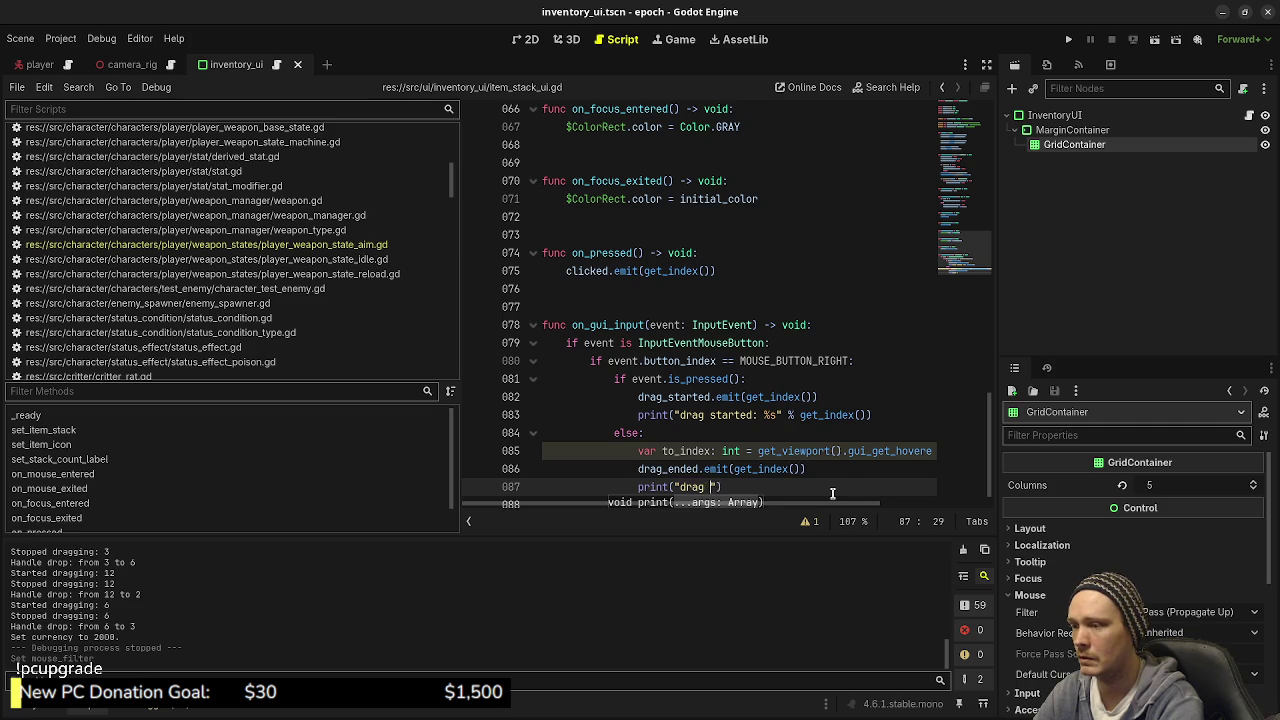
type("s\" % get")
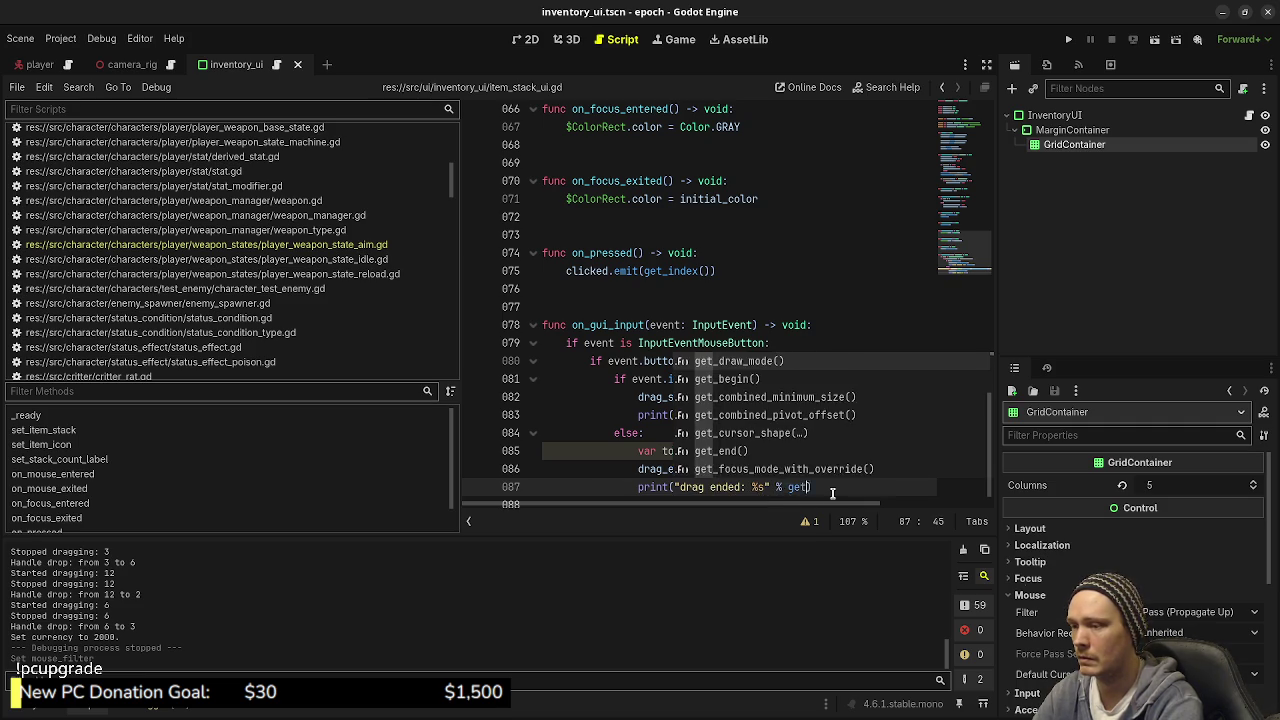
key("BackSpace")
key("BackSpace")
type("to_index()")
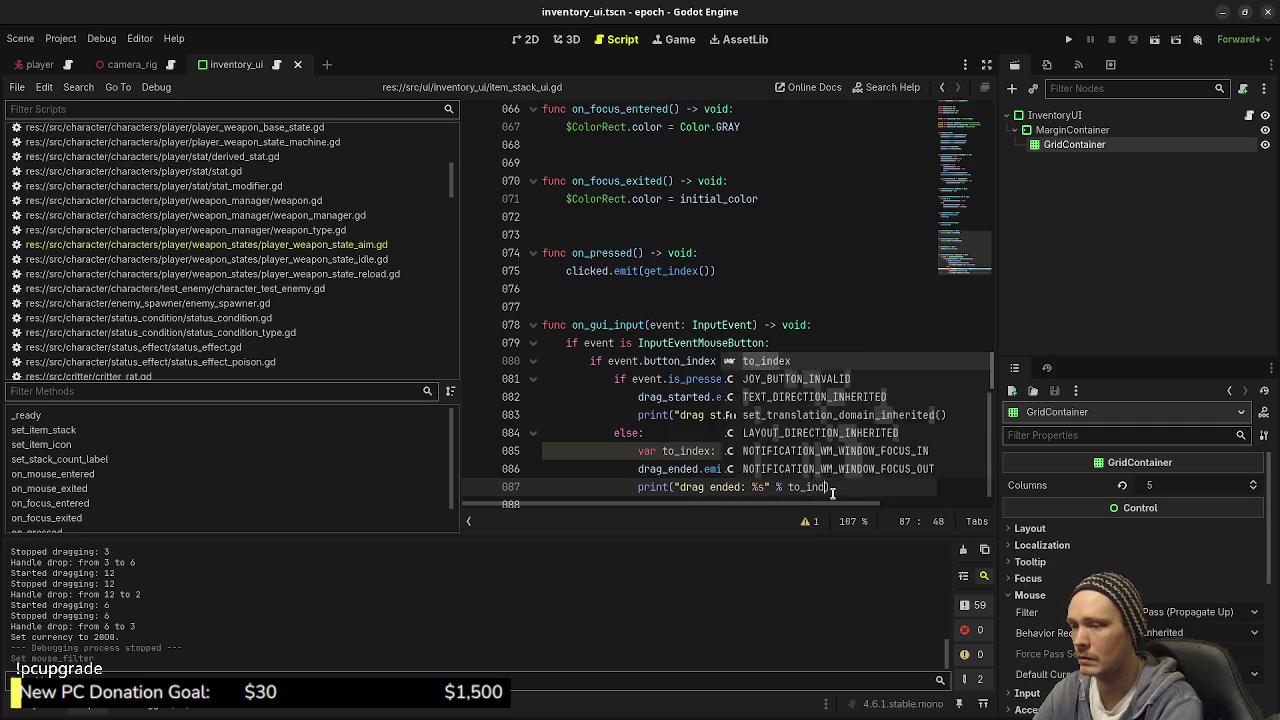
key("ctrl+s")
key("BackSpace")
key("BackSpace")
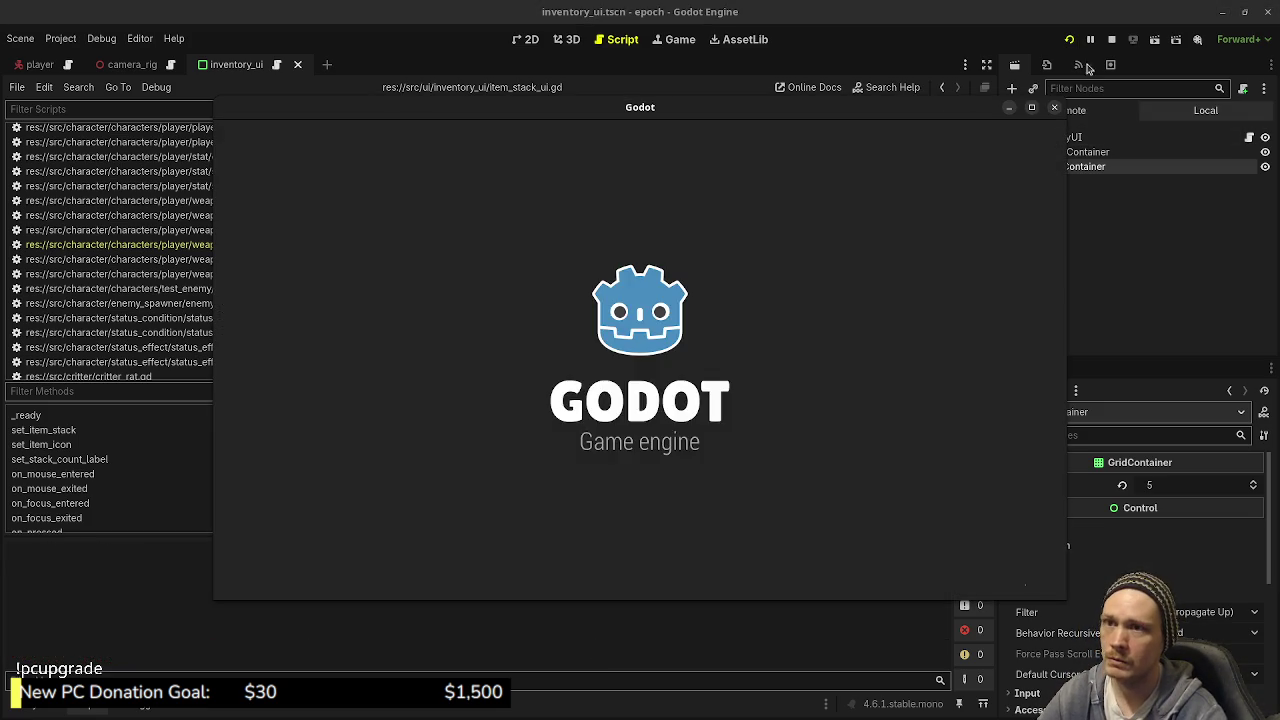
Step: Add the missing ')' on line 87, run the game, drag an inventory item, then stop
scroll(790, 468, "down", 2)
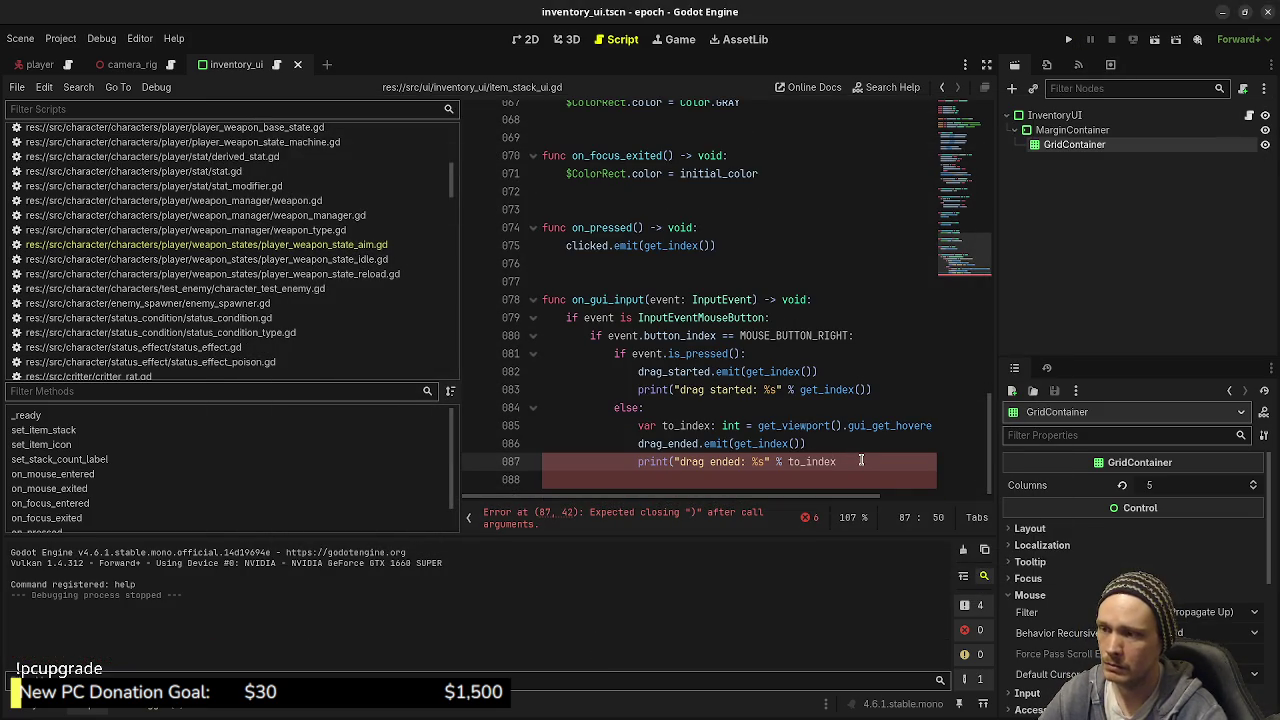
type(")")
key("F5")
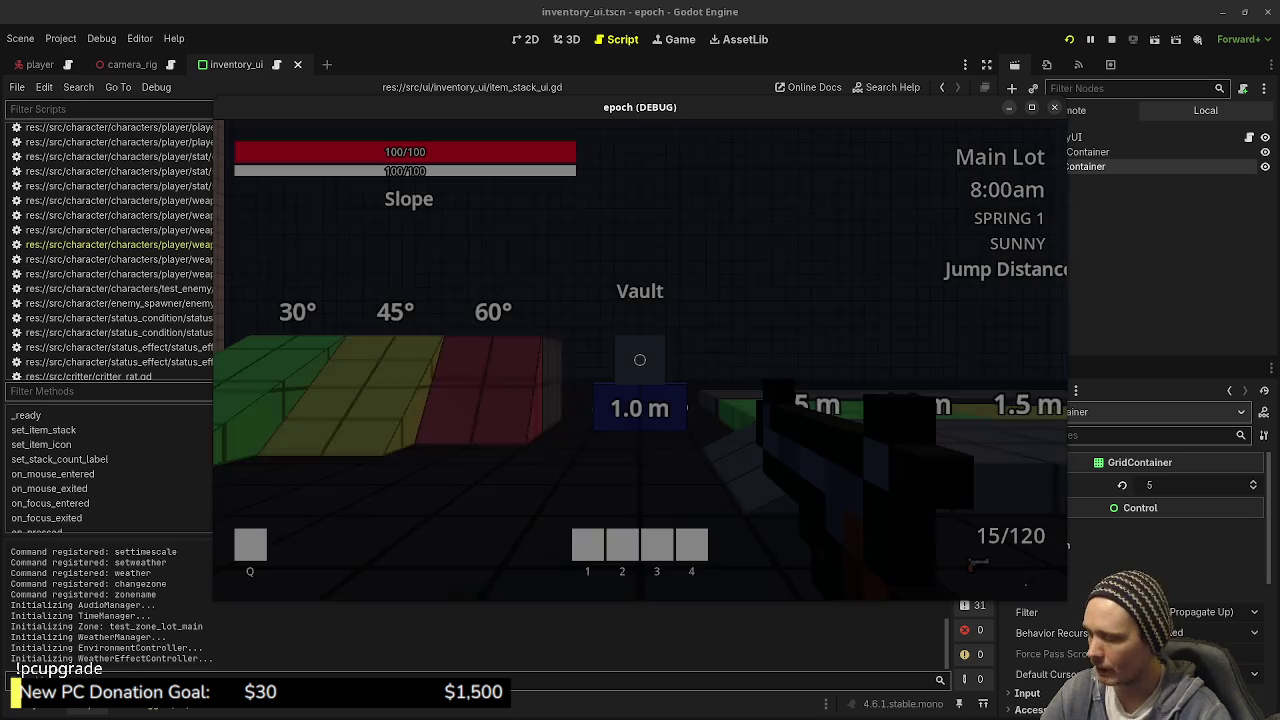
key("Tab")
mouse_move(416, 380)
left_mouse_down()
mouse_move(344, 308)
mouse_move(380, 350)
left_mouse_up()
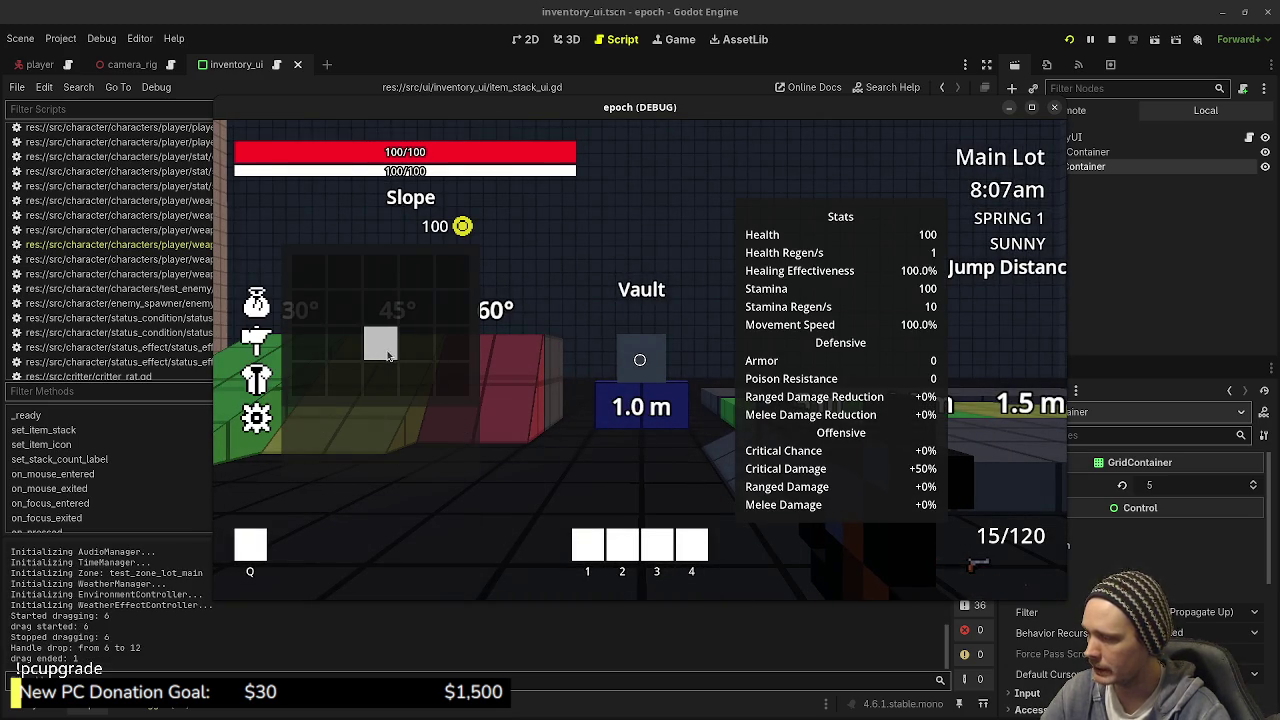
left_click(1111, 39)
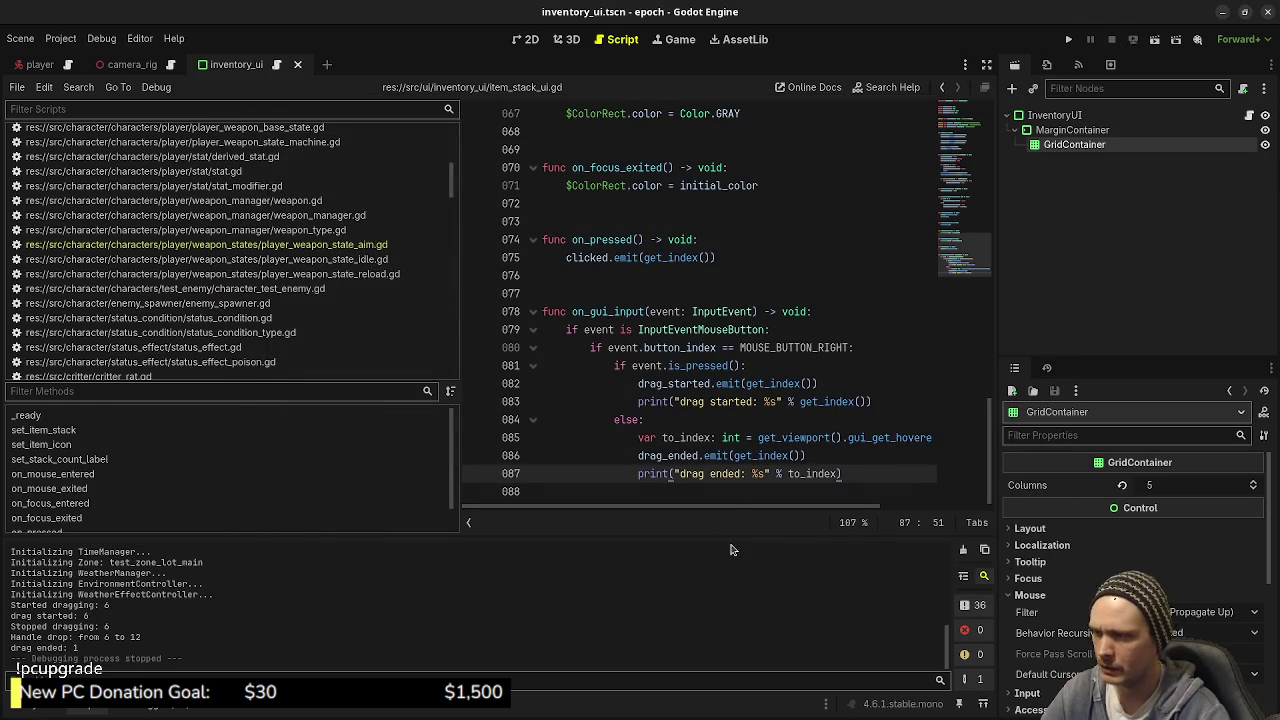
Step: Remove a stray print line and add a second placeholder to line 87's format string
key("Up")
key("Return")
type("print(\"")
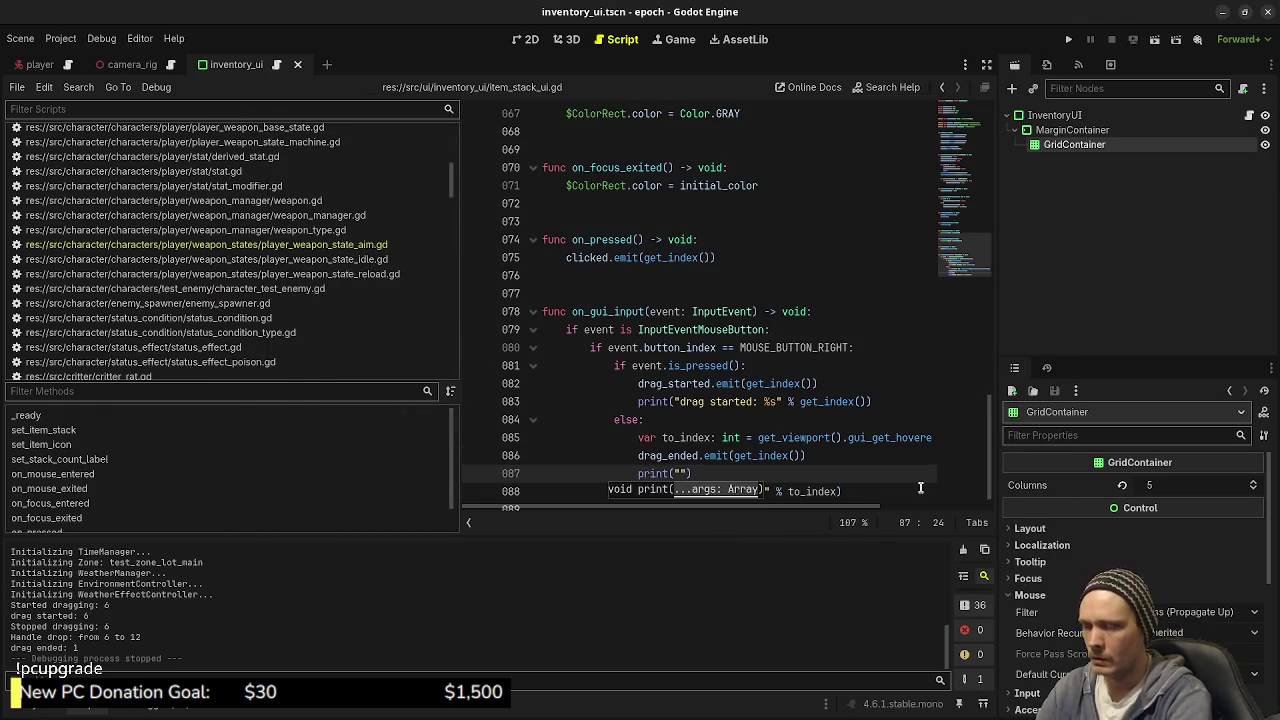
key("BackSpace")
key("BackSpace")
key("BackSpace")
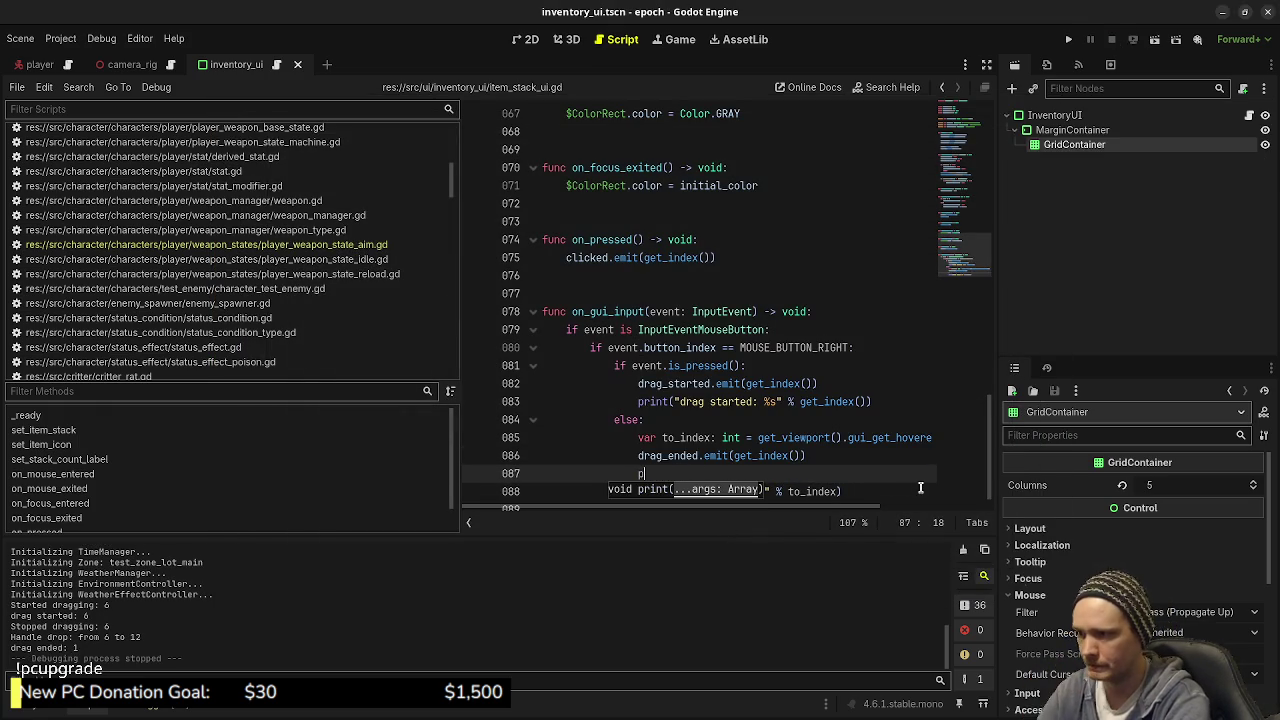
key("BackSpace")
key("BackSpace")
key("BackSpace")
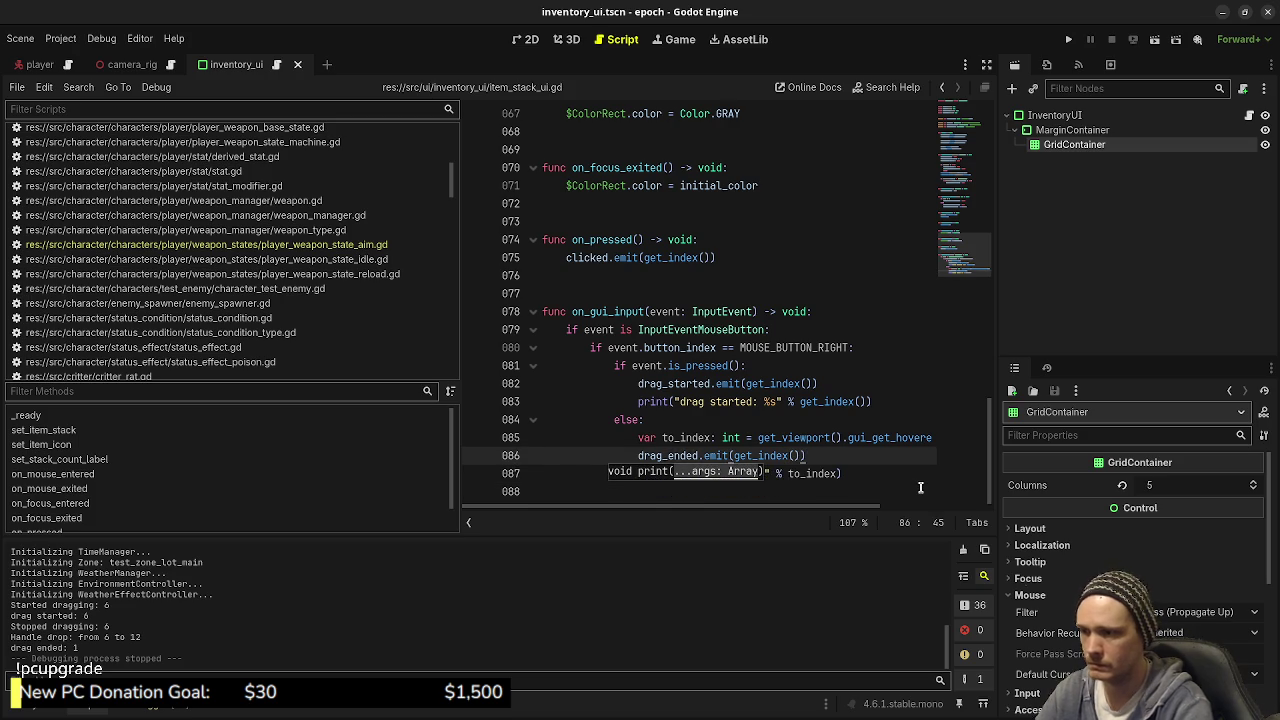
left_click(816, 474)
key("Left")
key("Left")
key("Left")
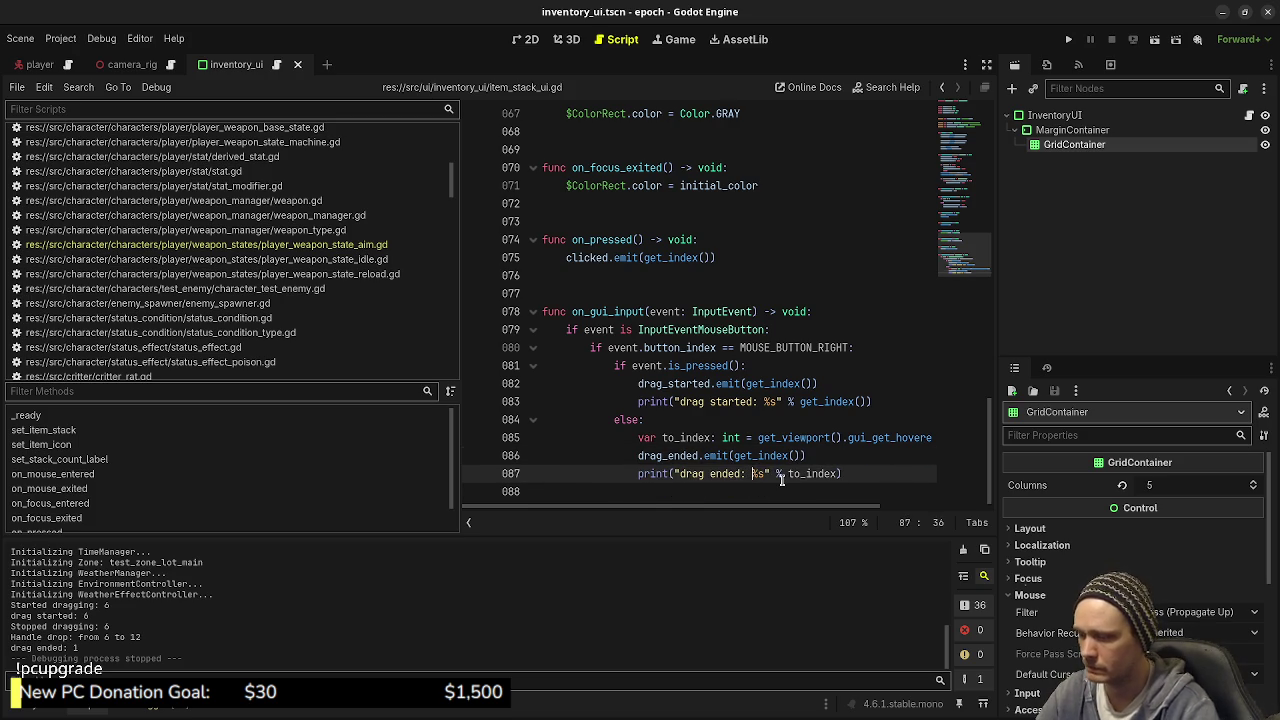
type("%s")
key("Right")
Step: Pass [get_viewport().gui_get_hovered_control().name, to_index] to the print, save, and run the game
type("[")
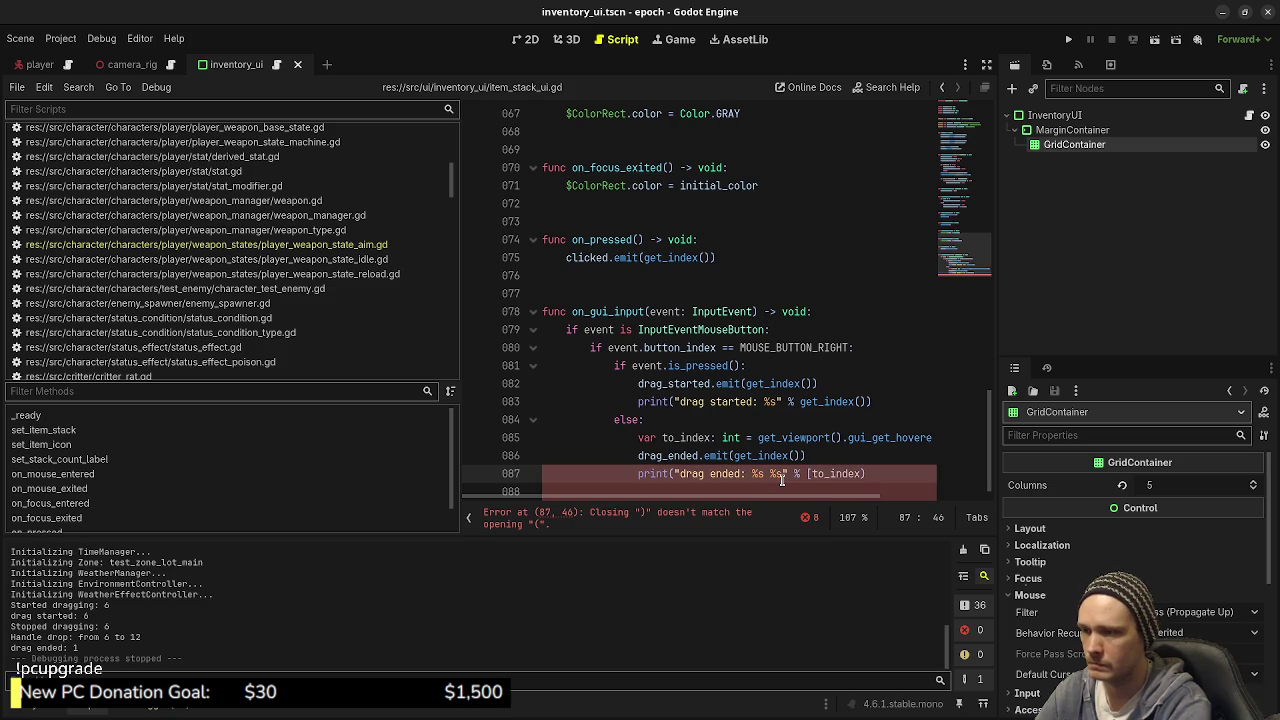
type("get_view")
type("port().g")
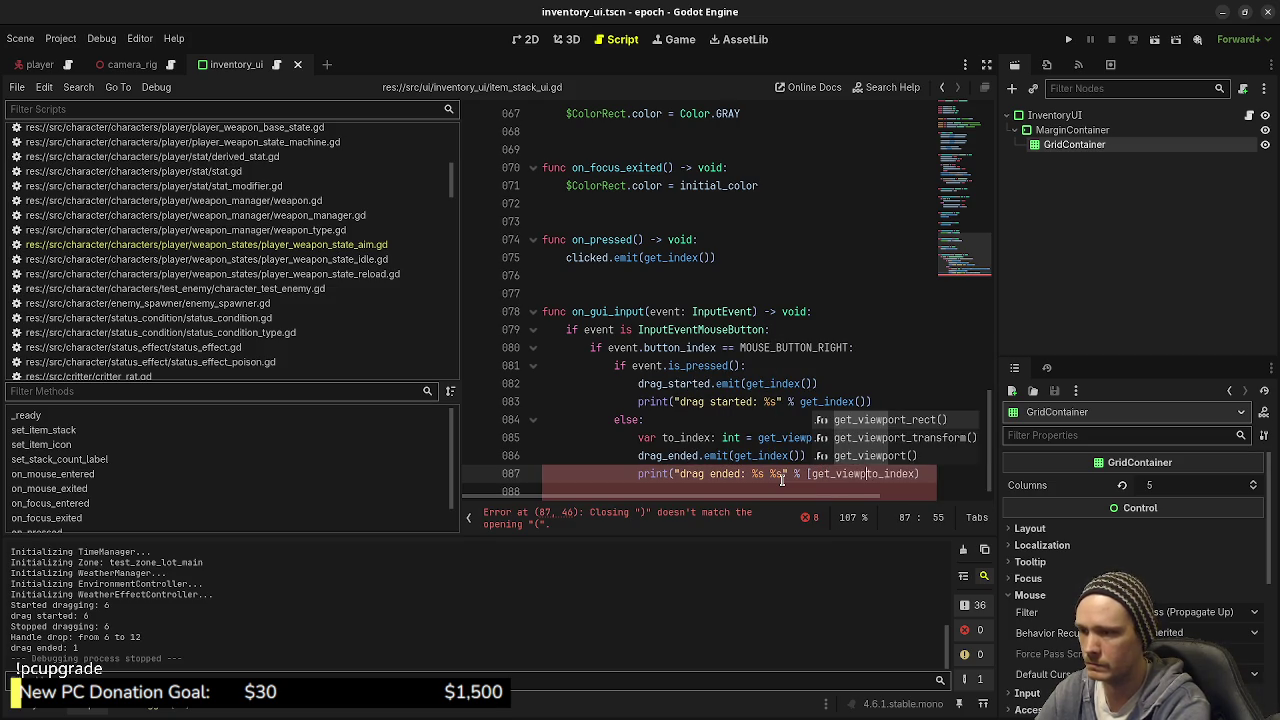
type("ui_ge")
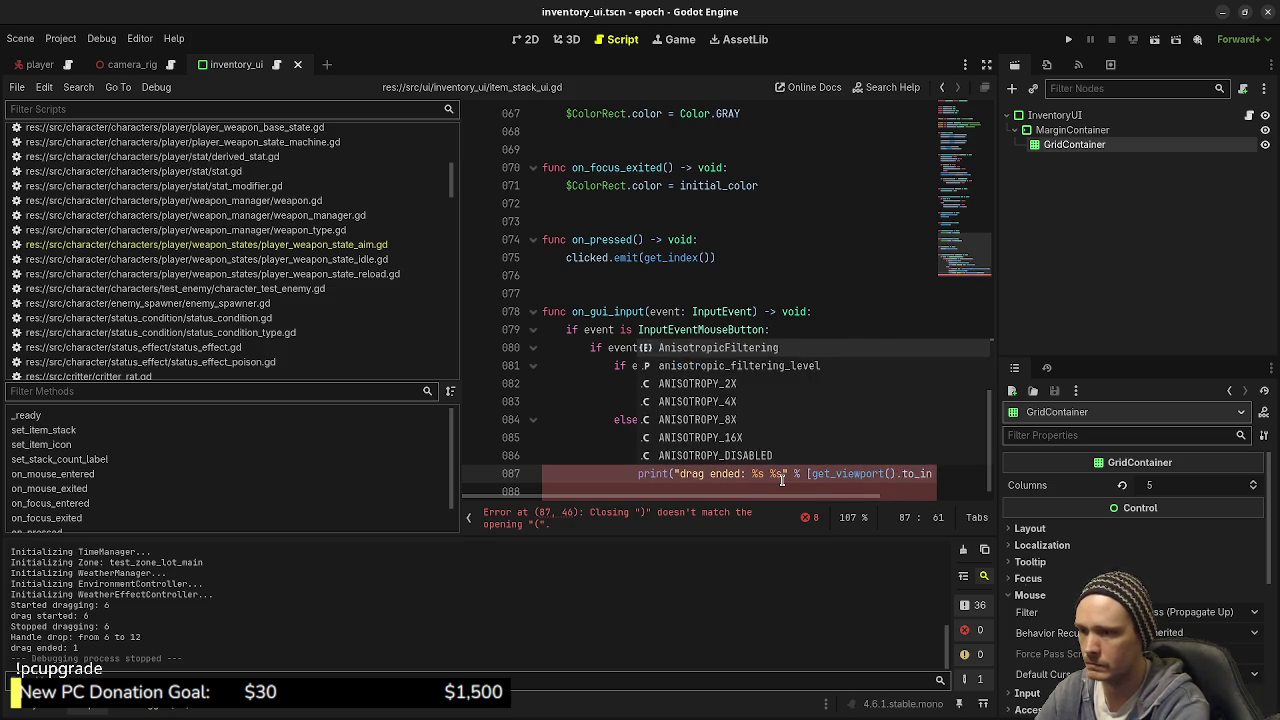
type("t_")
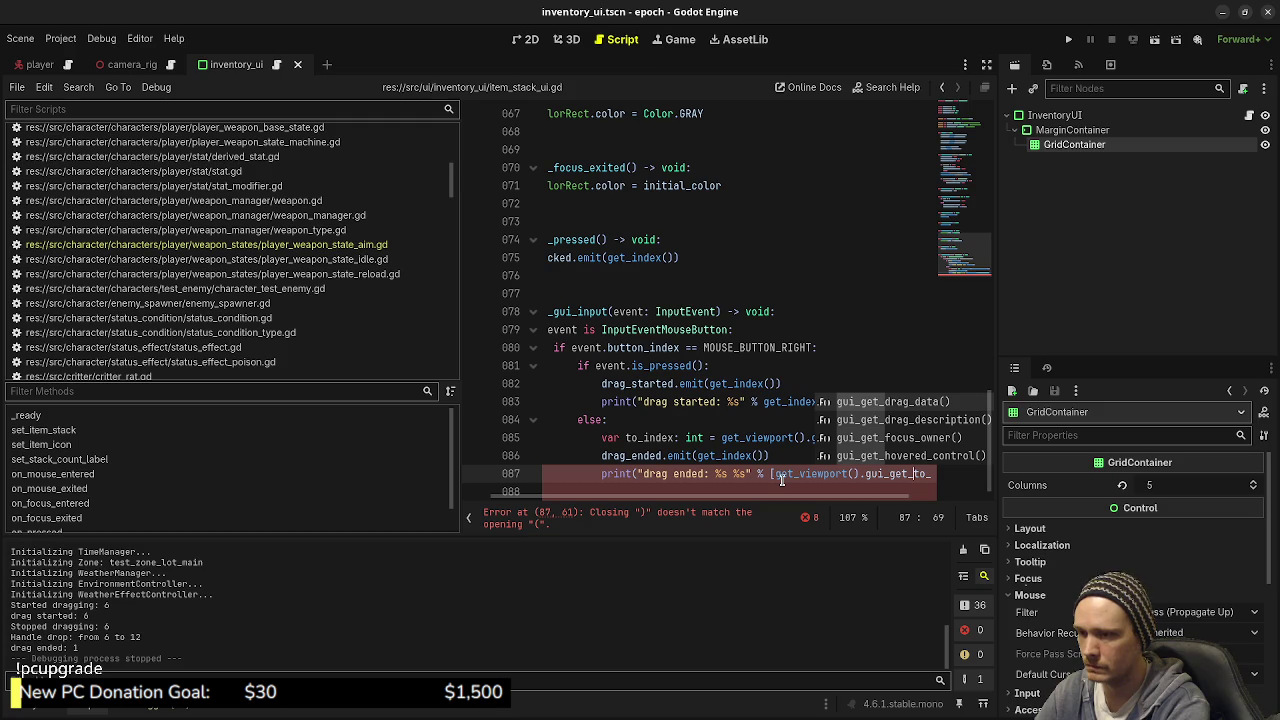
type("hovered_control")
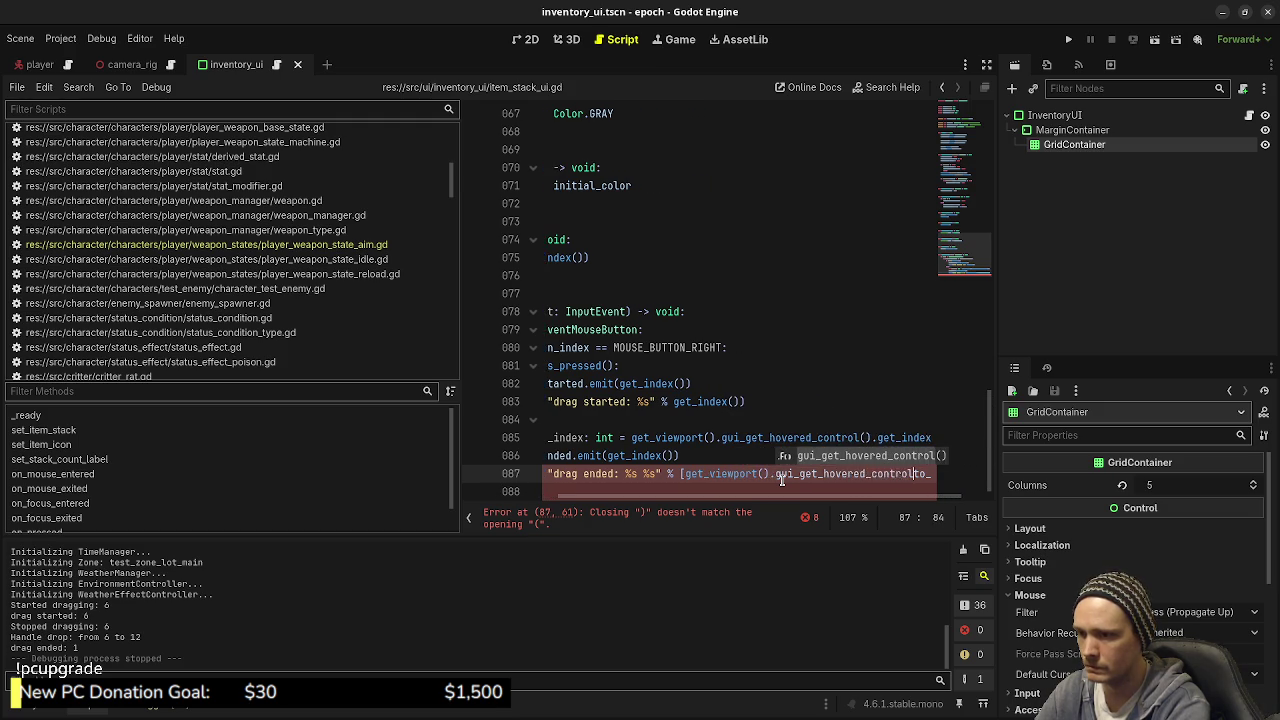
key("Return")
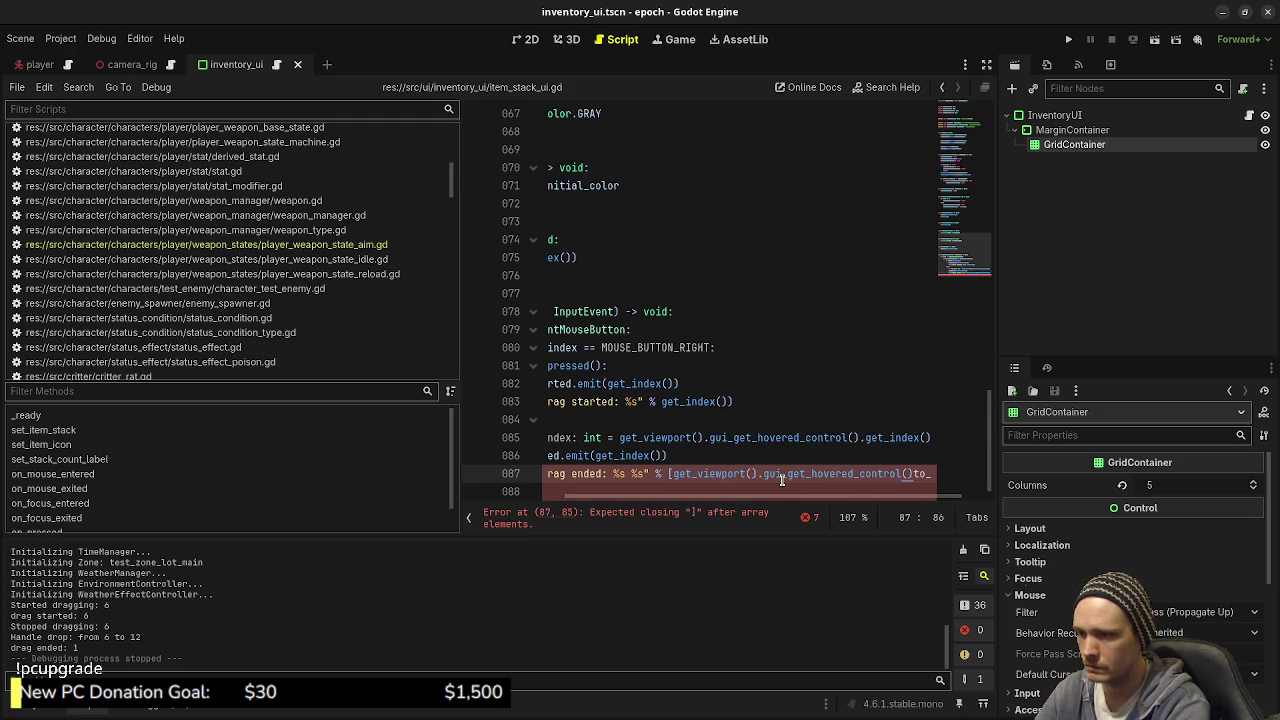
type(".name")
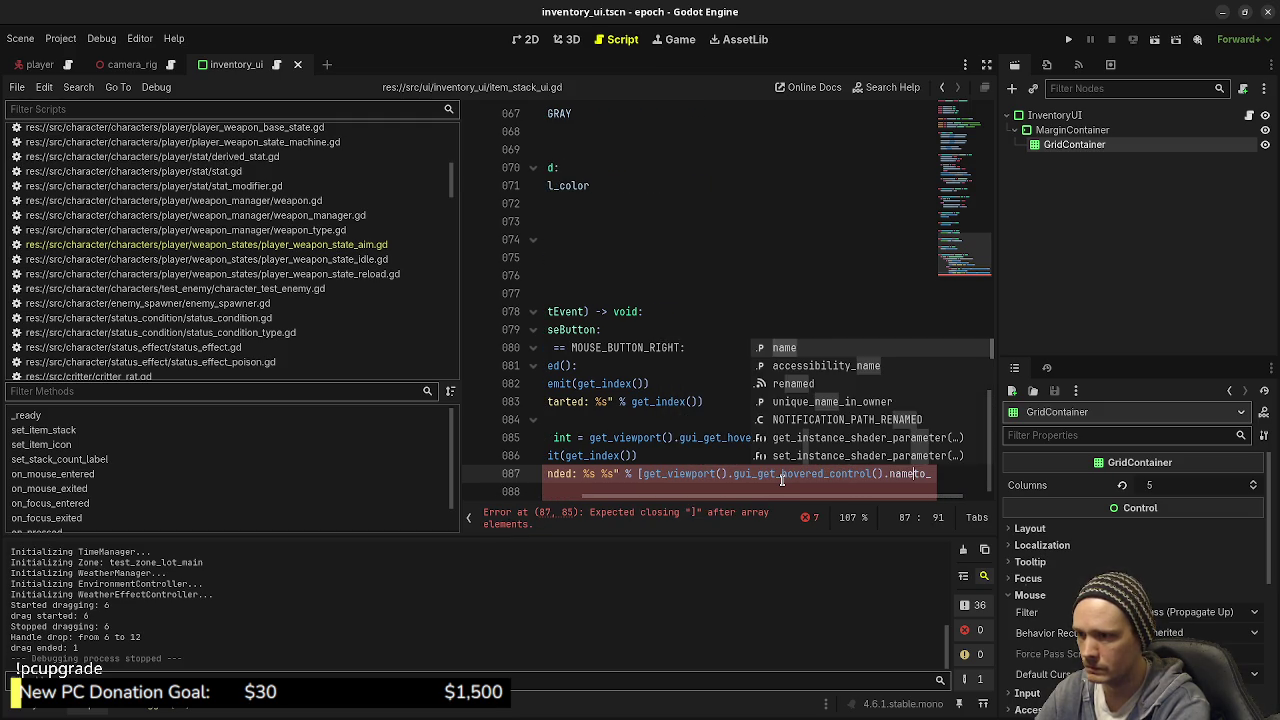
type(",")
key("Right")
key("Right")
key("Right")
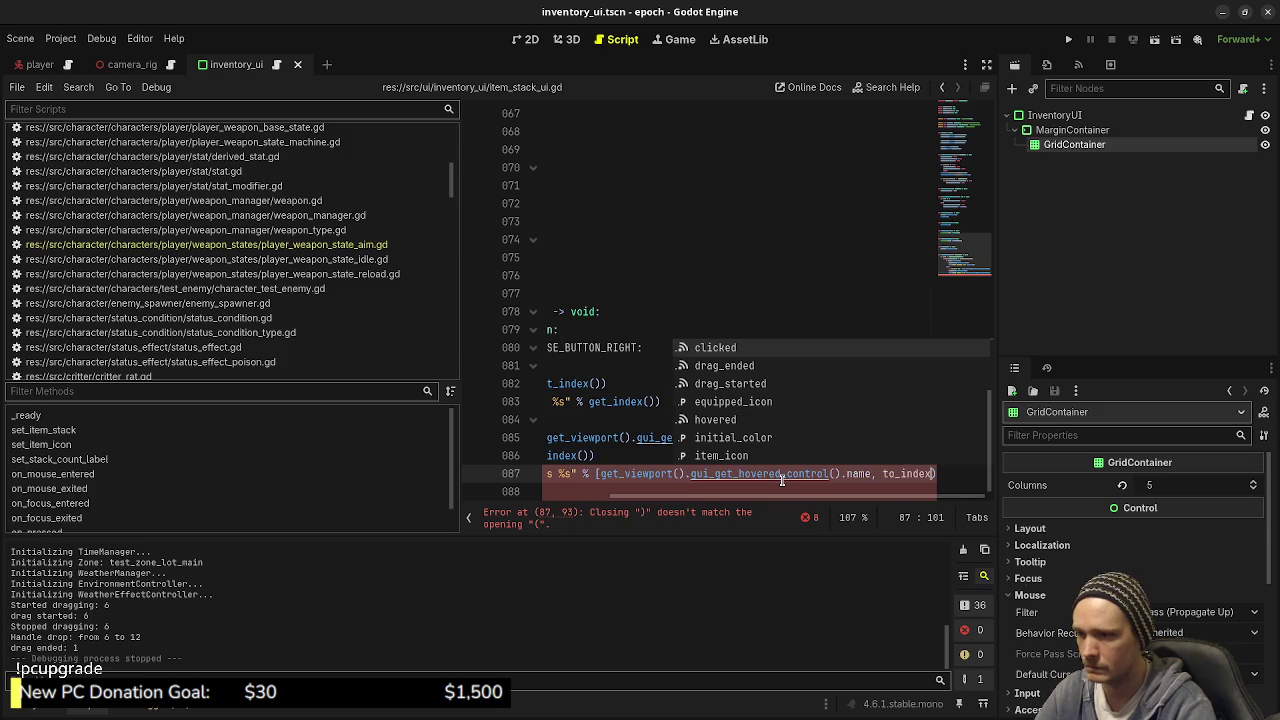
type("]")
key("ctrl+s")
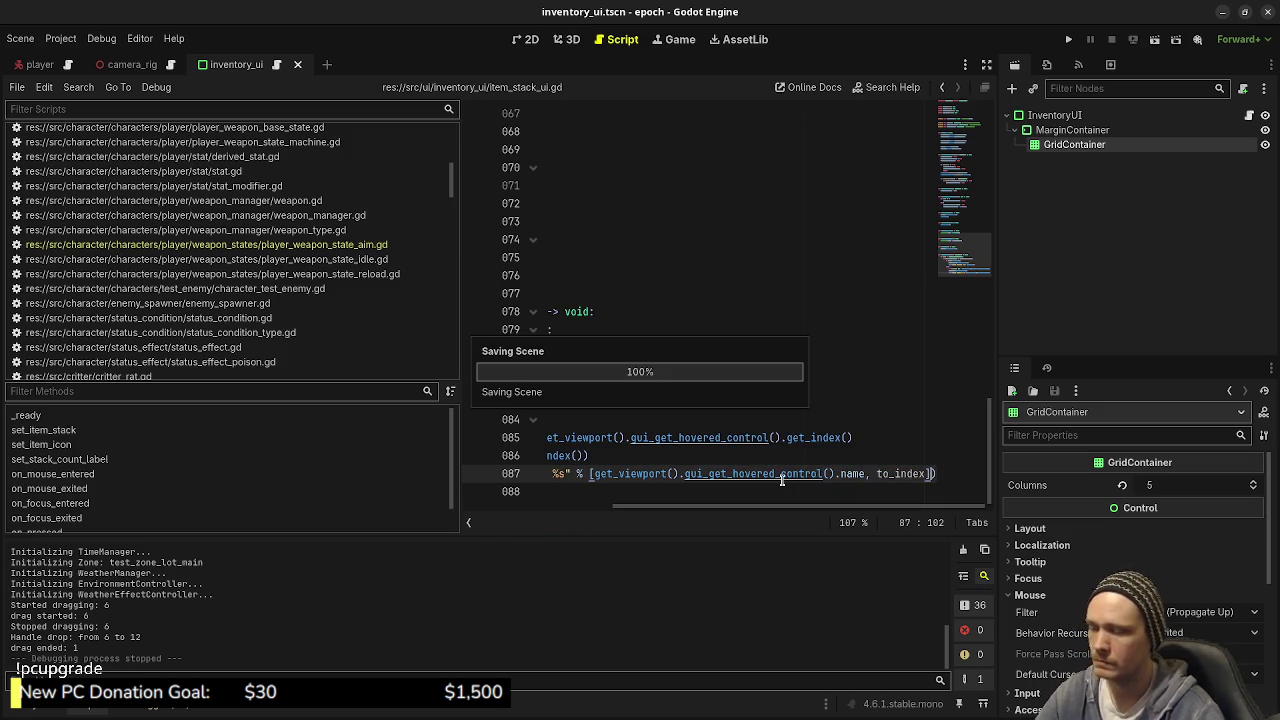
key("F5")
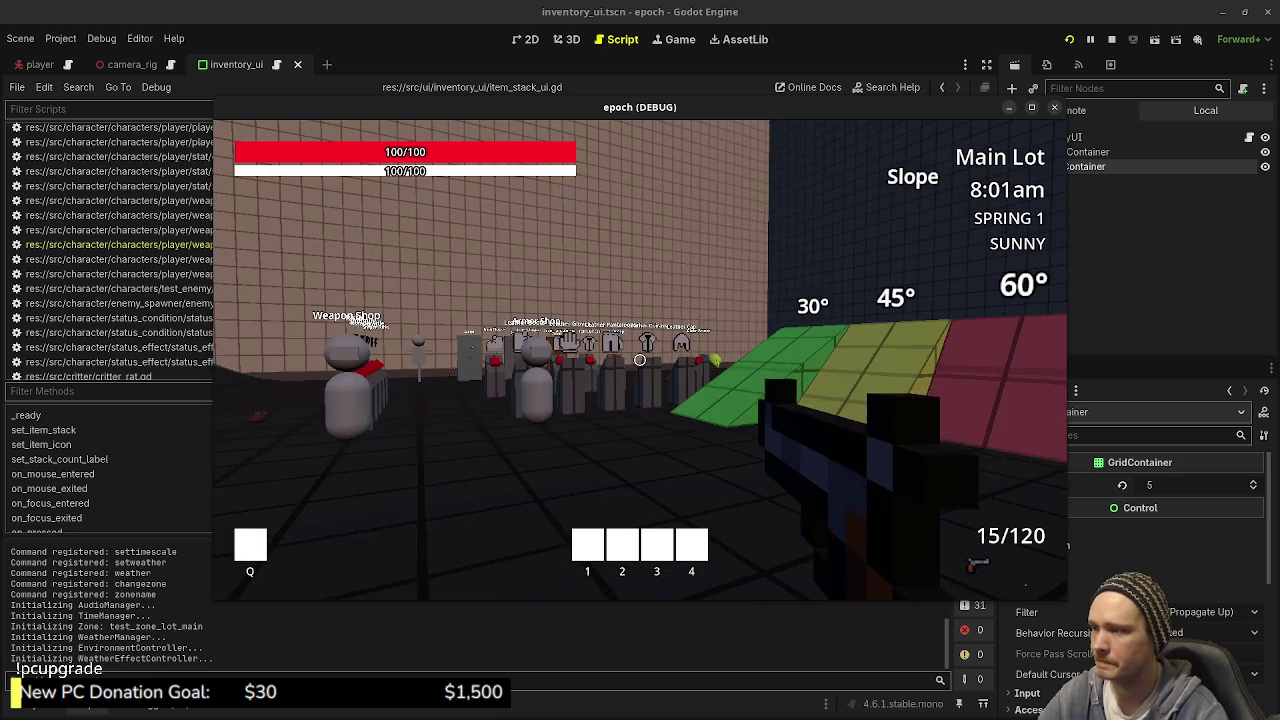
Step: Drag an item from slot 6 to slot 12, getting 'drag ended: MarginContainer 1', then stop
key("Tab")
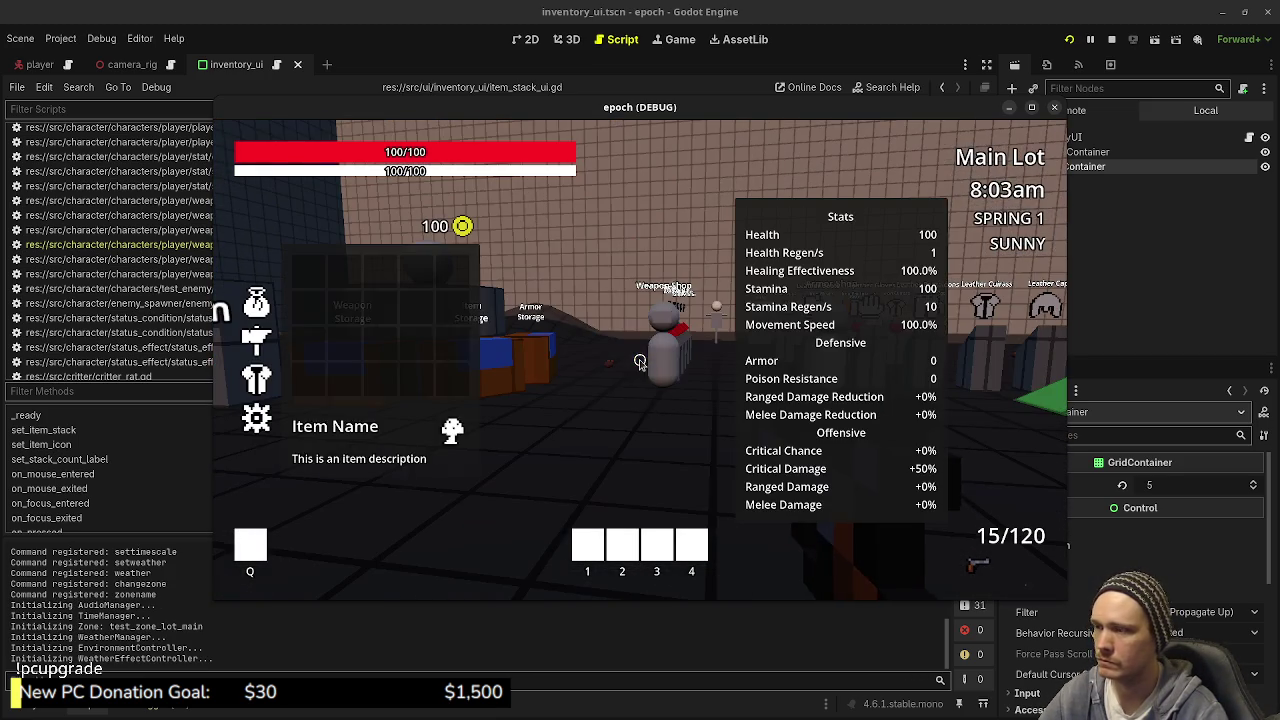
mouse_move(380, 308)
left_mouse_down()
mouse_move(350, 310)
mouse_move(375, 349)
left_mouse_up()
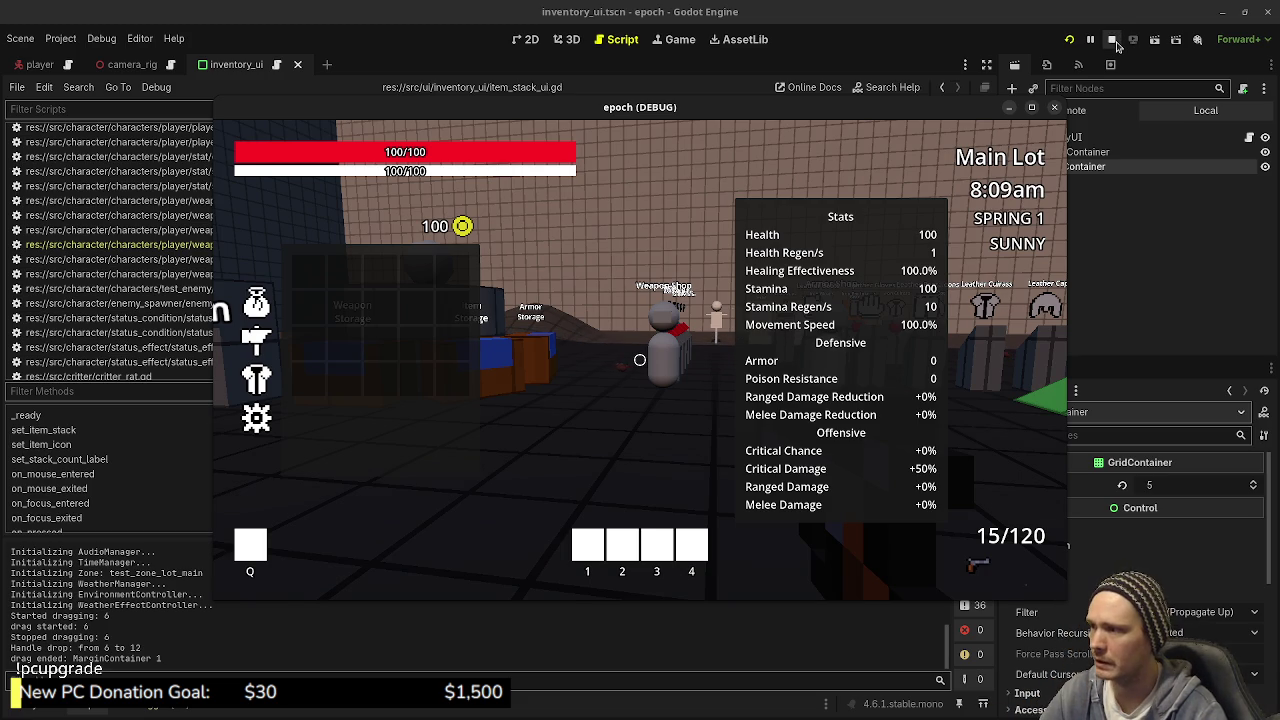
left_click(1112, 40)
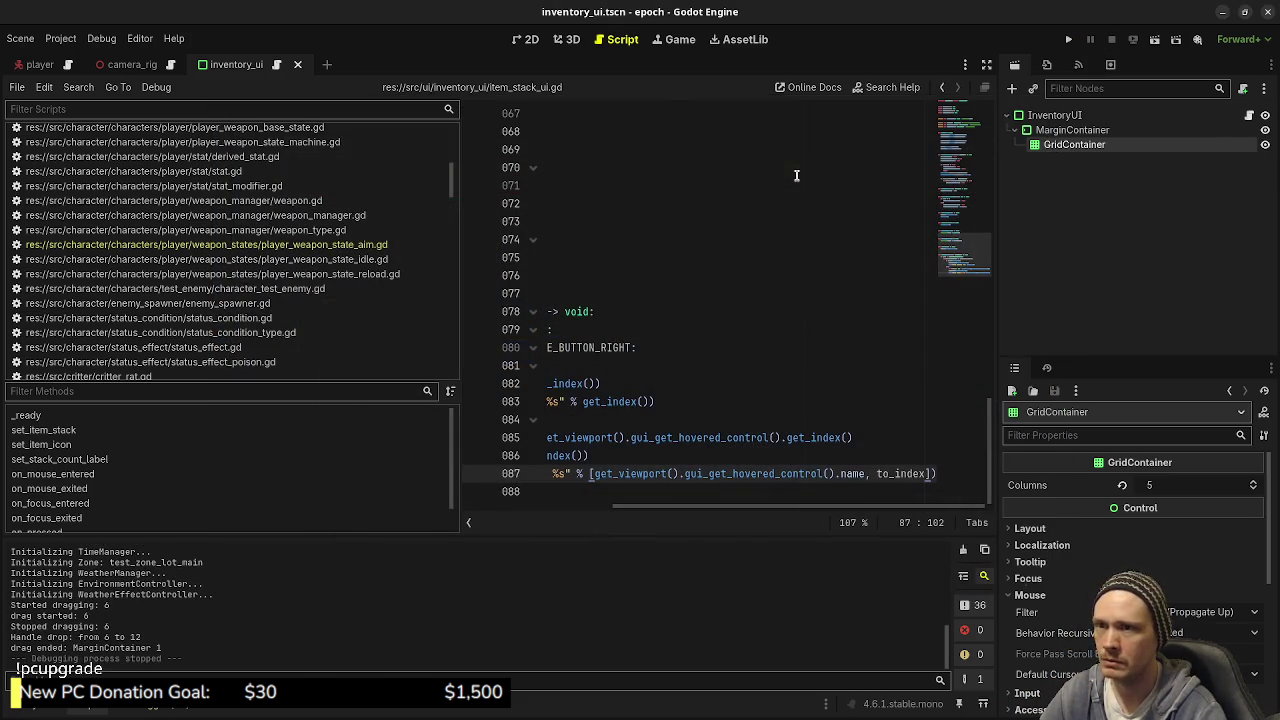
Step: Open backpack_ui.tscn in 2D, inspect its ItemInfoPanel, then go back to inventory_ui
left_click(1066, 131)
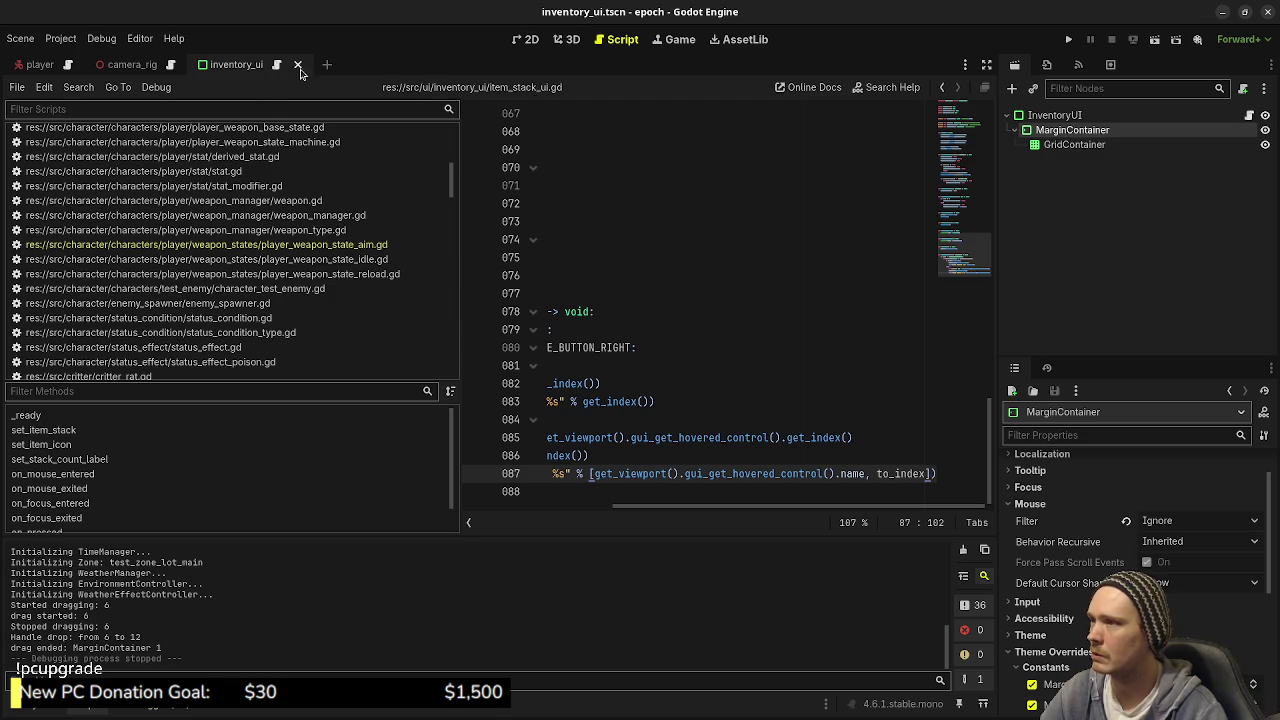
key("ctrl+shift+o")
type("backpack")
key("Return")
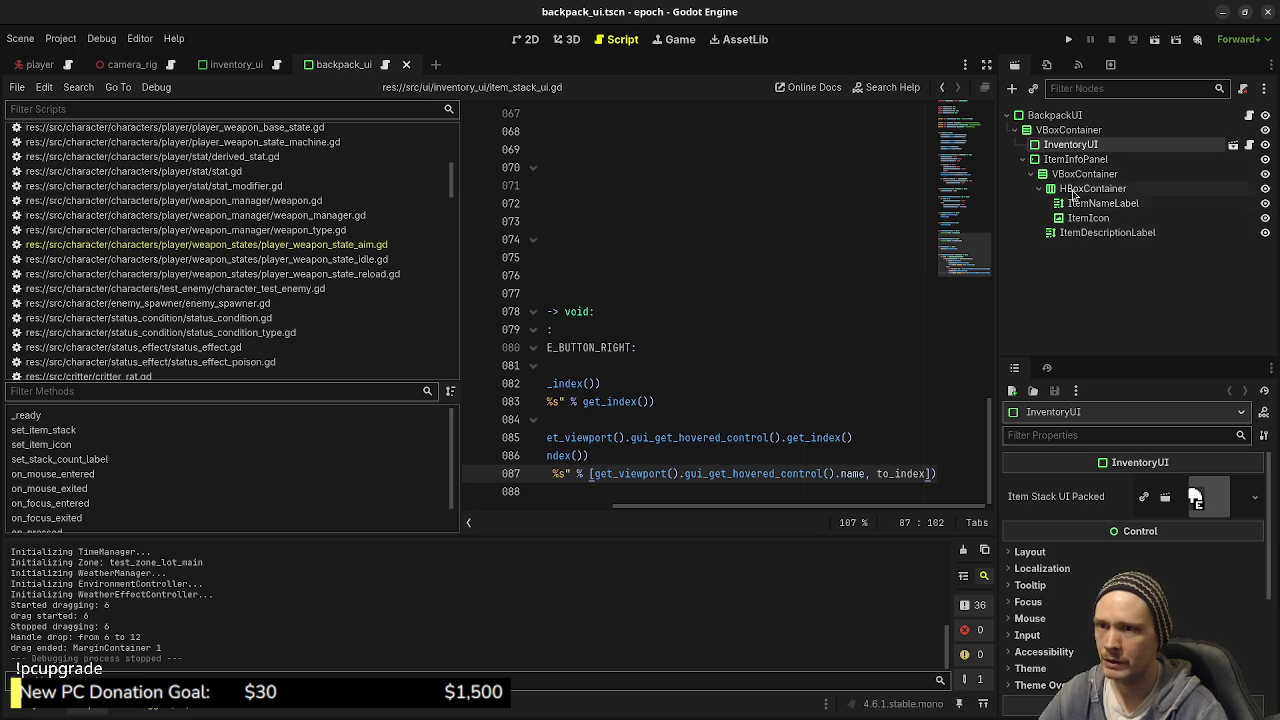
left_click(569, 39)
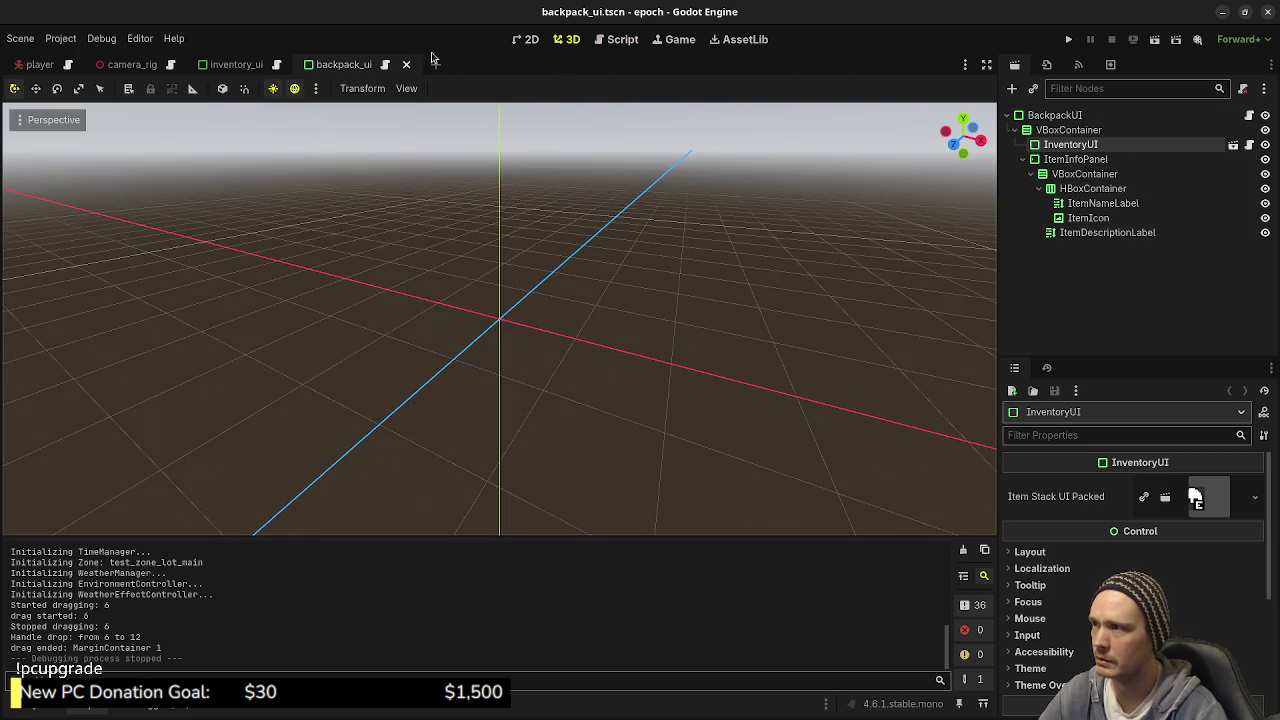
left_click(527, 39)
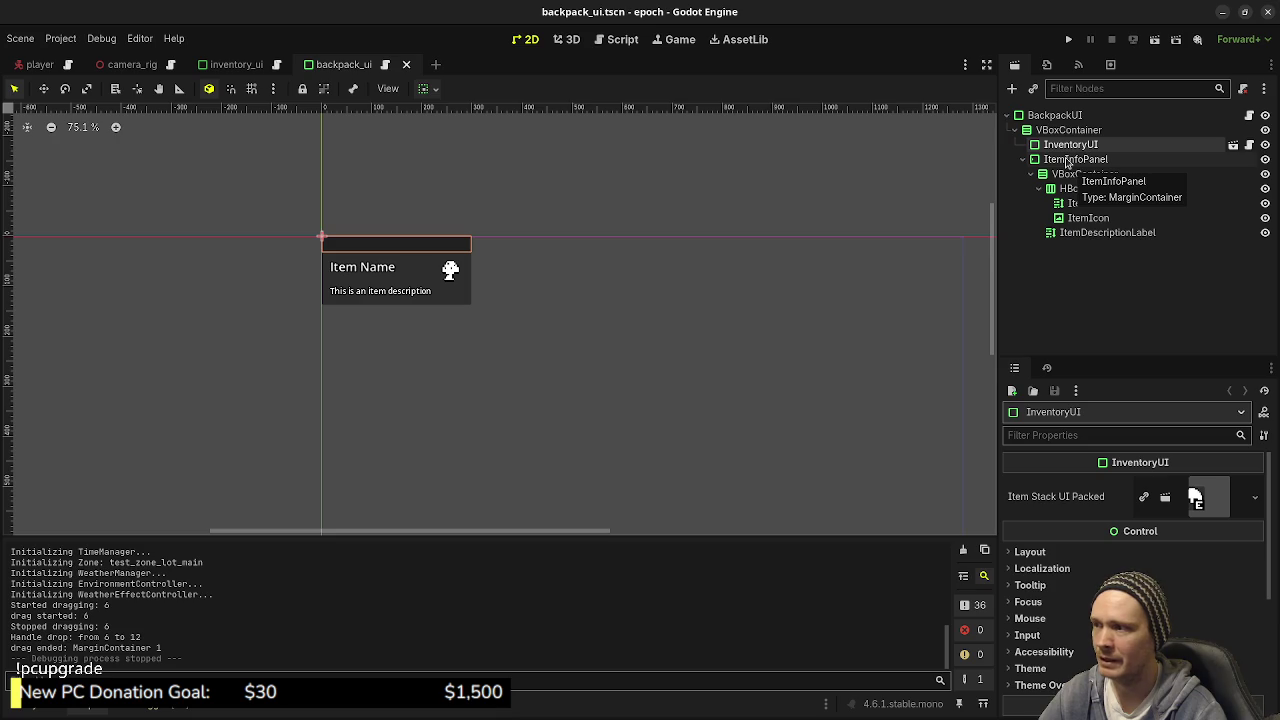
left_click(1067, 162)
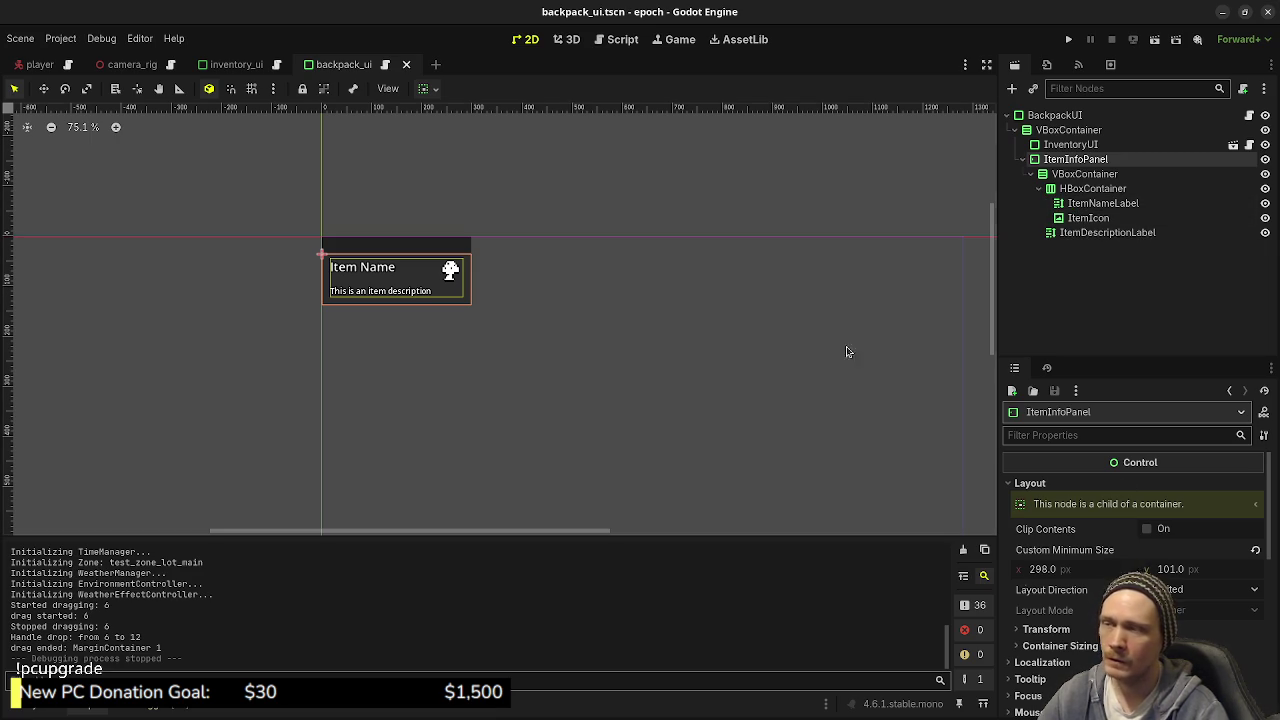
left_click(257, 69)
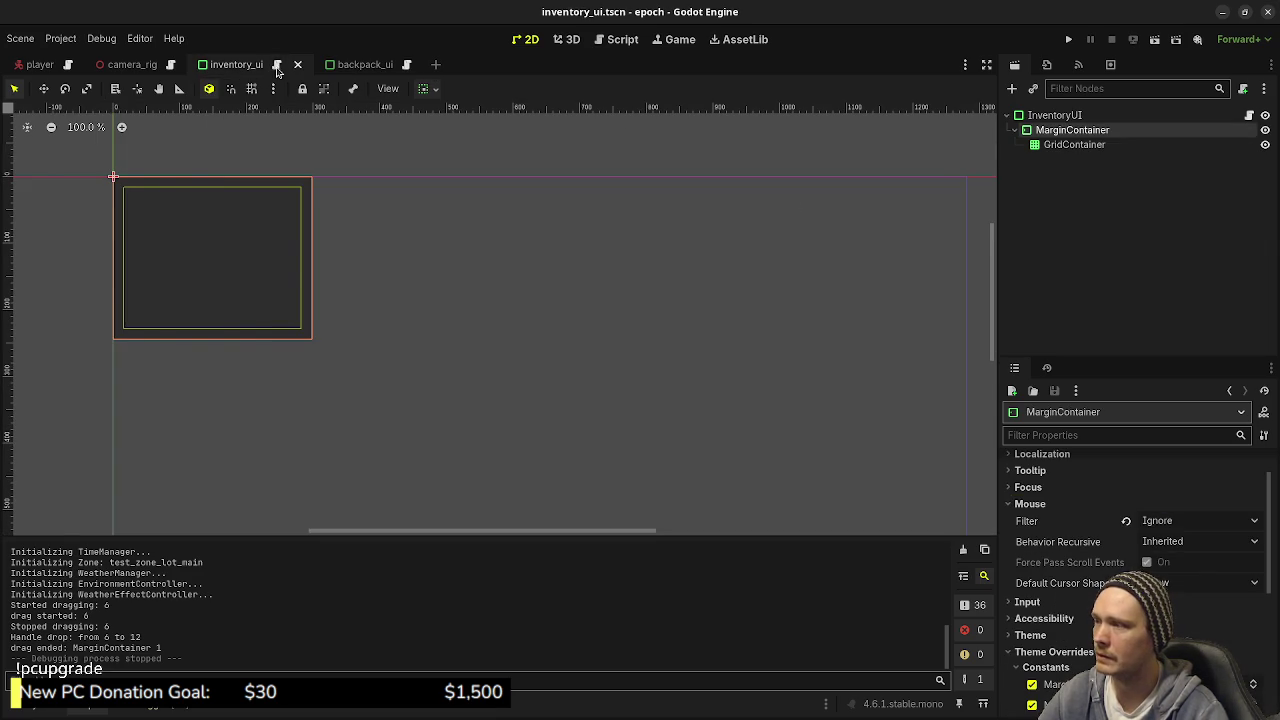
Step: Reopen item_stack_ui.gd through the Quick Open Script search for 'stack_ui'
left_click(278, 66)
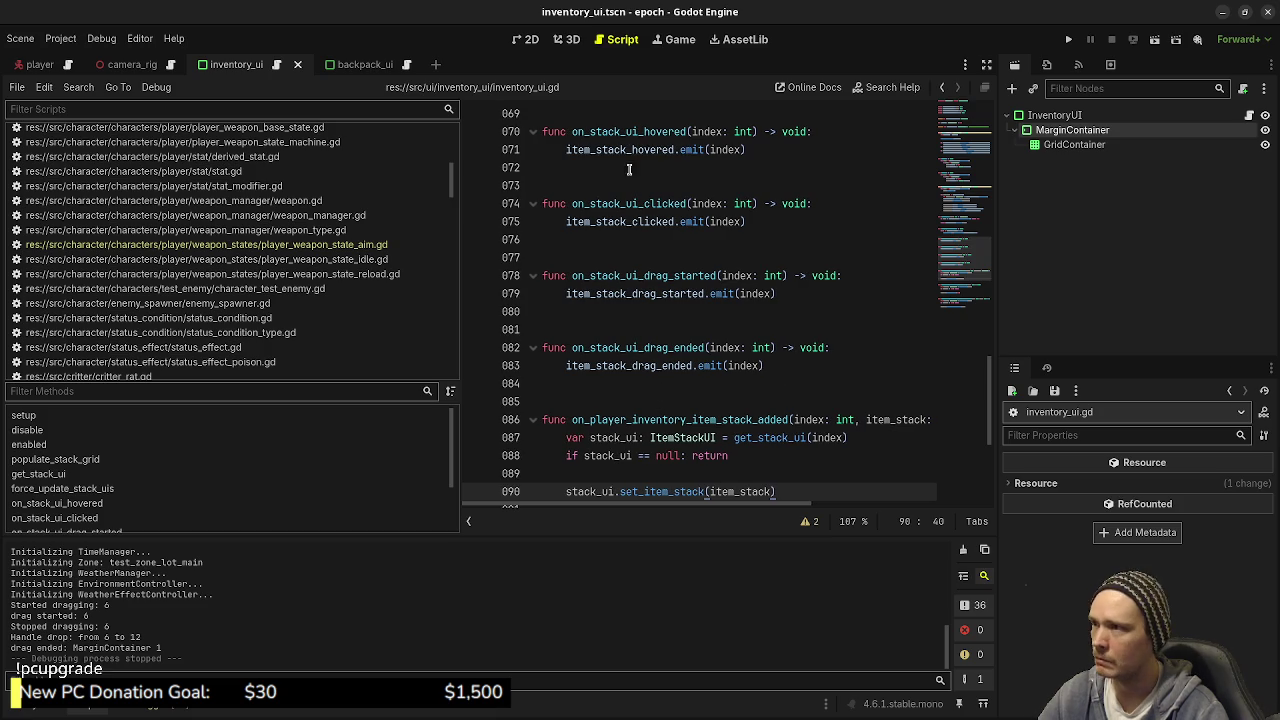
left_click(786, 256)
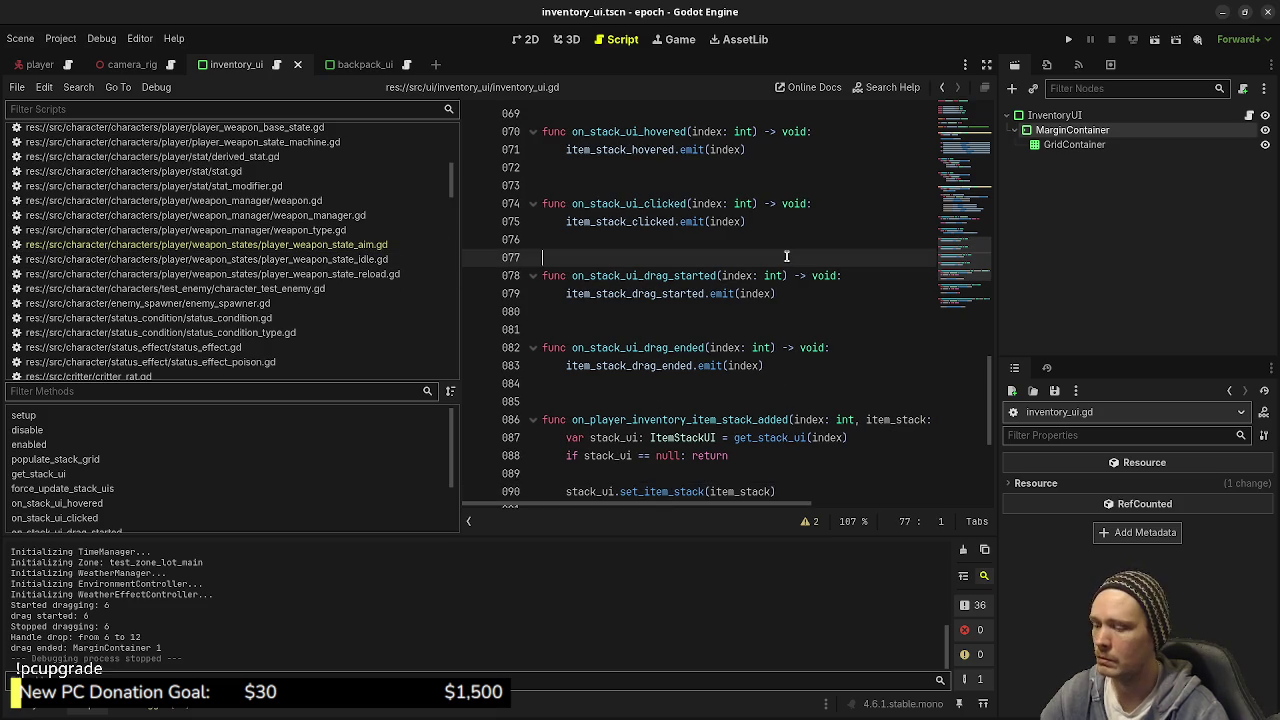
key("ctrl+alt+o")
type("stack")
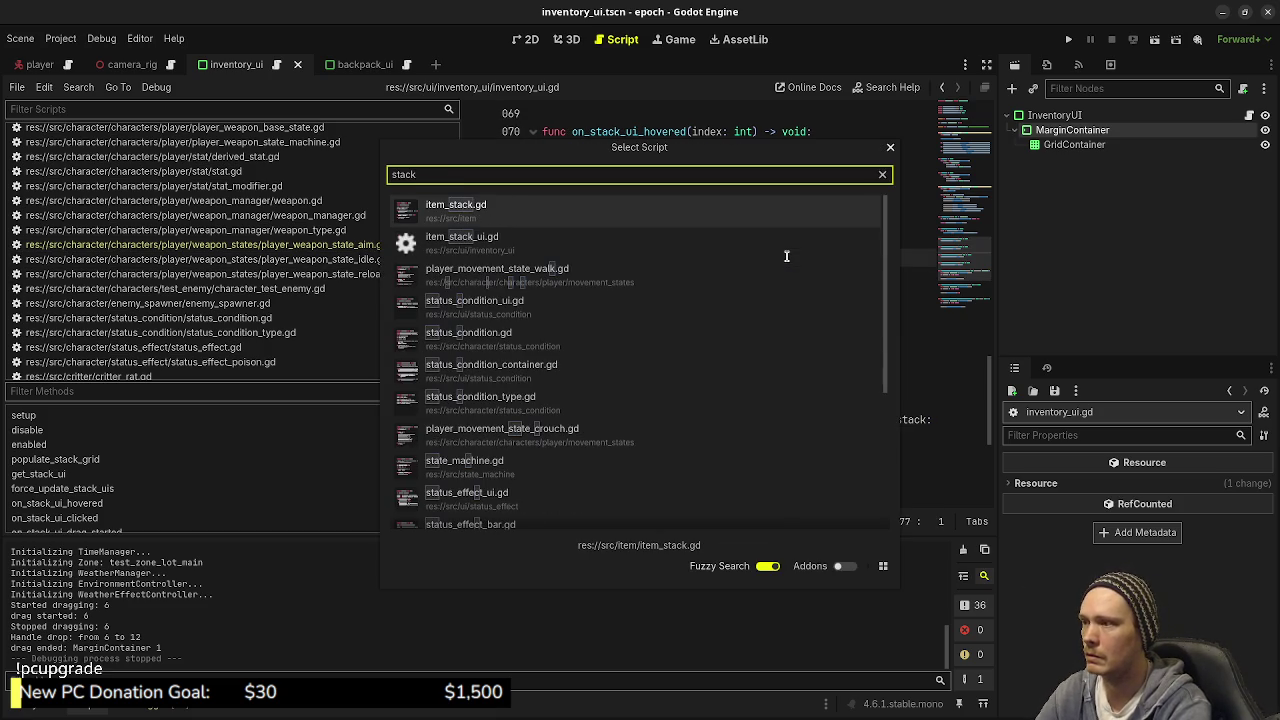
type("_ui")
key("Return")
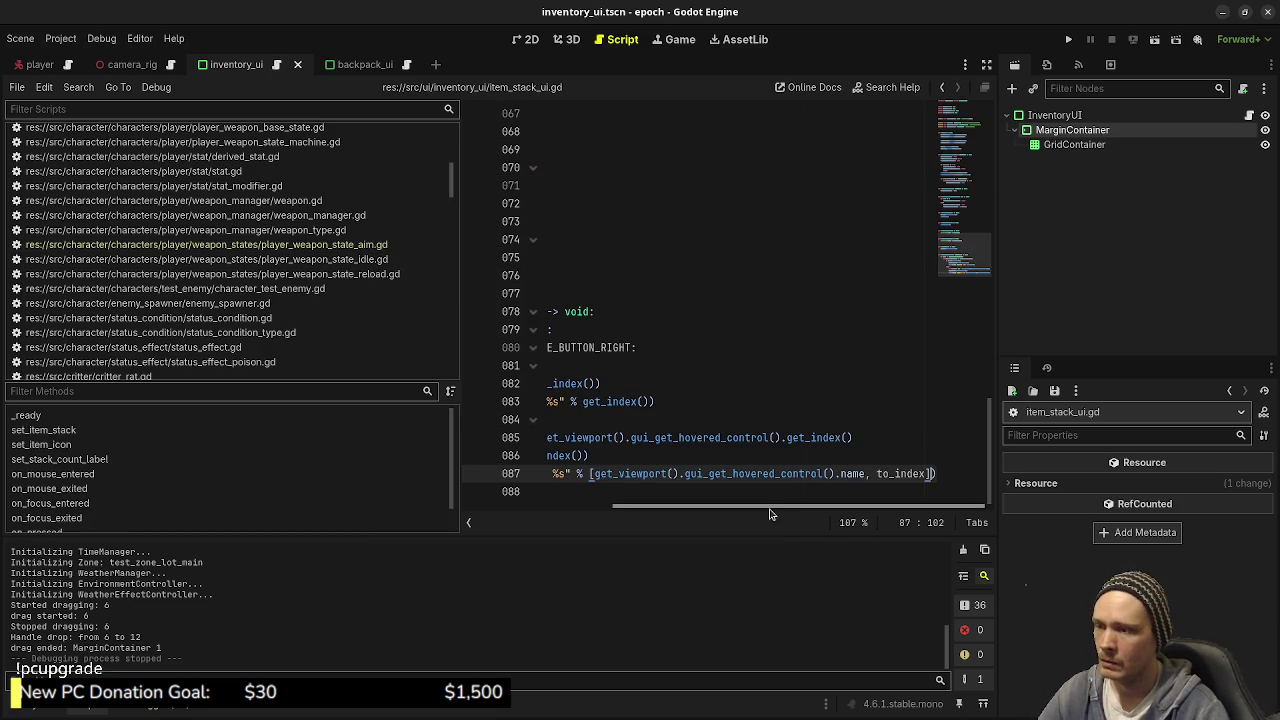
Step: Select gui_get_hovered_control on line 87 and view its documentation tooltip
left_click_drag(793, 513, 762, 513)
double_click(784, 474)
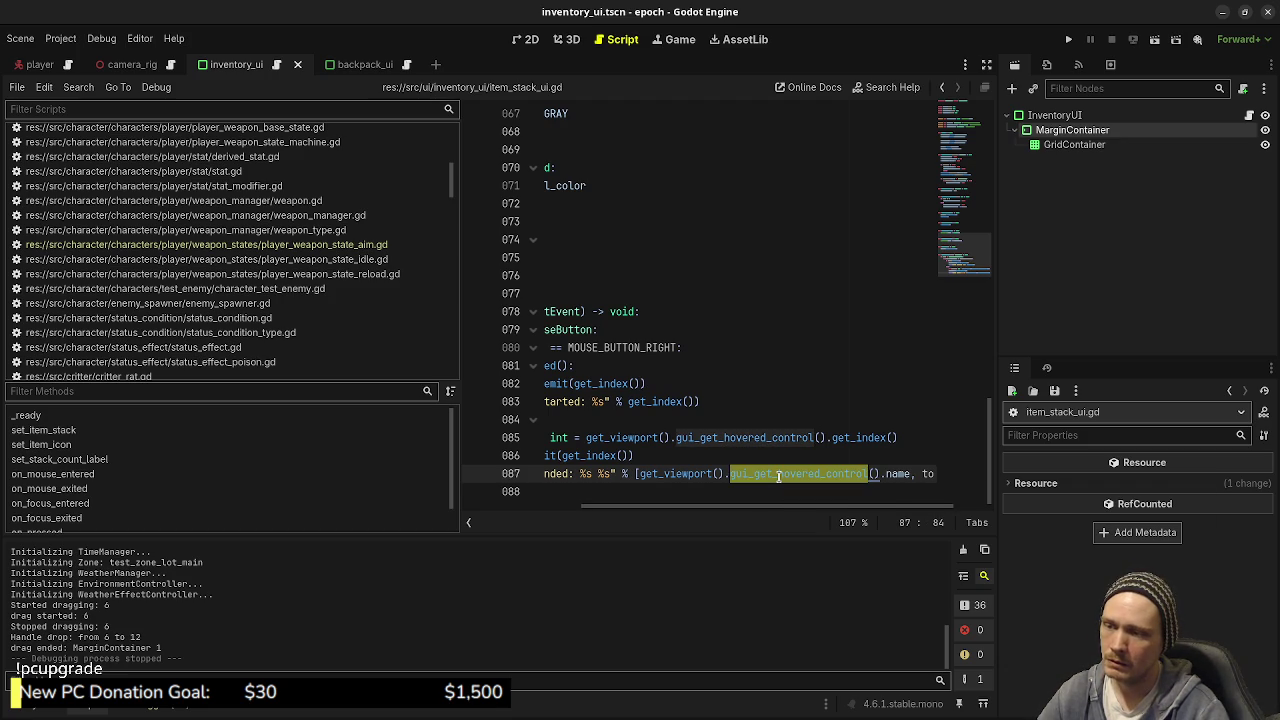
mouse_move(783, 477)
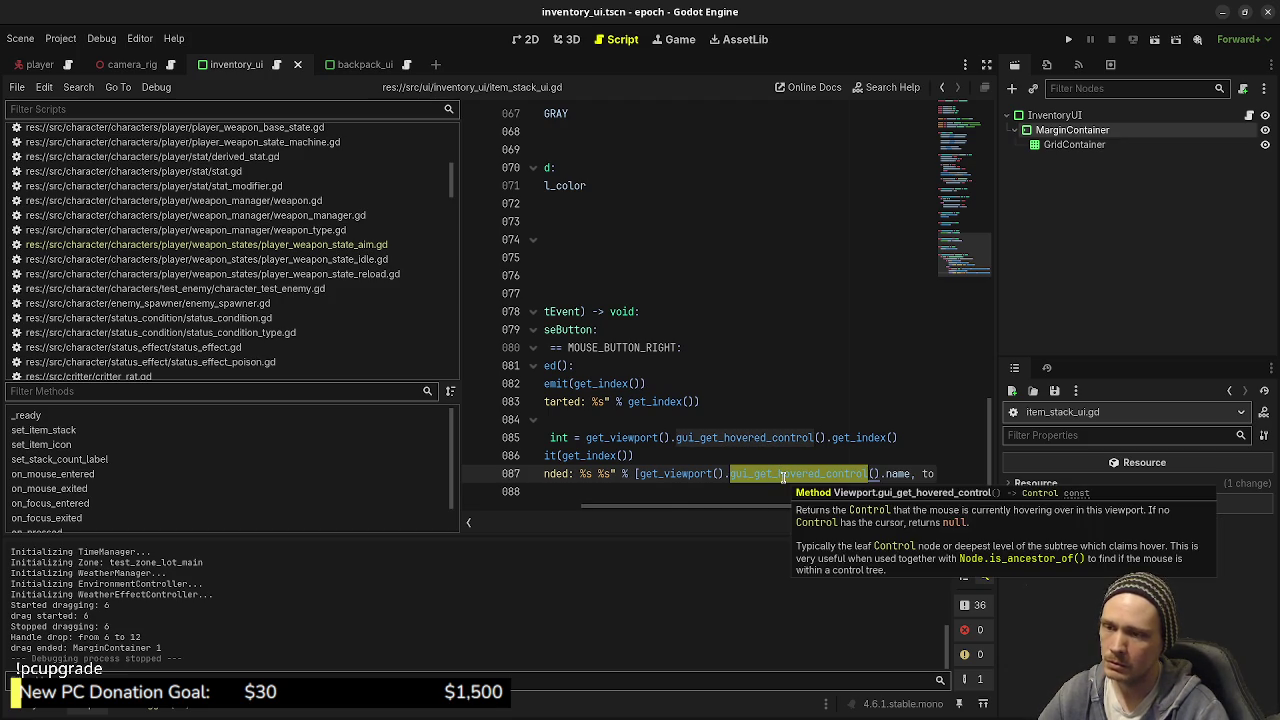
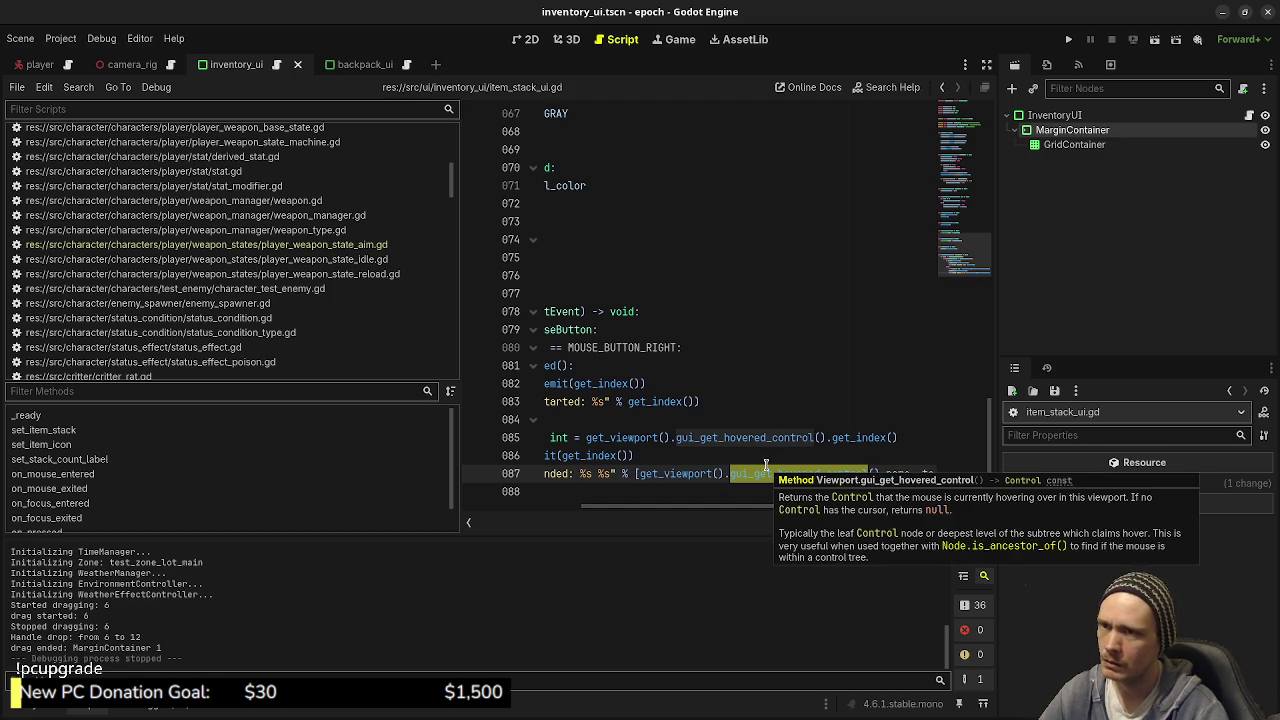
Step: Rename the MarginContainer node to MarginContainerF
left_click(1075, 132)
left_click(1129, 135)
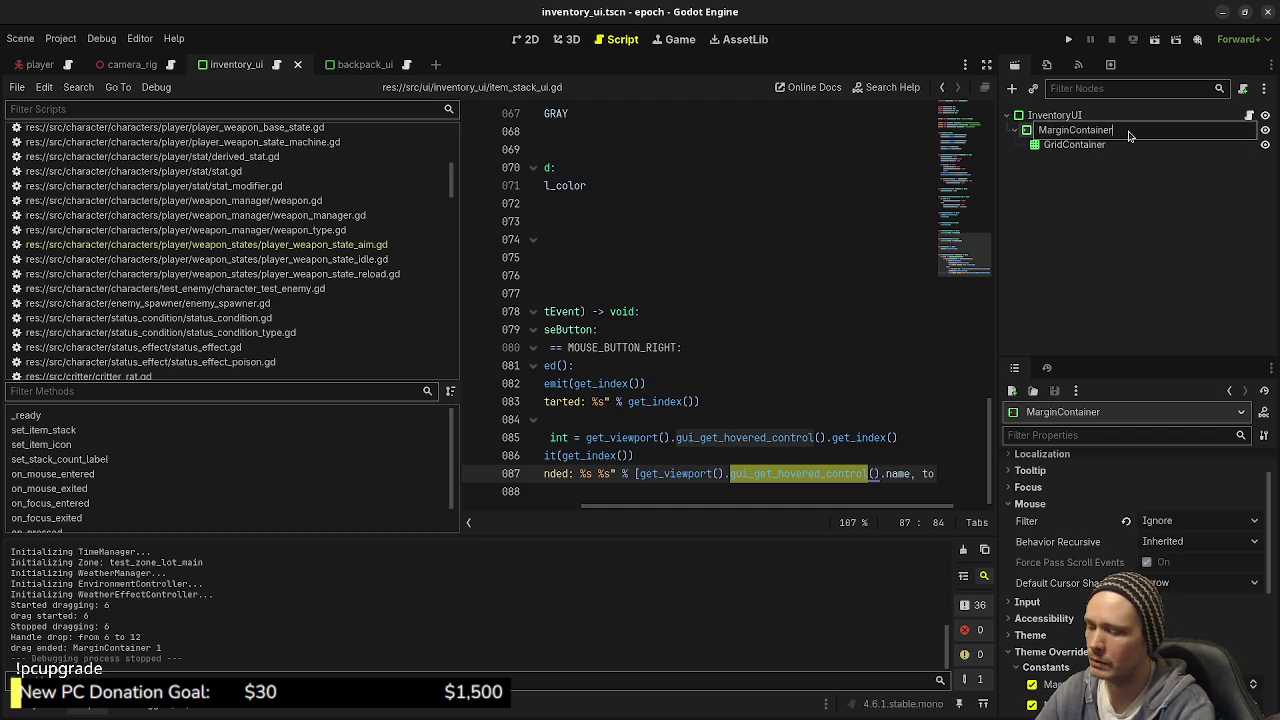
key("Return")
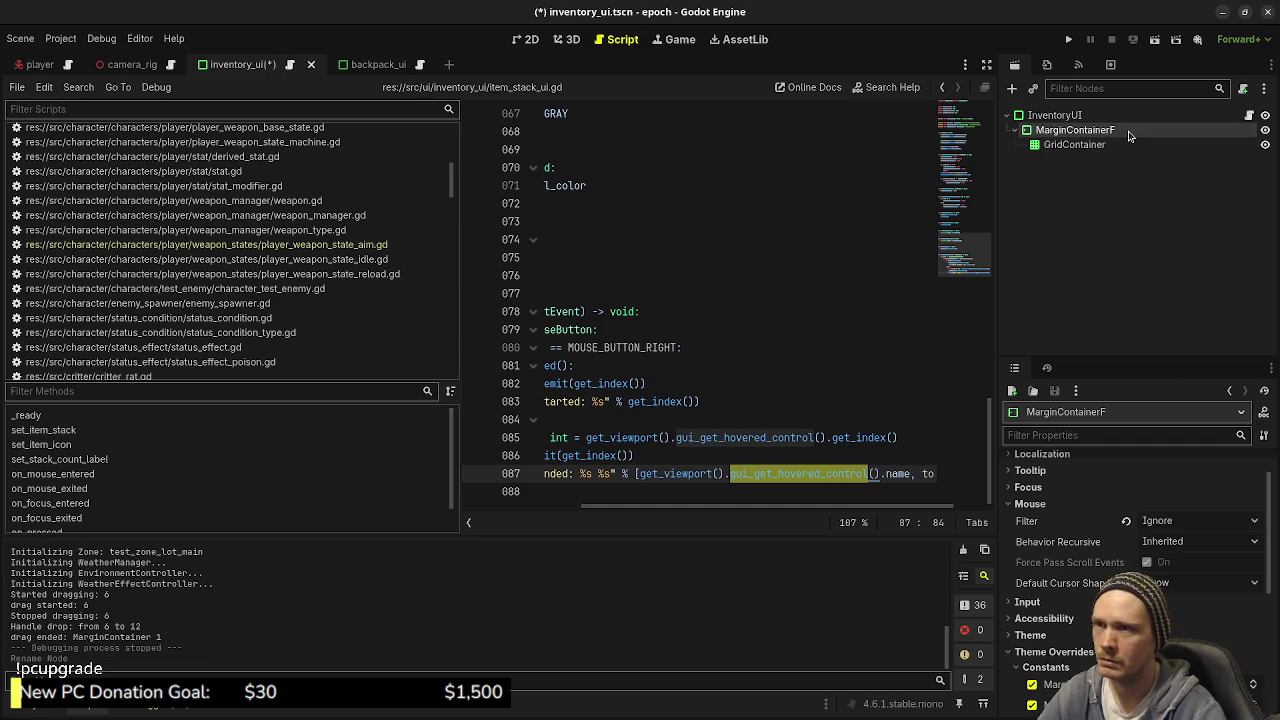
Step: Run the game, stop it after the get_children error, and view the top of inventory_ui.gd
left_click(1068, 46)
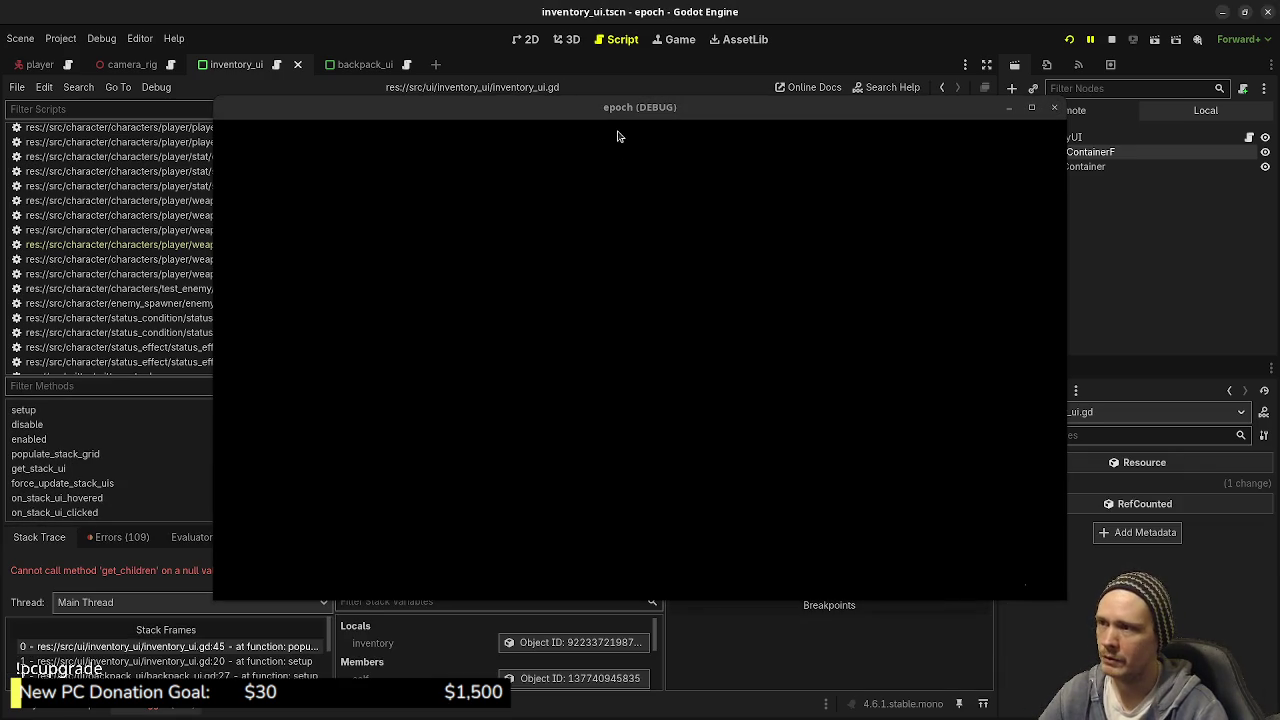
left_click(1111, 39)
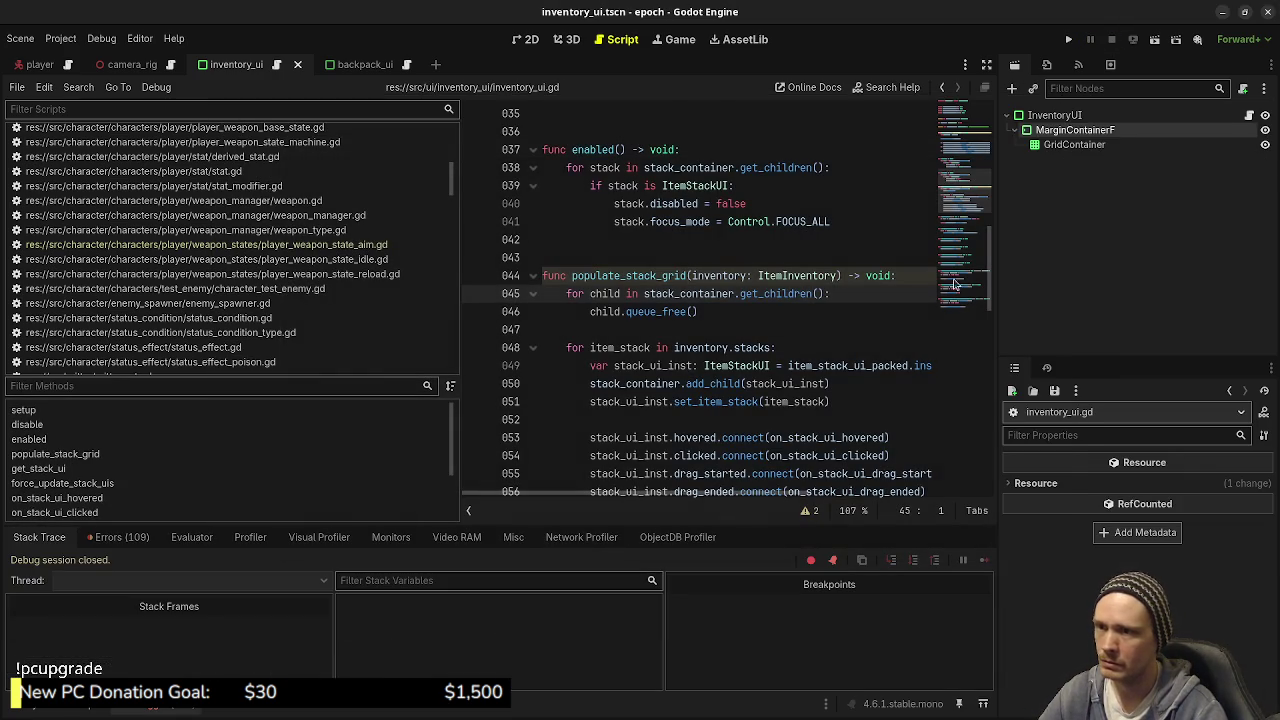
left_click(955, 118)
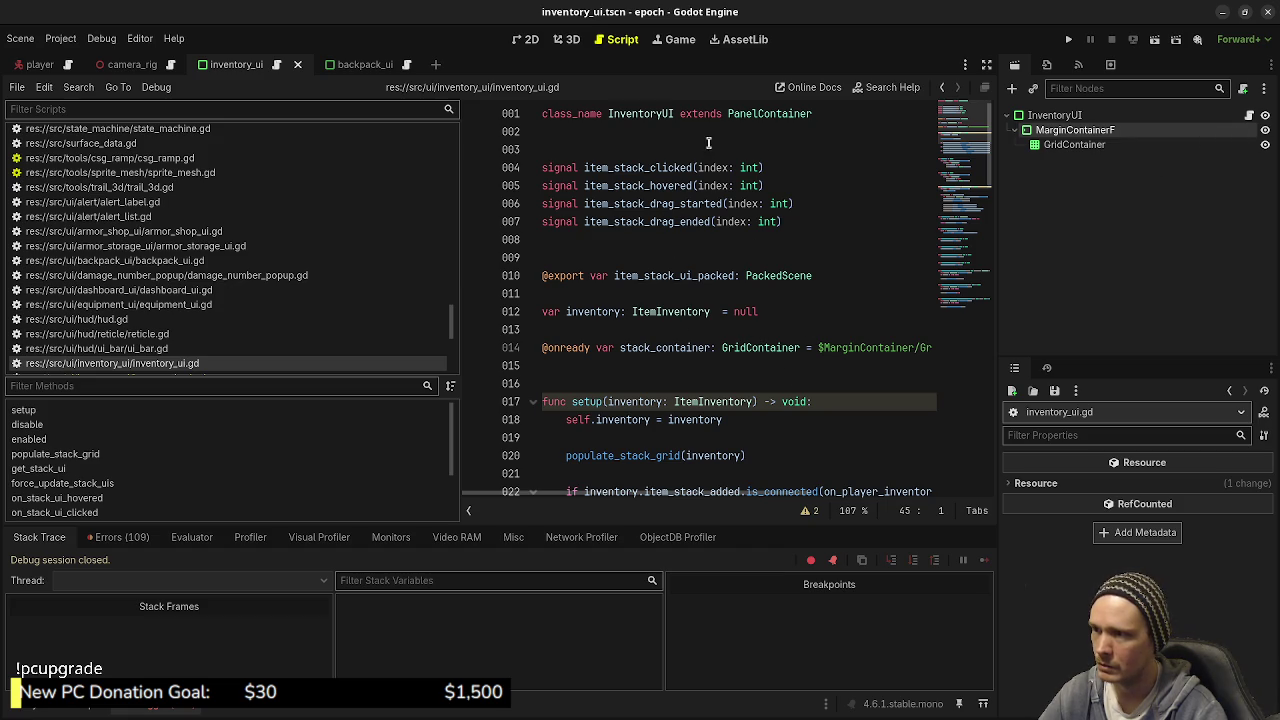
Step: Change line 14's path to $MarginContainerF/GridContainer and save inventory_ui.gd
scroll(790, 400, "right", 5)
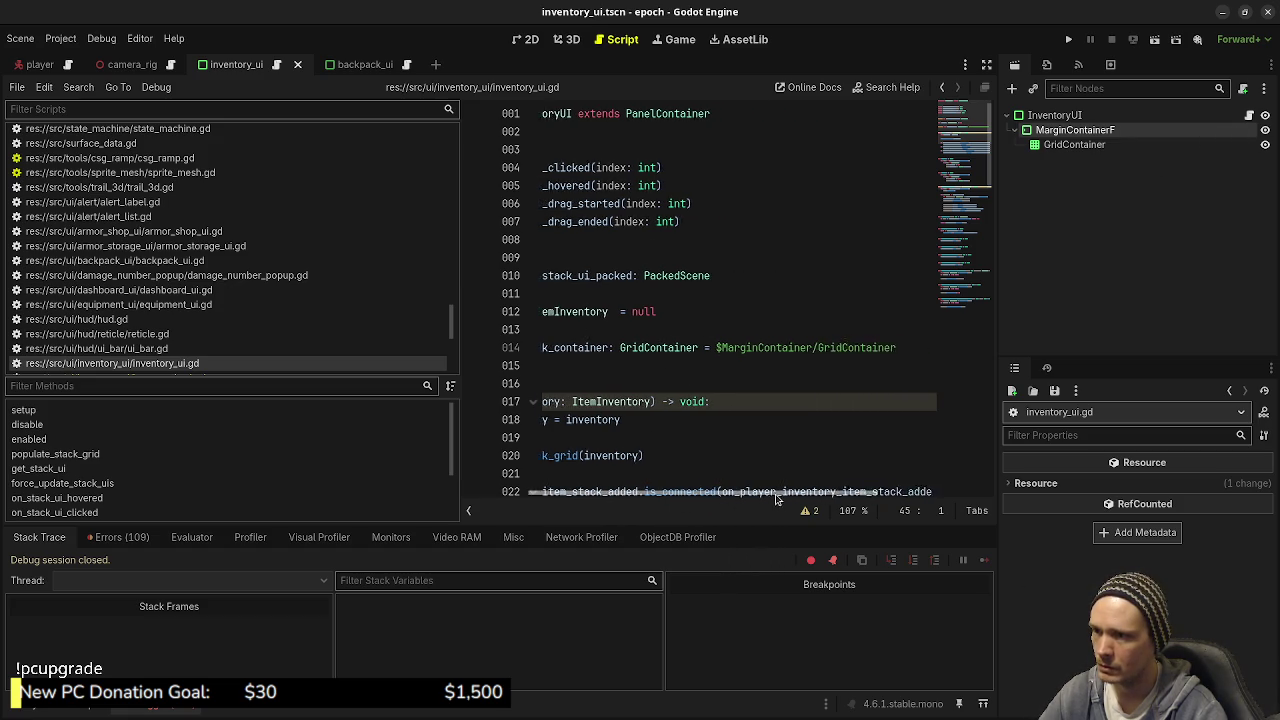
left_click(791, 347)
type("F")
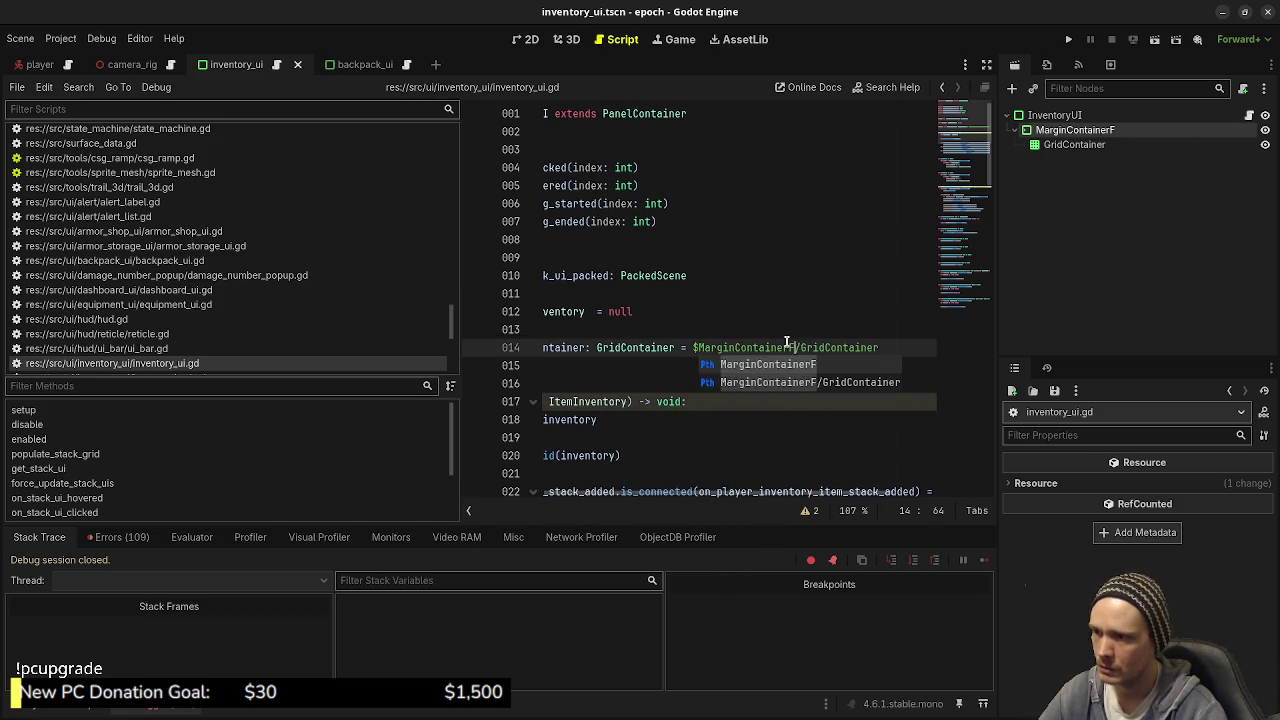
key("ctrl+s")
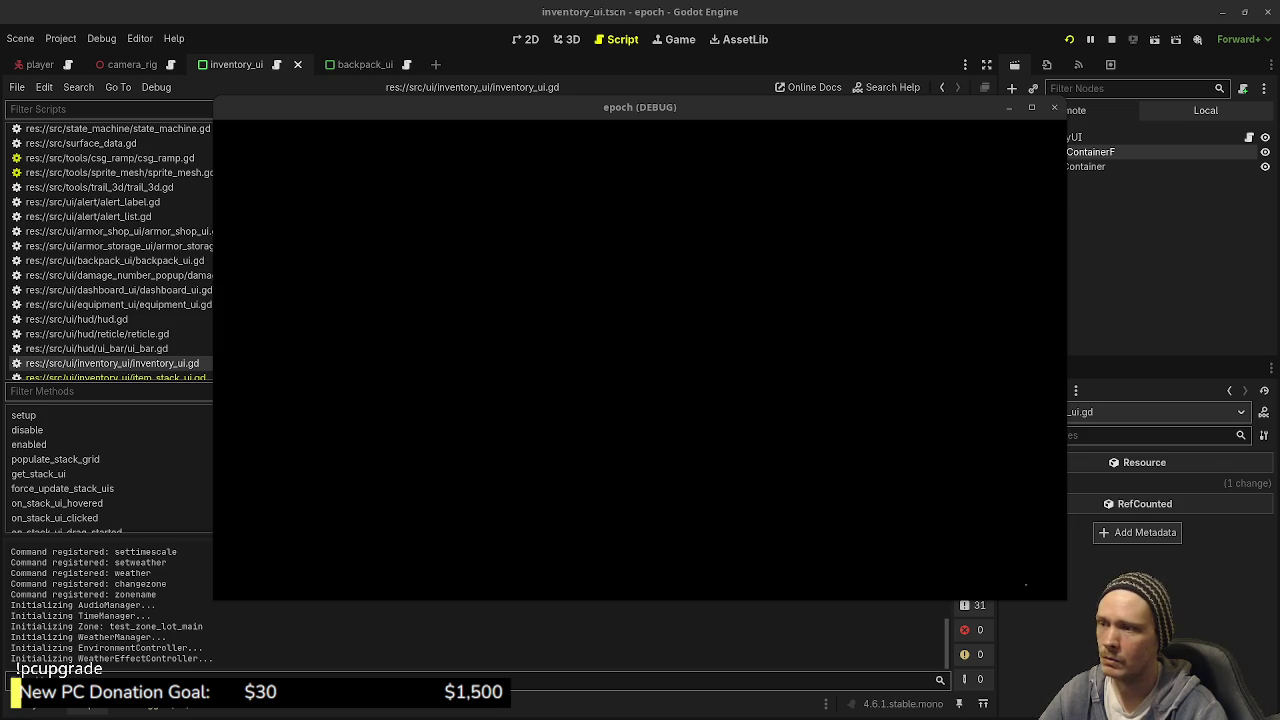
Step: In the running game, open the inventory and drag the stack from slot 6 to slot 12
key("d")
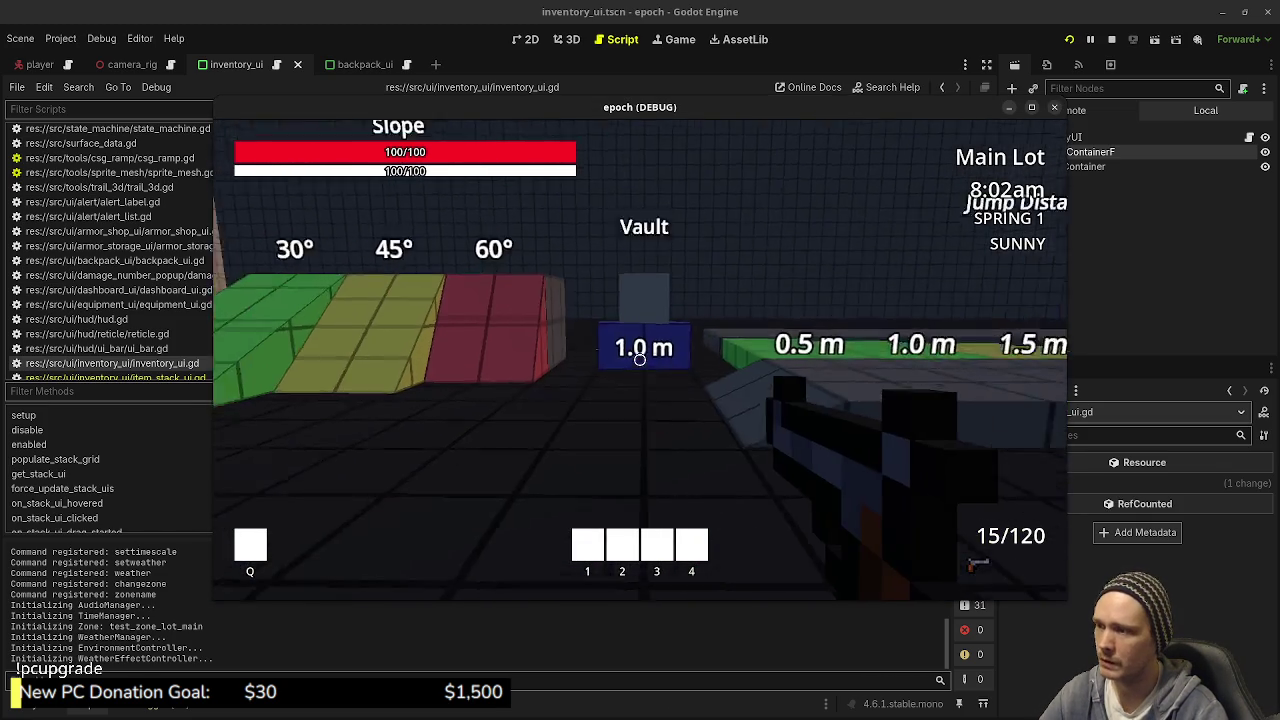
key("Tab")
mouse_move(343, 307)
left_mouse_down()
mouse_move(343, 343)
mouse_move(377, 348)
left_mouse_up()
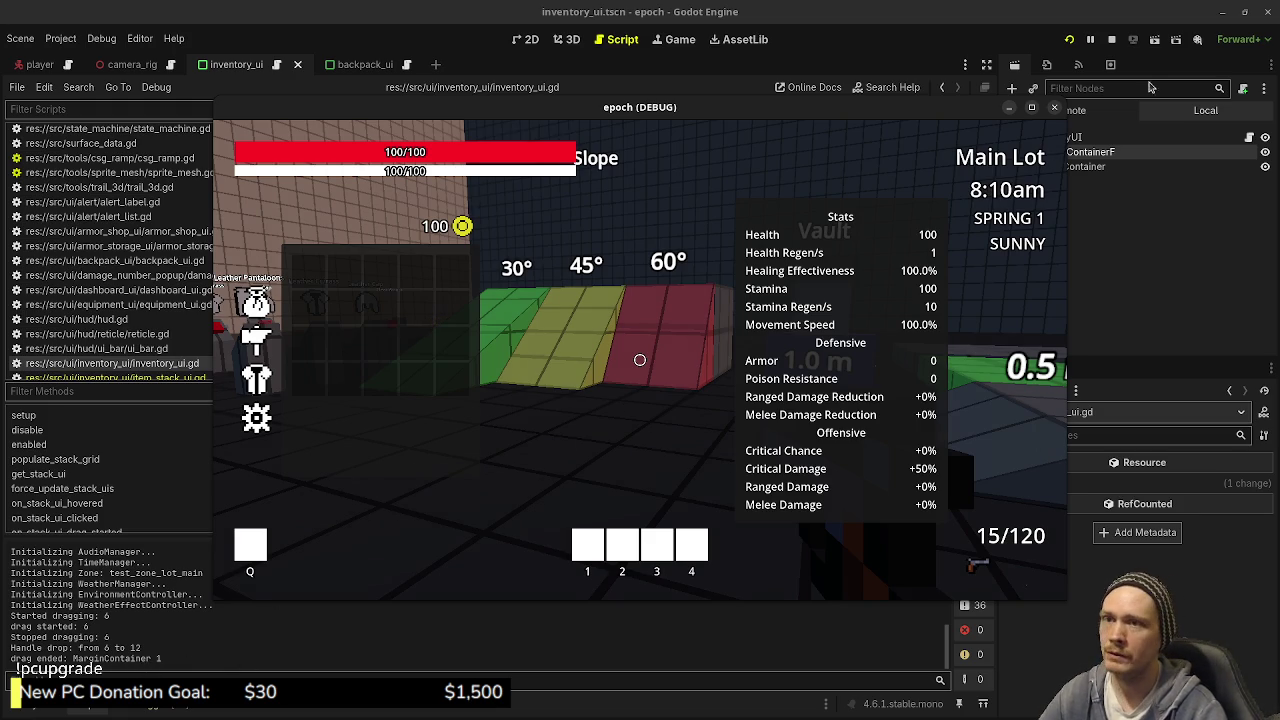
left_click(1114, 43)
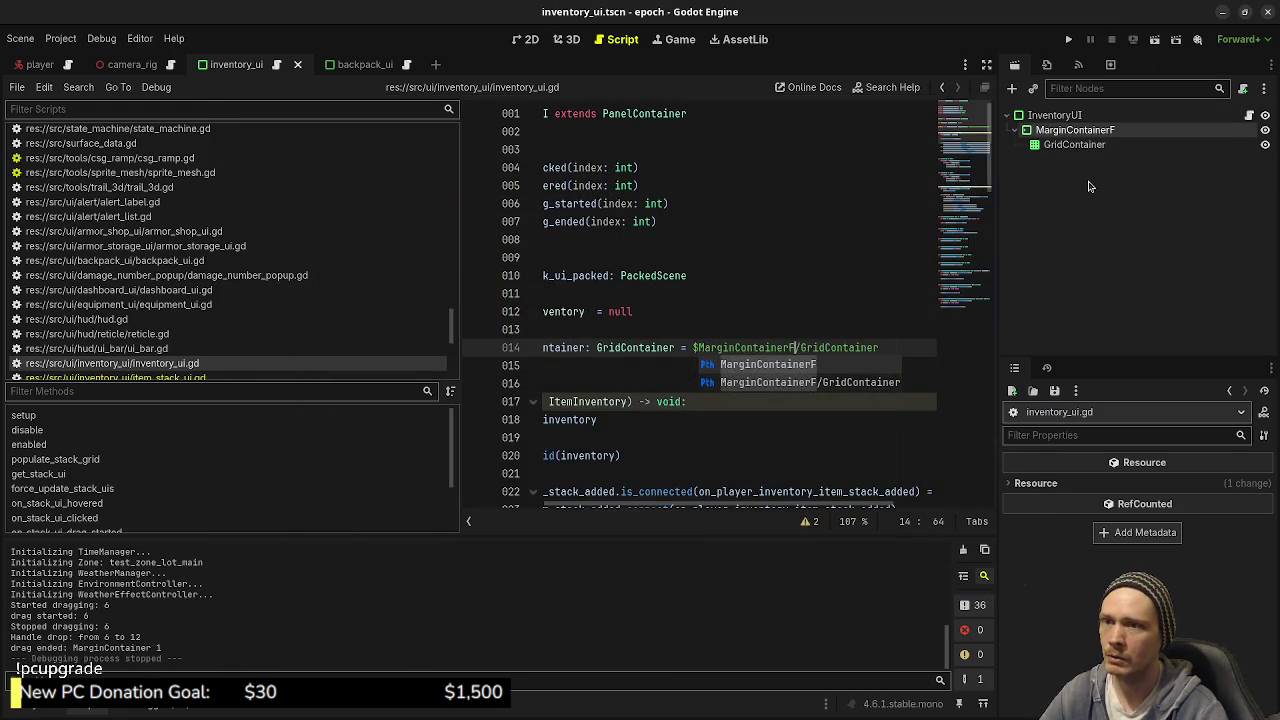
Step: Undo the rename back to MarginContainer, save the scene, and open item_stack_ui.gd
key("ctrl+z")
key("ctrl+s")
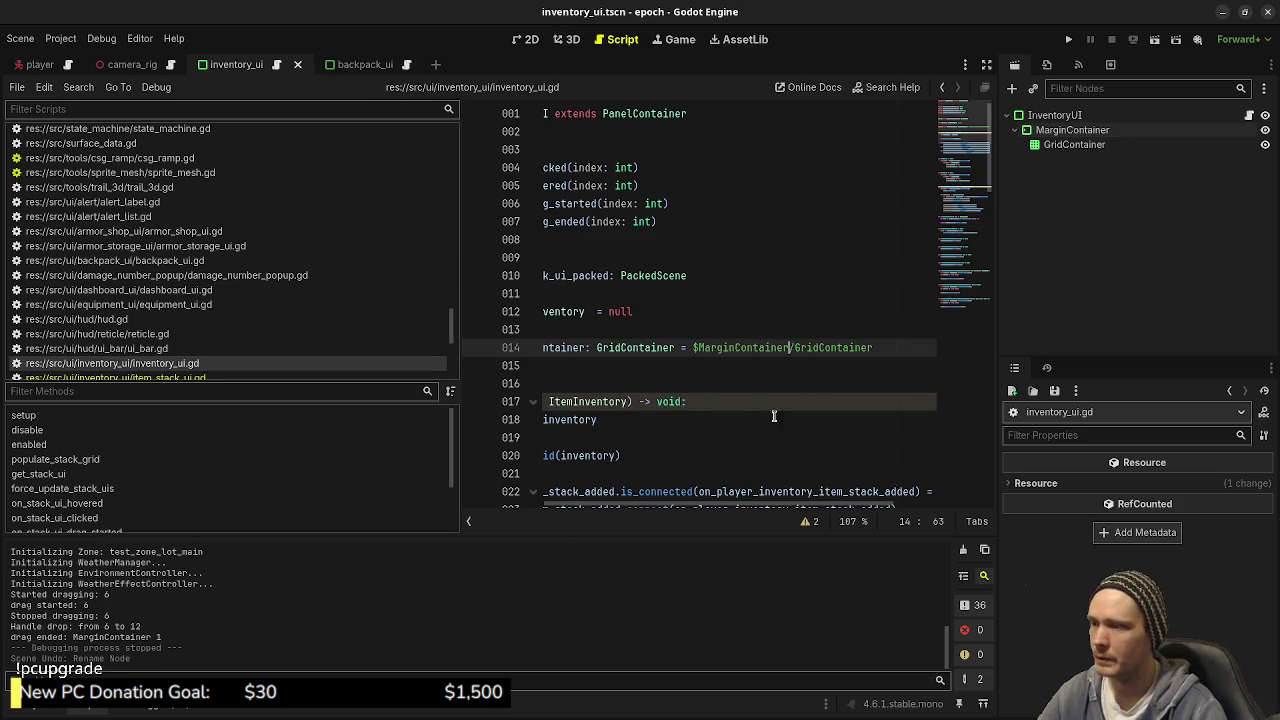
scroll(820, 372, "down", 20)
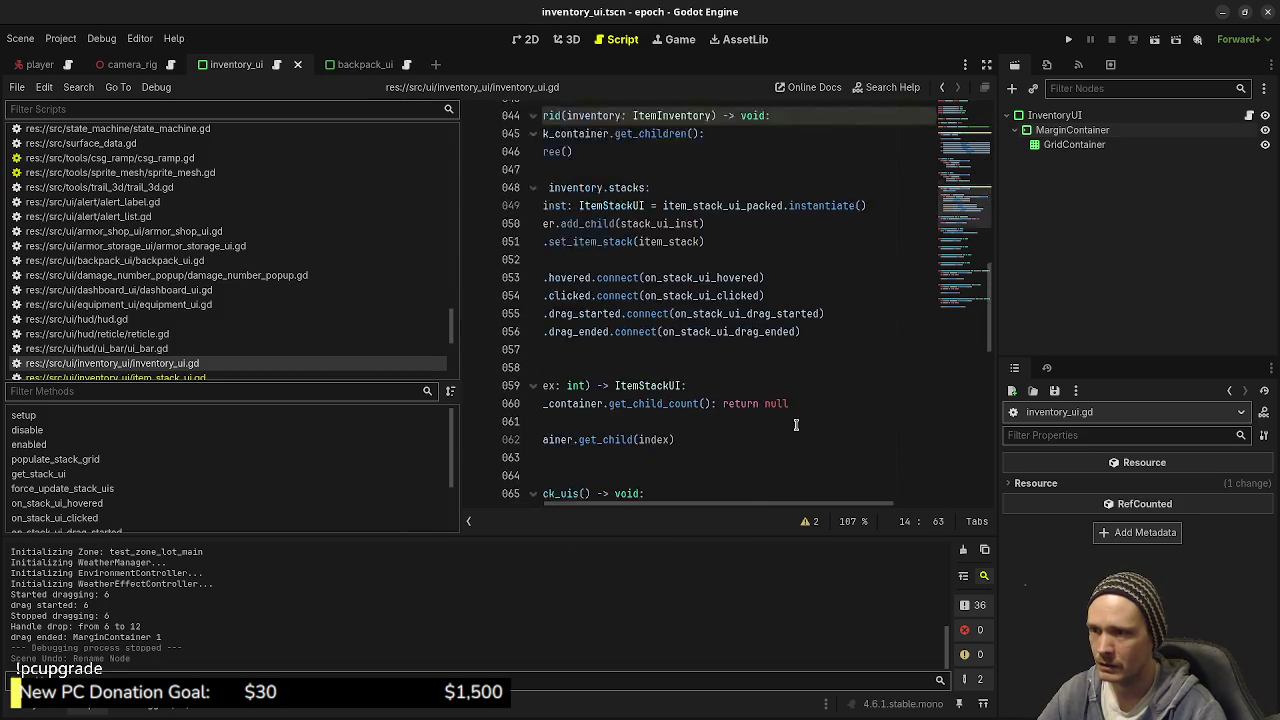
key("ctrl+alt+o")
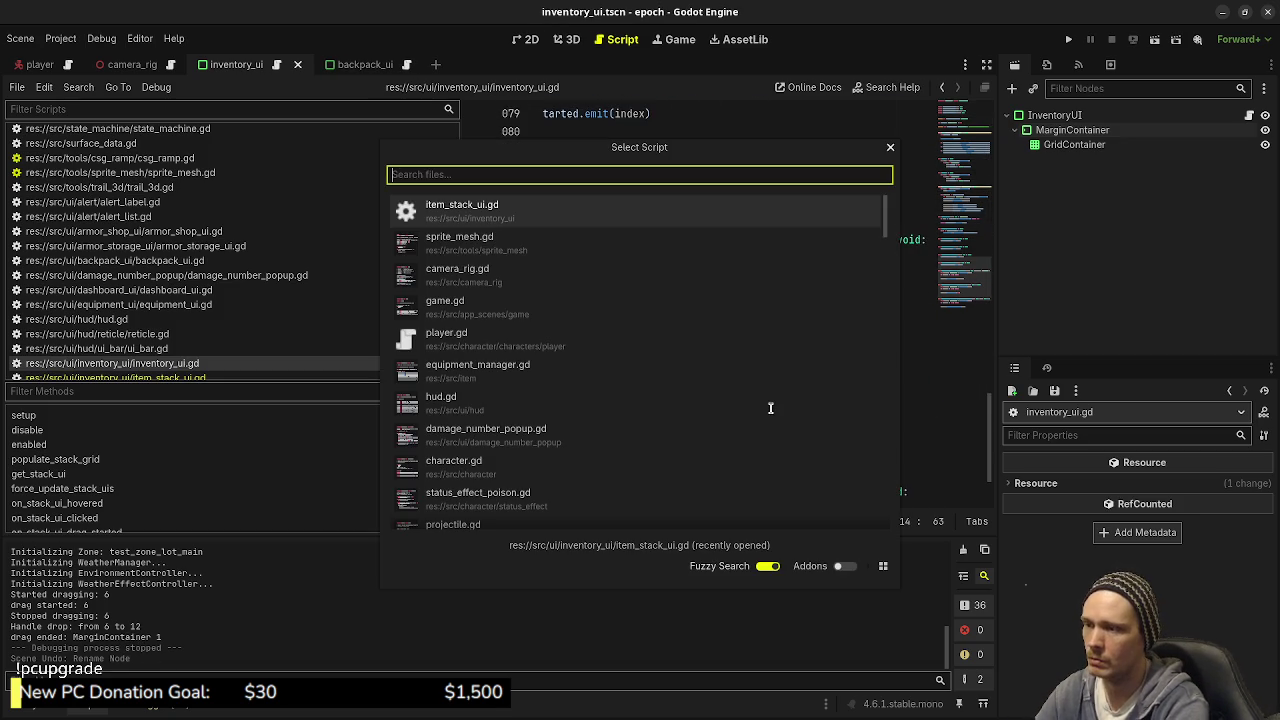
key("Return")
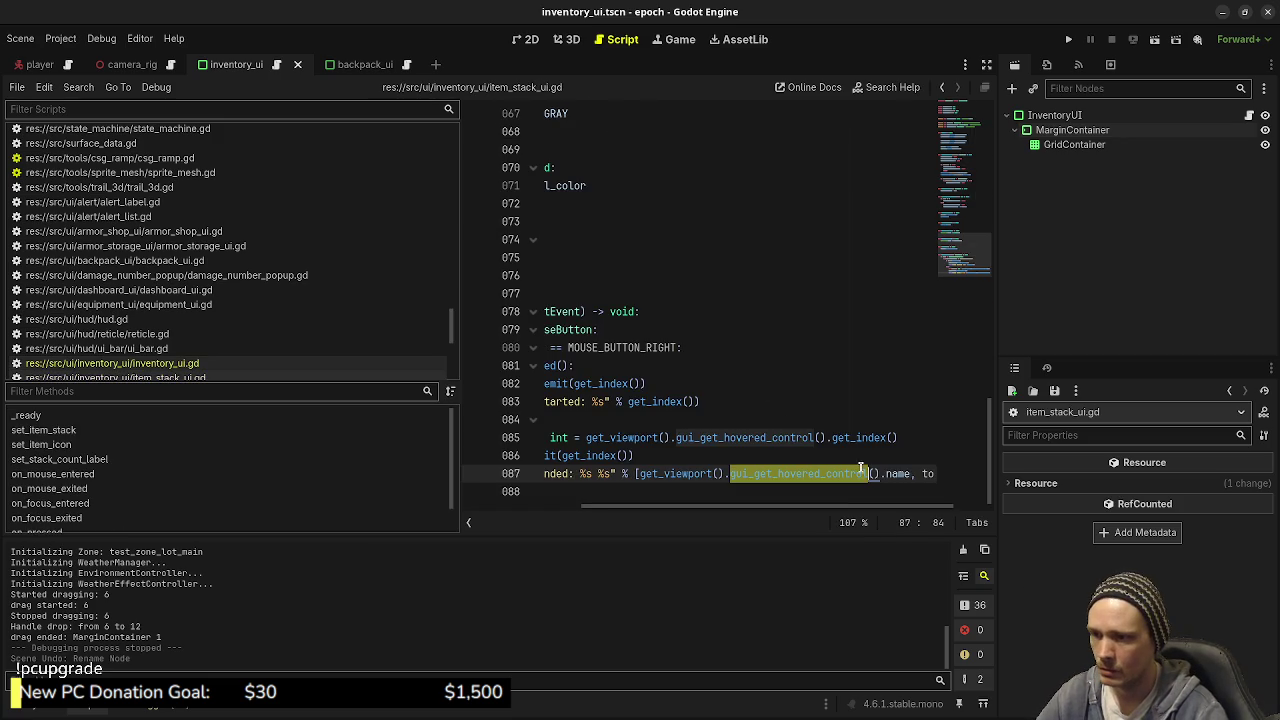
Step: On line 87, replace name with get_path() in the drag-ended print and save
double_click(888, 474)
type("get_pat")
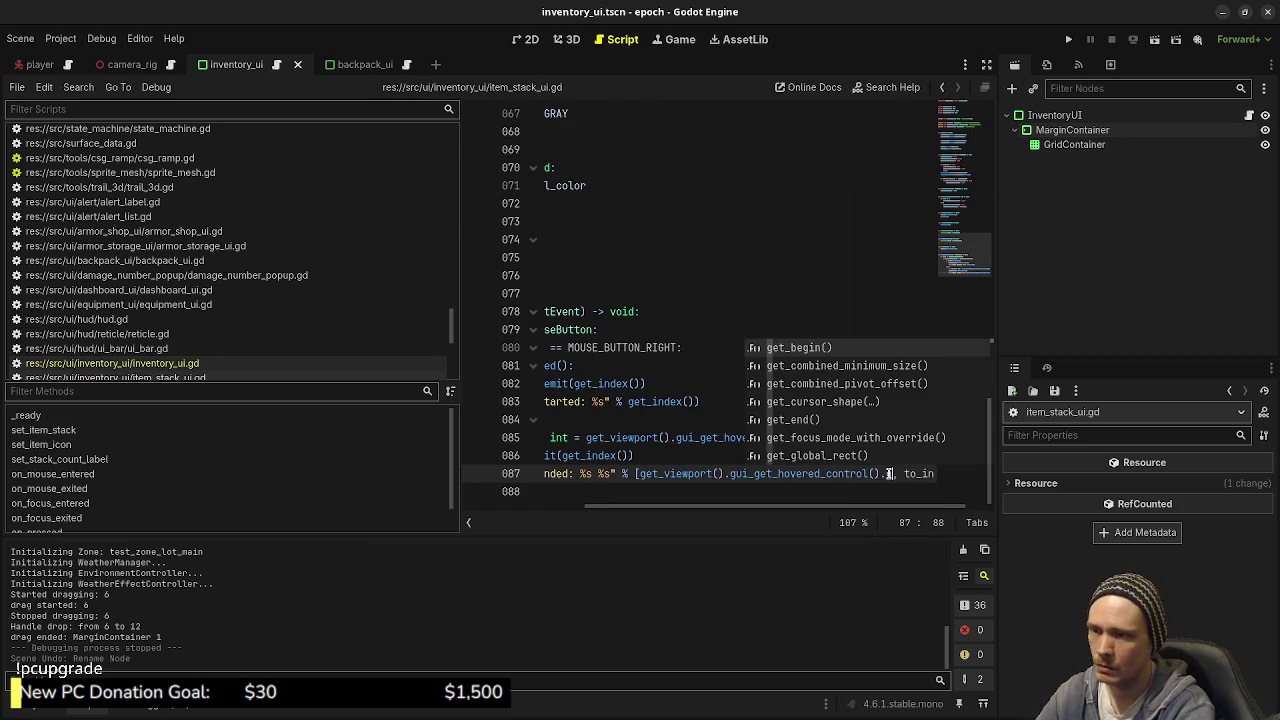
type("h")
key("Return")
key("ctrl+s")
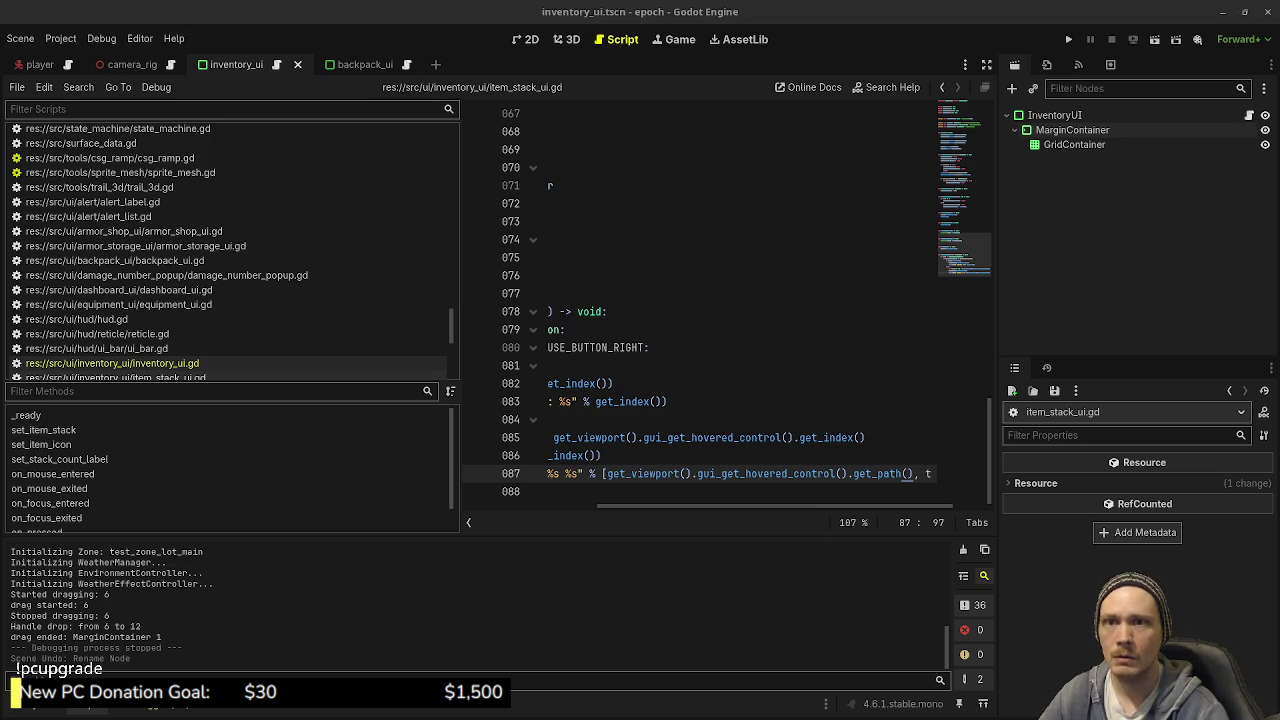
key("alt+Tab")
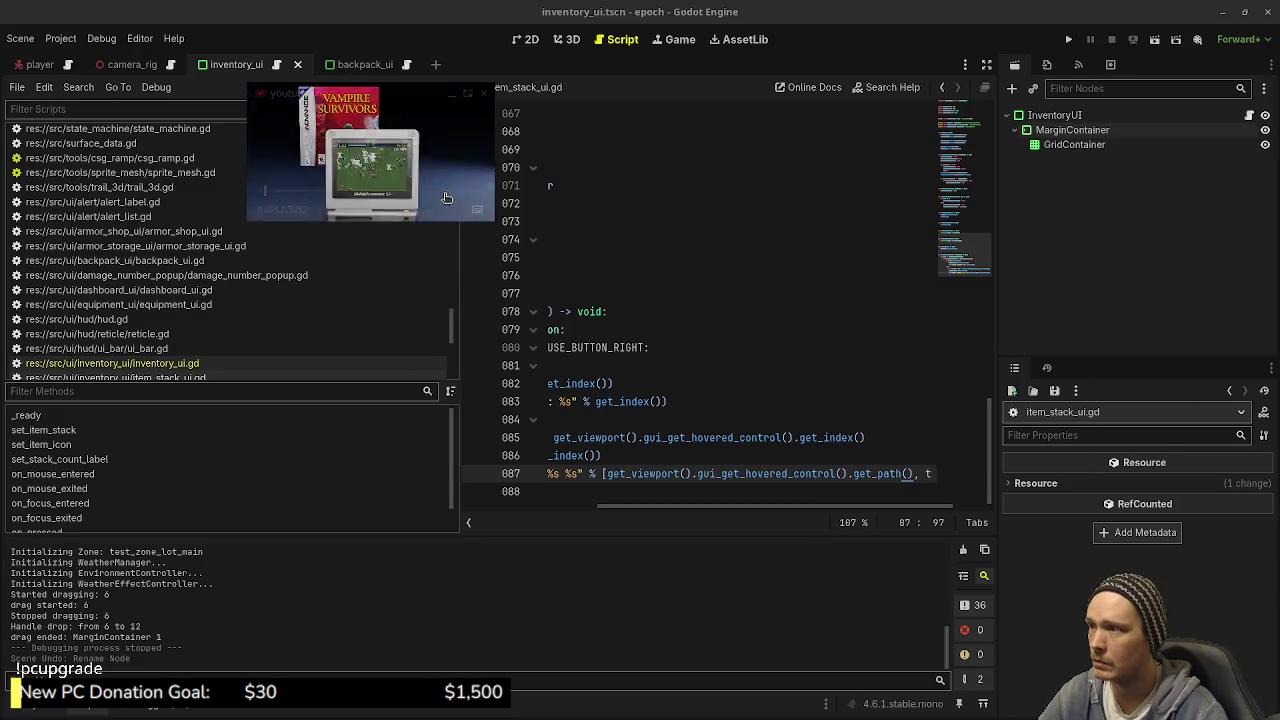
Step: Enlarge the floating YouTube video, move it left, and stretch it over the editor
mouse_move(494, 222)
left_mouse_down()
mouse_move(878, 534)
mouse_move(905, 505)
left_mouse_up()
left_click_drag(885, 390, 658, 421)
mouse_move(715, 540)
left_mouse_down()
mouse_move(886, 646)
mouse_move(800, 563)
left_mouse_up()
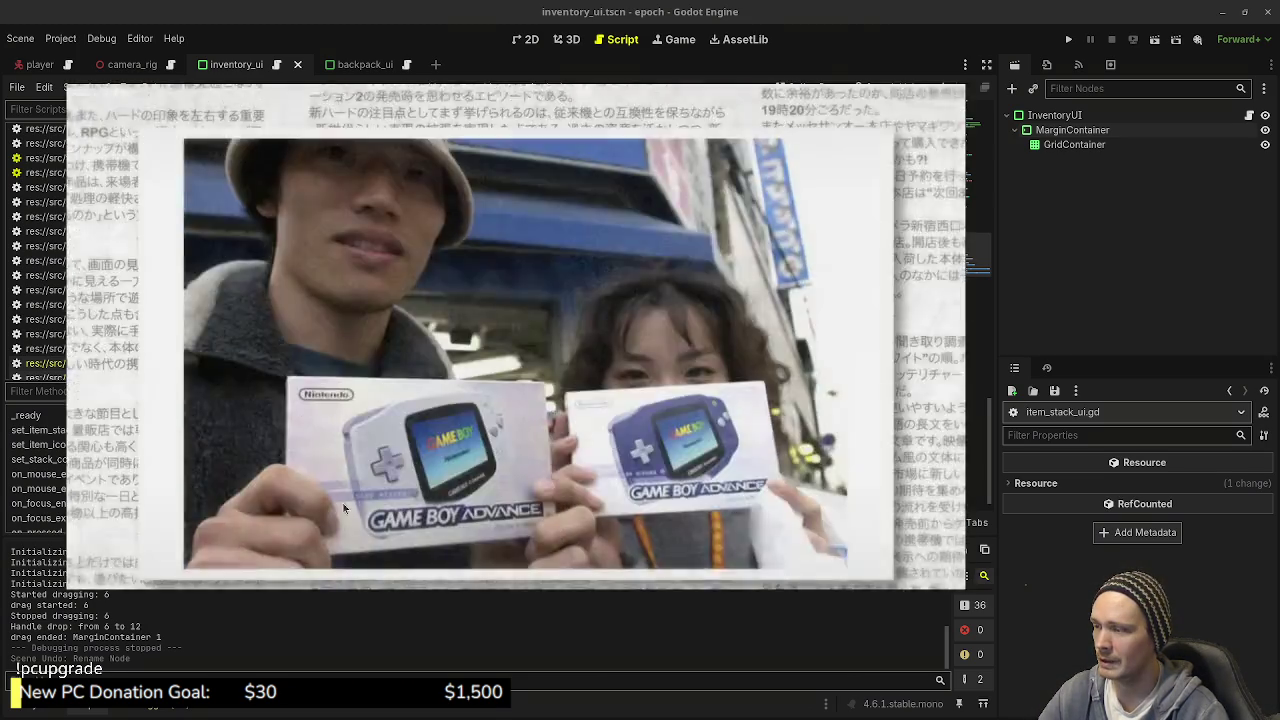
mouse_move(200, 562)
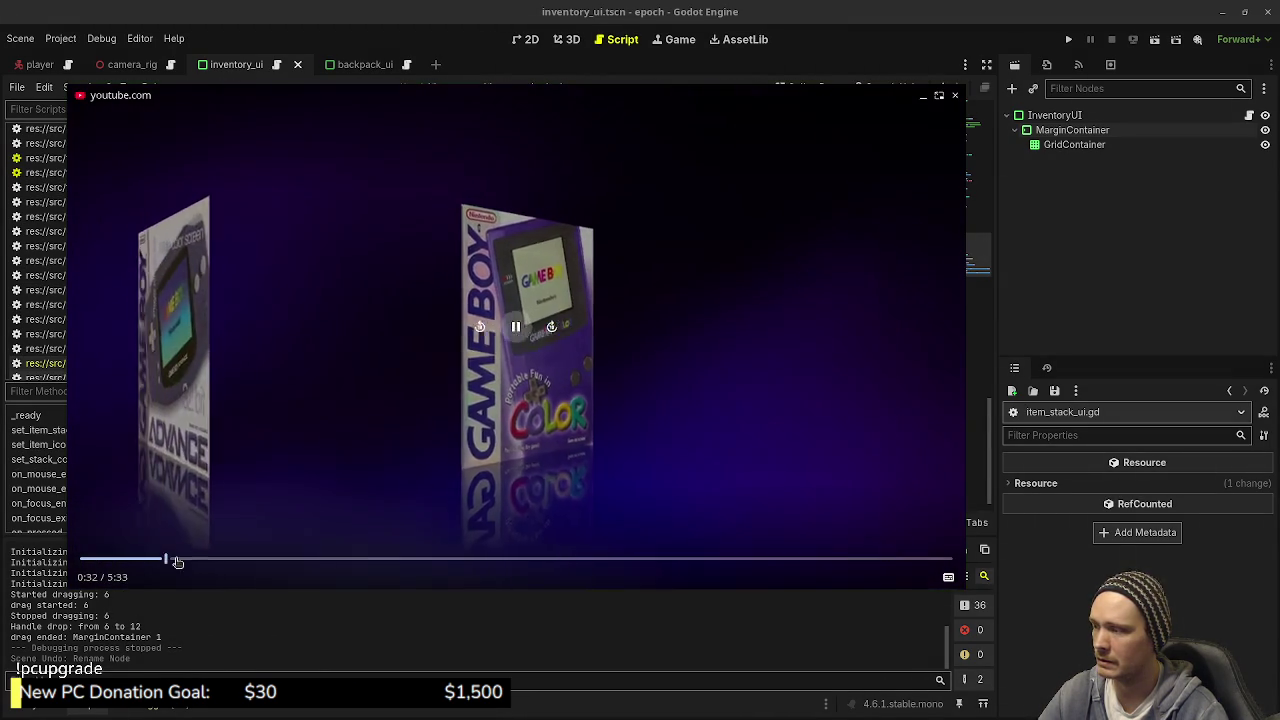
Step: Seek the video to 0:50, 1:05 and 1:16, then pause it around 3:41
left_click(206, 560)
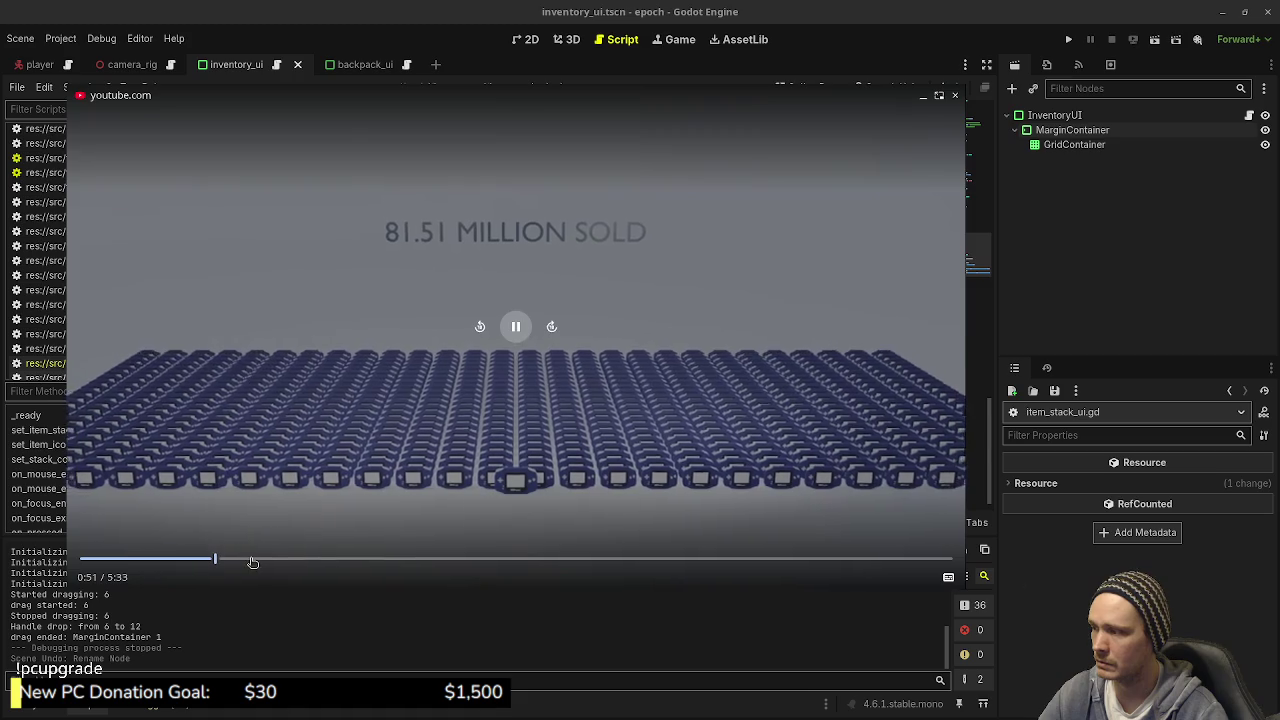
left_click(252, 560)
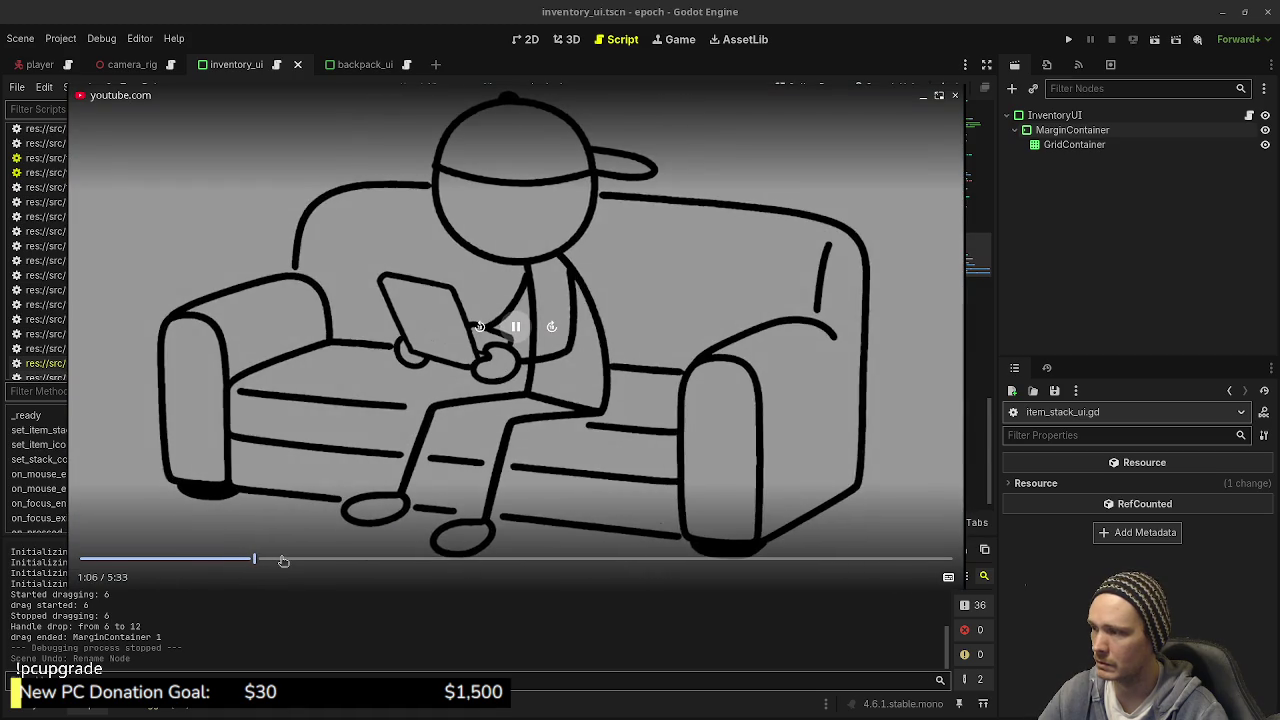
left_click(281, 560)
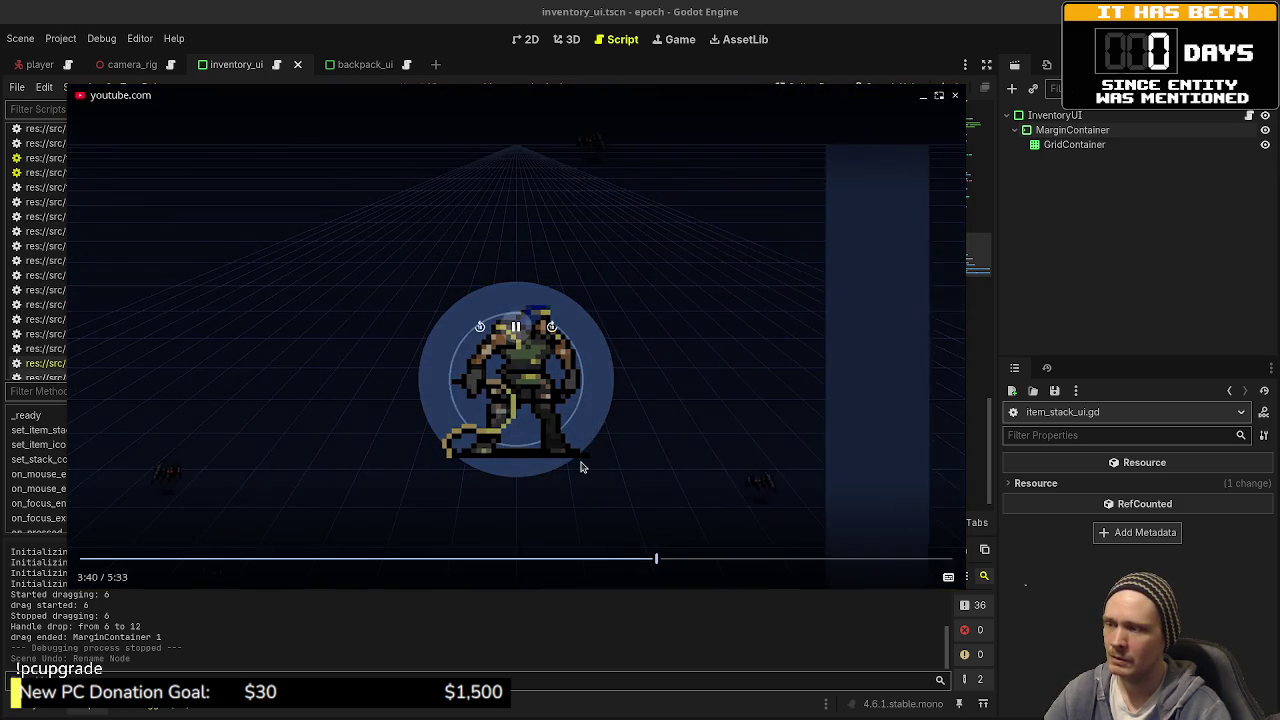
left_click(568, 418)
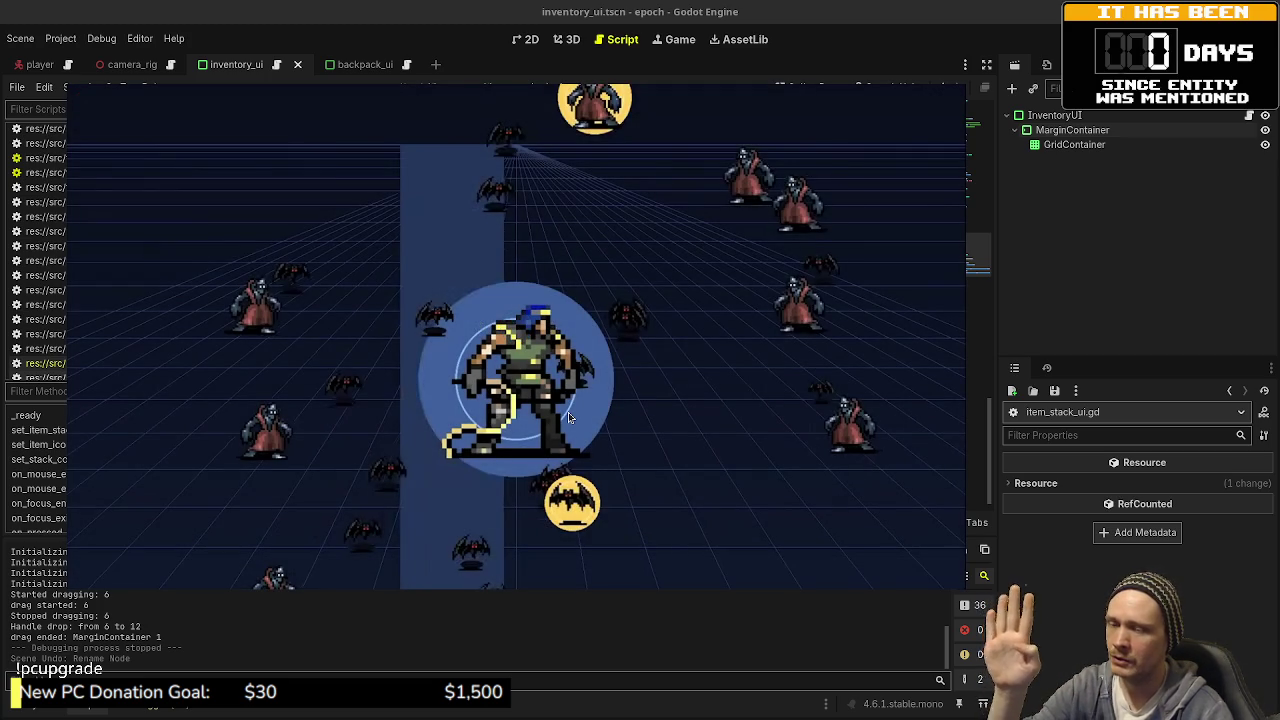
Step: Resume the video, watch it to 5:33, and close the floating window
left_click(568, 415)
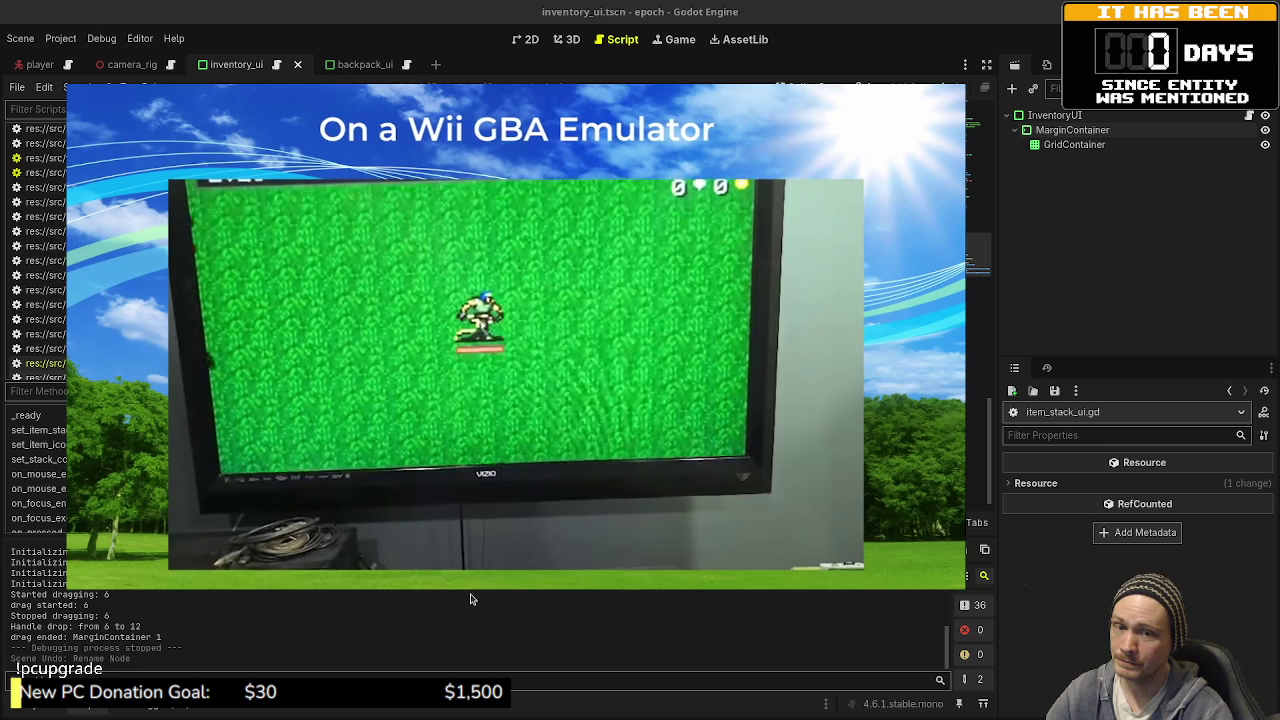
mouse_move(609, 531)
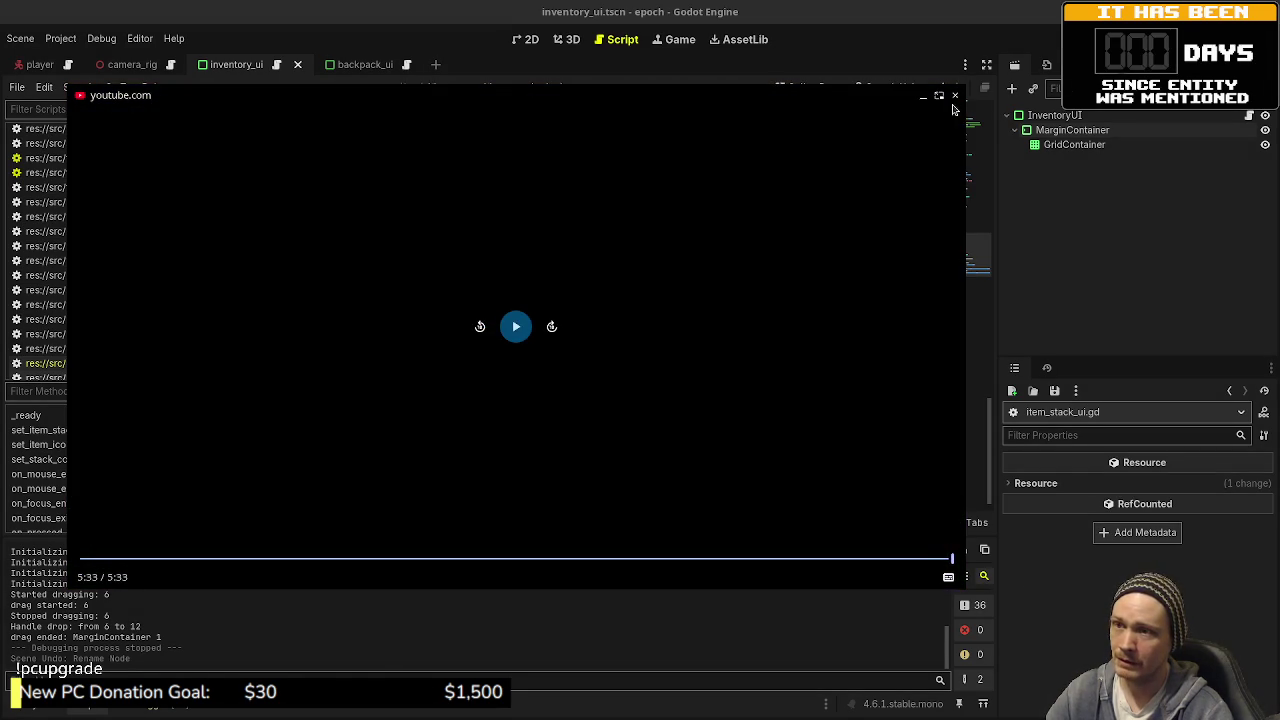
left_click(954, 97)
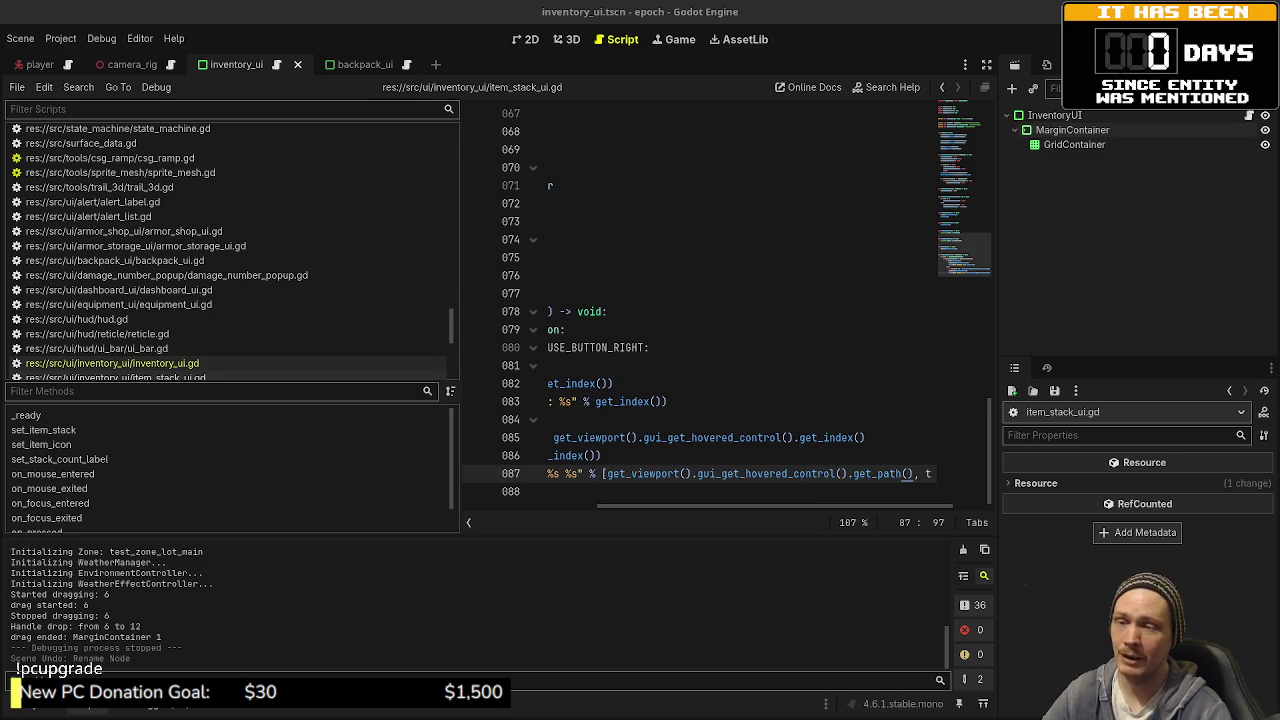
Step: Widen the code editor, place the caret at the end of line 81, and run the project
left_click_drag(462, 372, 264, 378)
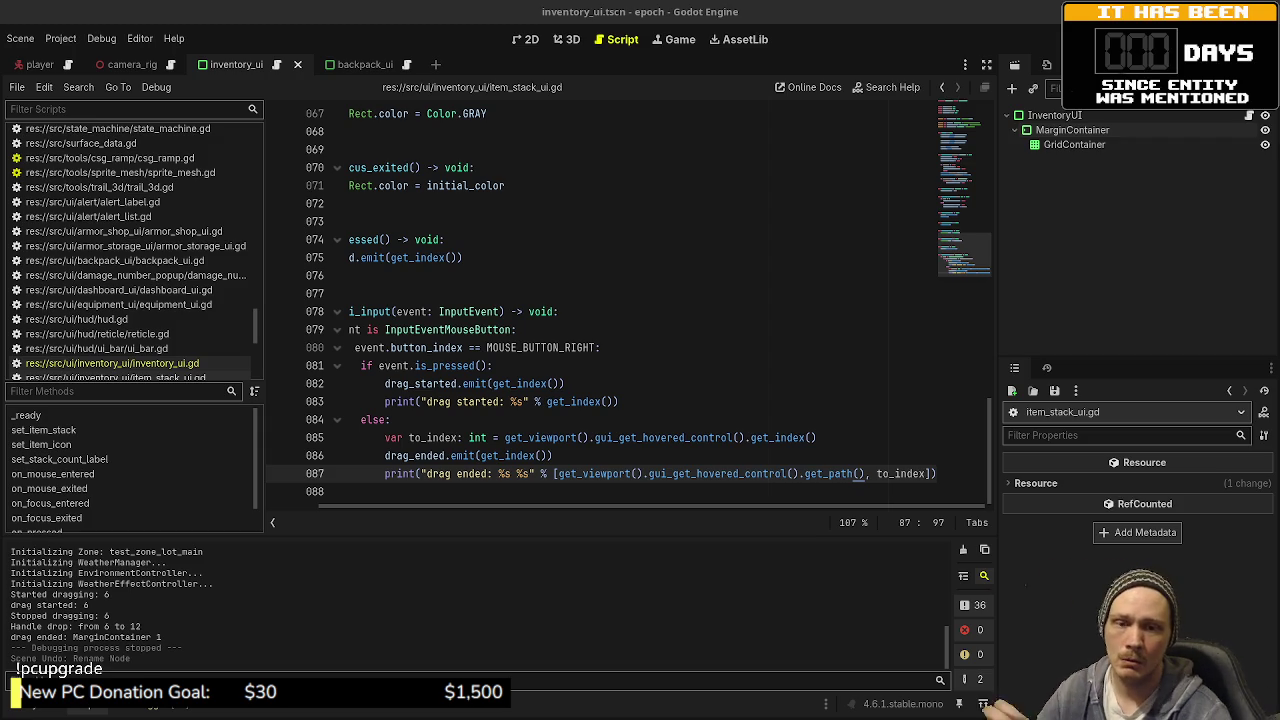
left_click(775, 375)
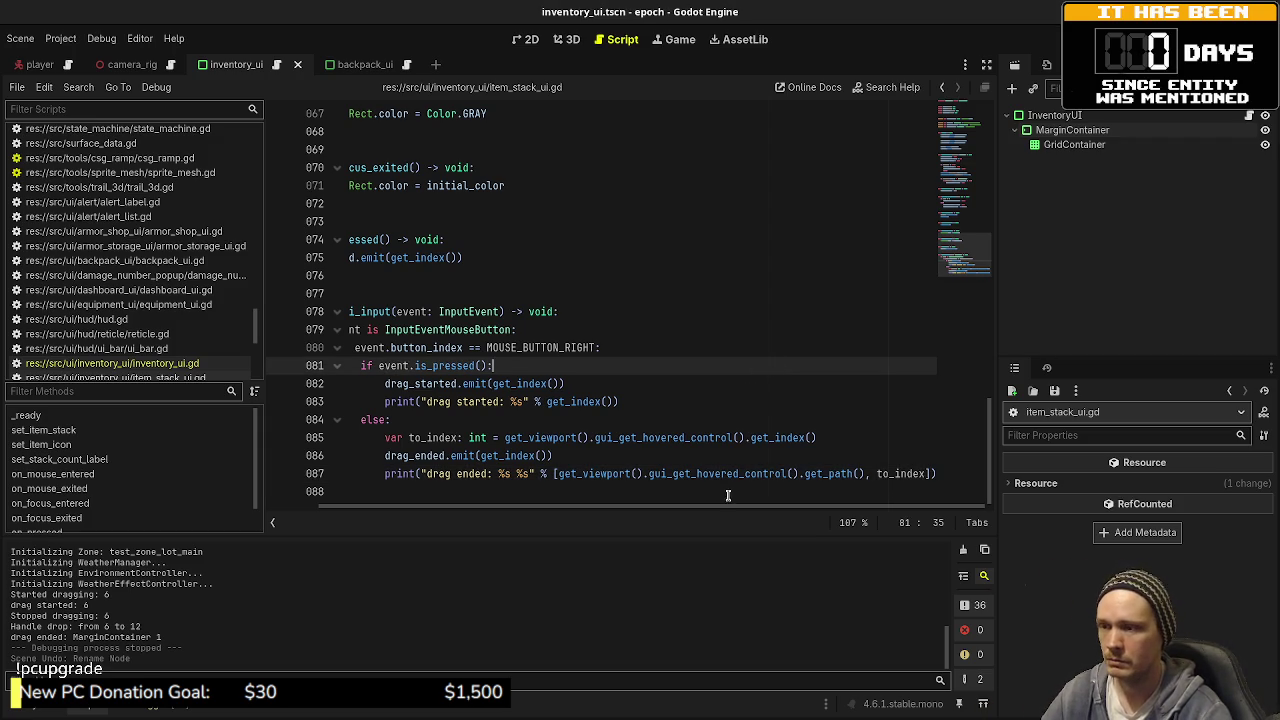
key("F5")
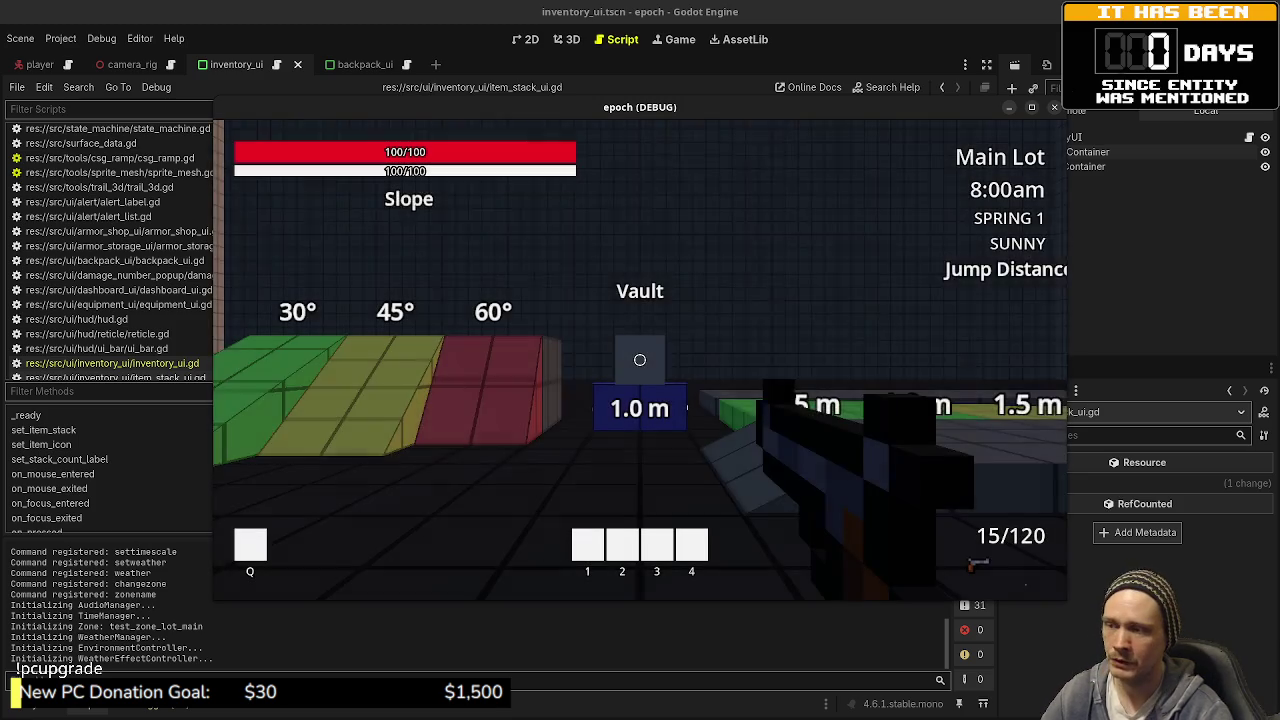
key("Tab")
Step: Drag a stack into a neighbouring slot to check the logged path, then stop the game
mouse_move(354, 340)
left_mouse_down()
mouse_move(352, 310)
mouse_move(389, 358)
left_mouse_up()
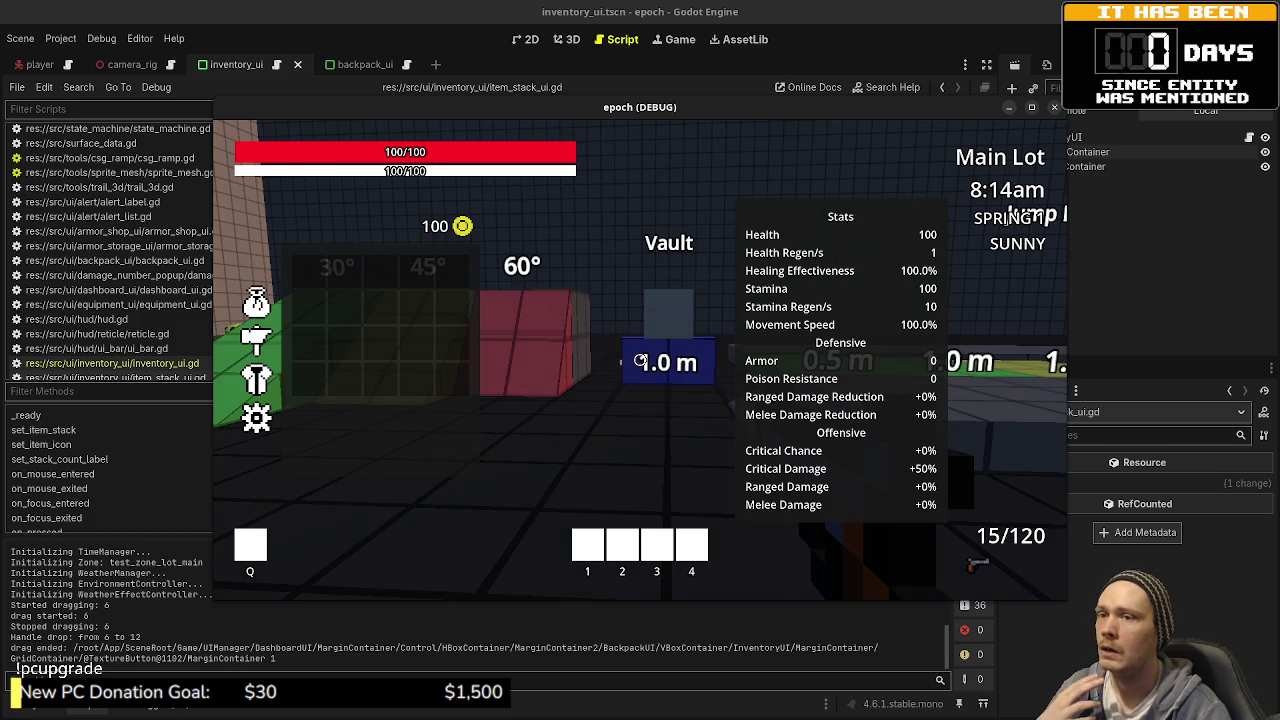
key("F8")
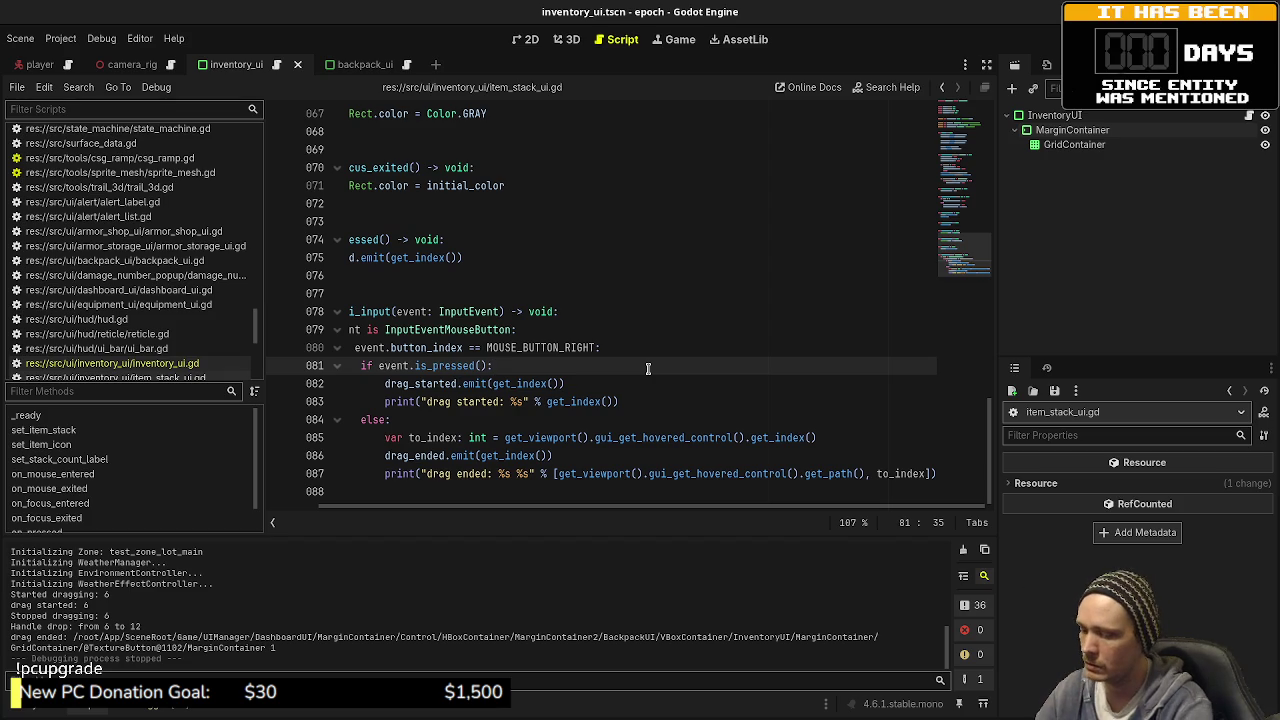
key("ctrl+shift+o")
Step: Open item_stack_ui.tscn and set its MarginContainer's mouse filter to Ignore
type("stackui")
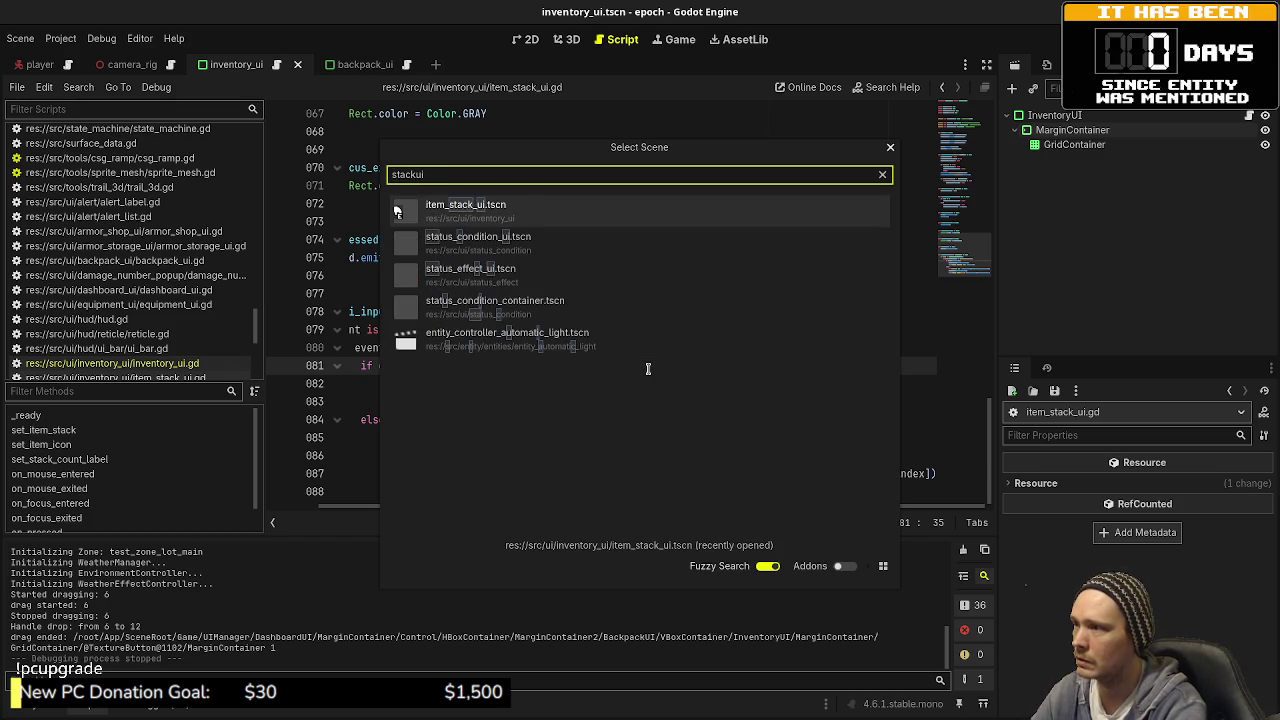
key("Return")
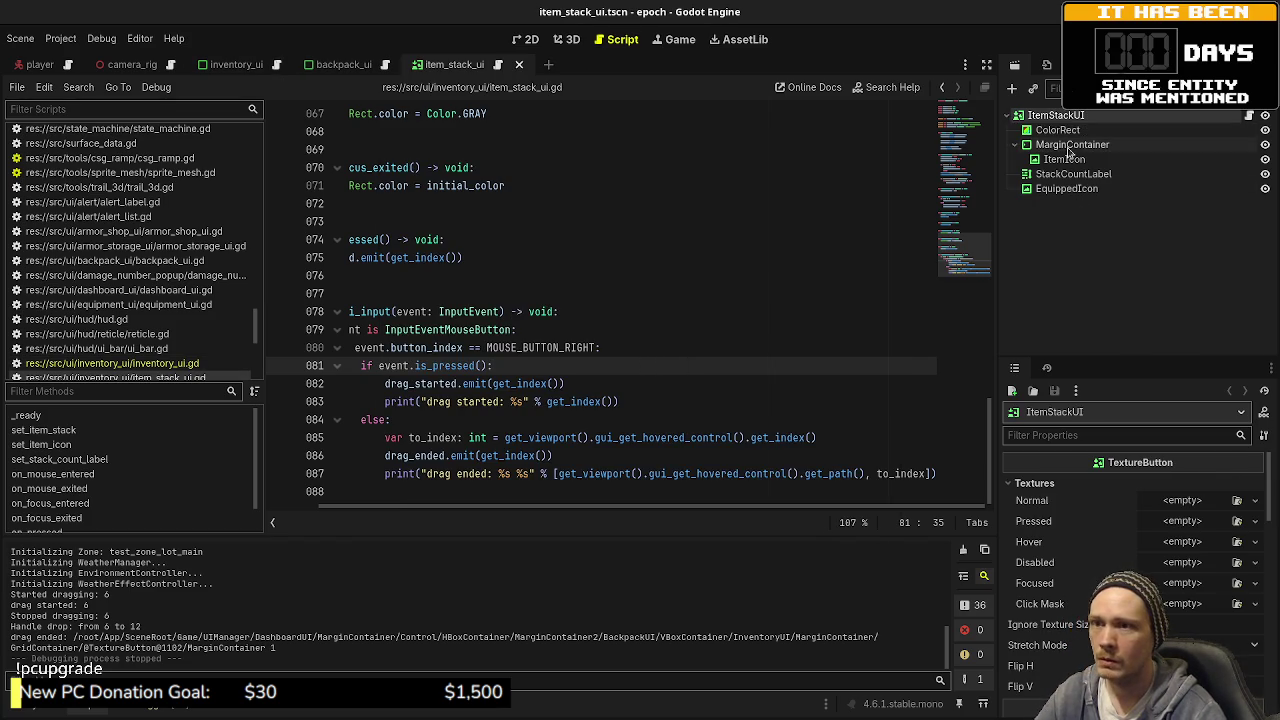
left_click(1070, 145)
left_click(1030, 550)
left_click(1210, 567)
left_click(1240, 621)
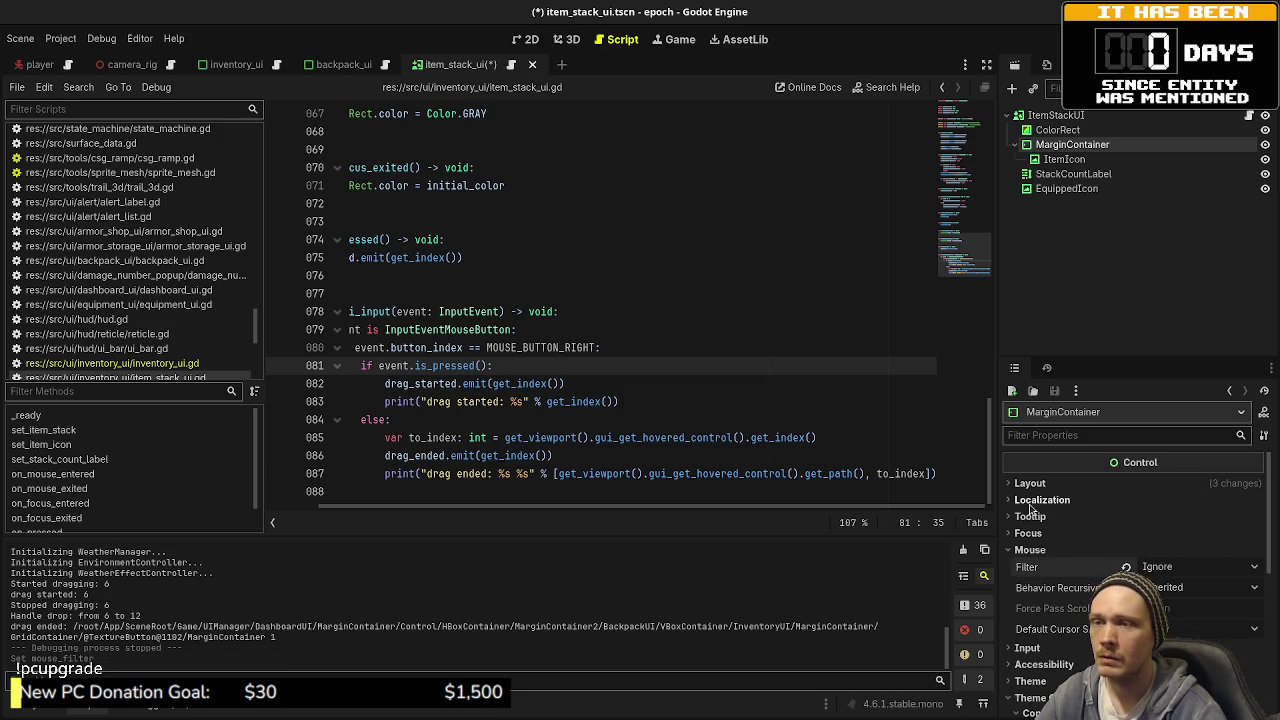
Step: Check ItemIcon's mouse filter options, reselect MarginContainer, and run the game with F5
left_click(1064, 159)
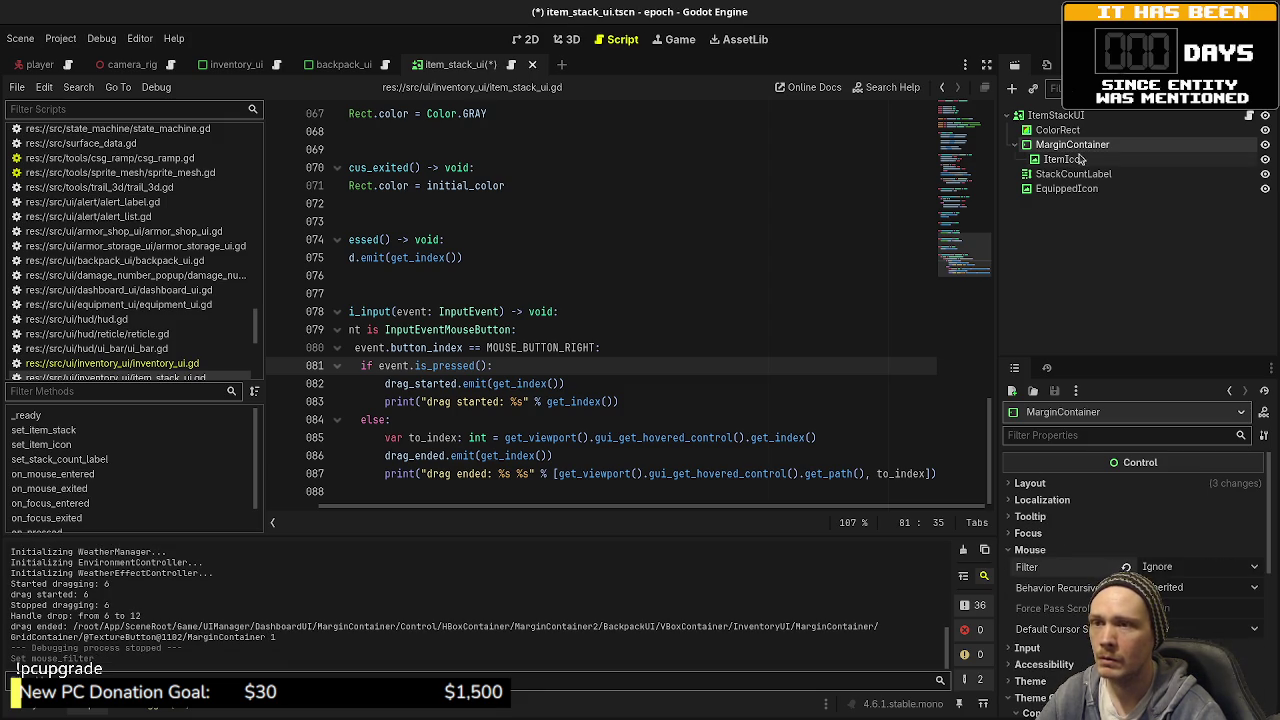
scroll(1057, 550, "down", 3)
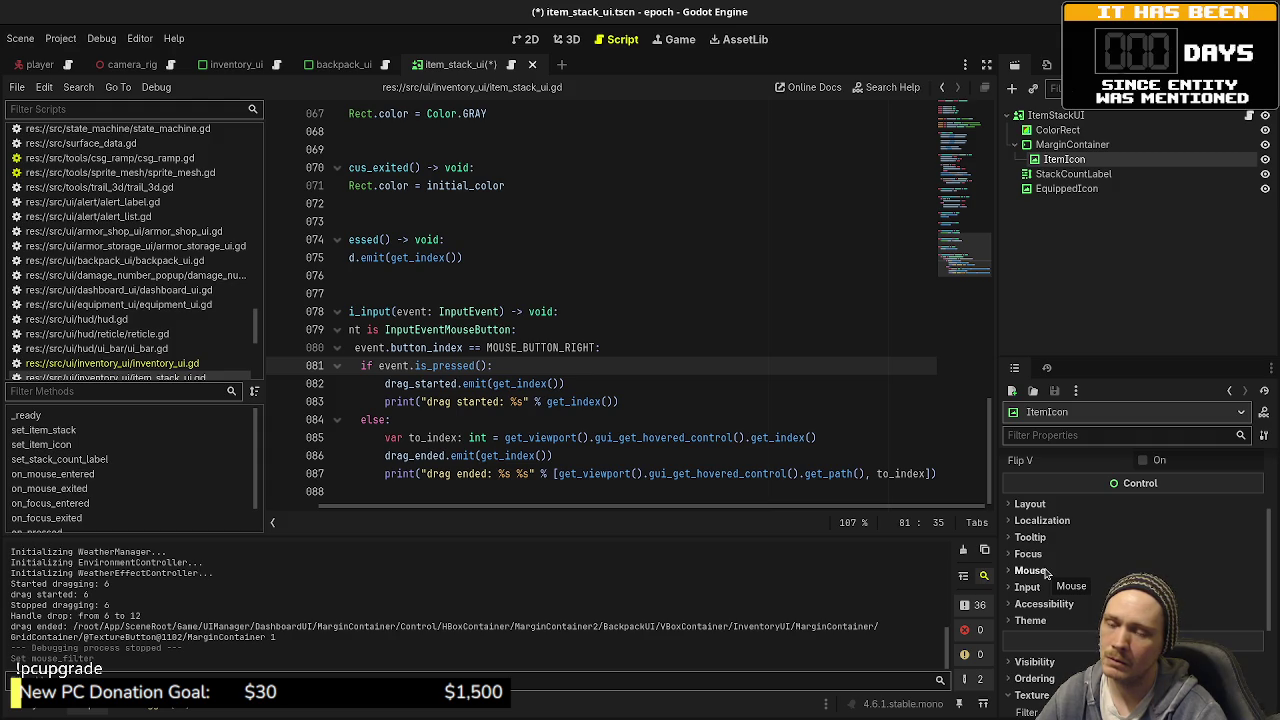
left_click(1030, 570)
left_click(1220, 587)
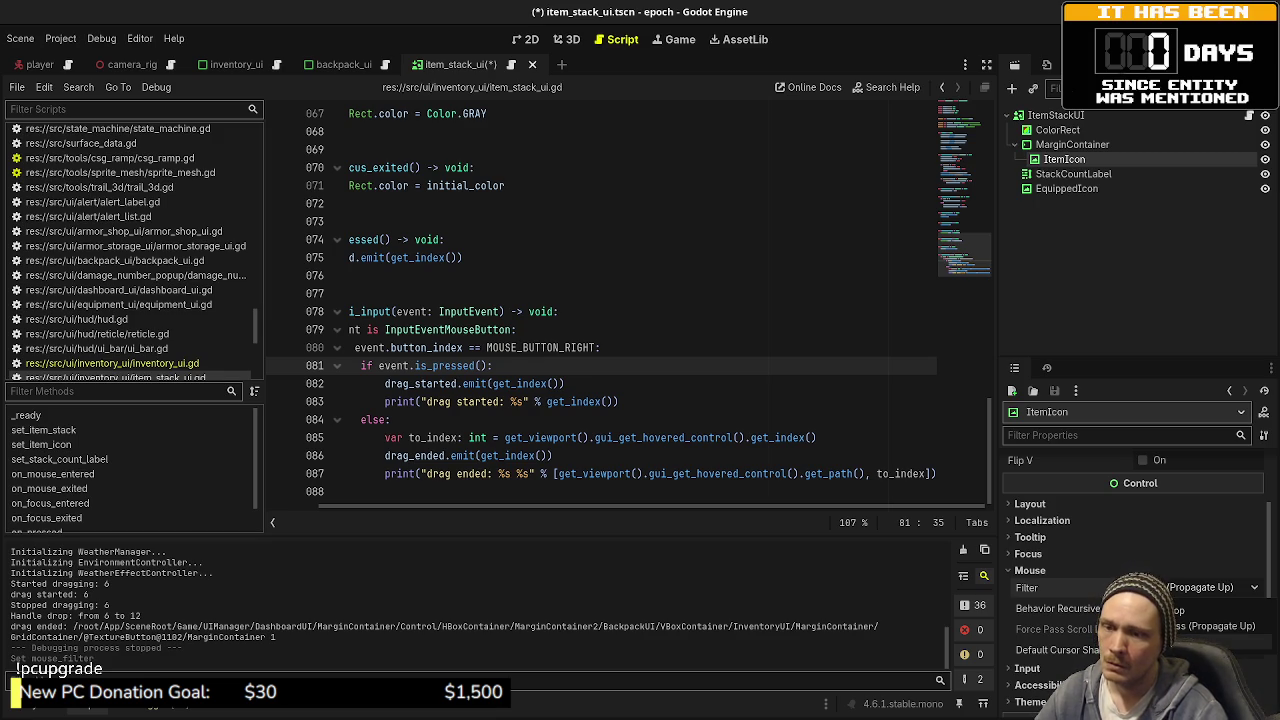
left_click_drag(12, 594, 276, 638)
left_click(1072, 144)
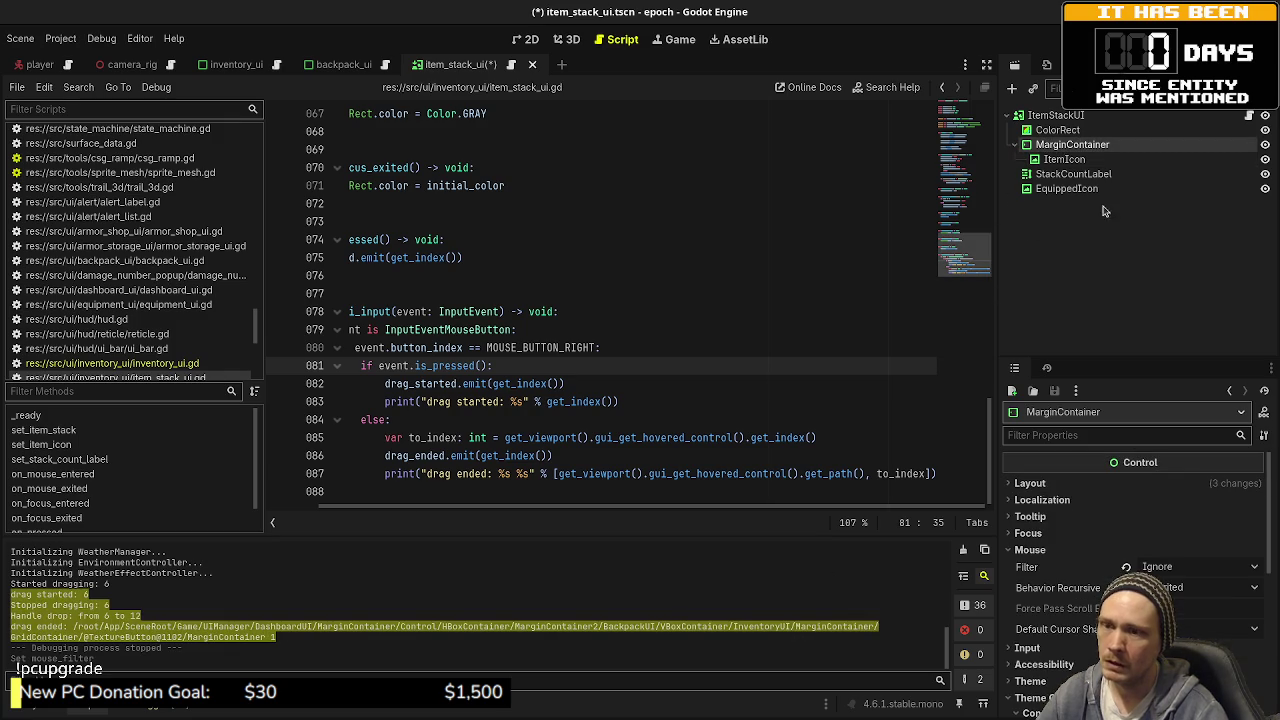
key("F5")
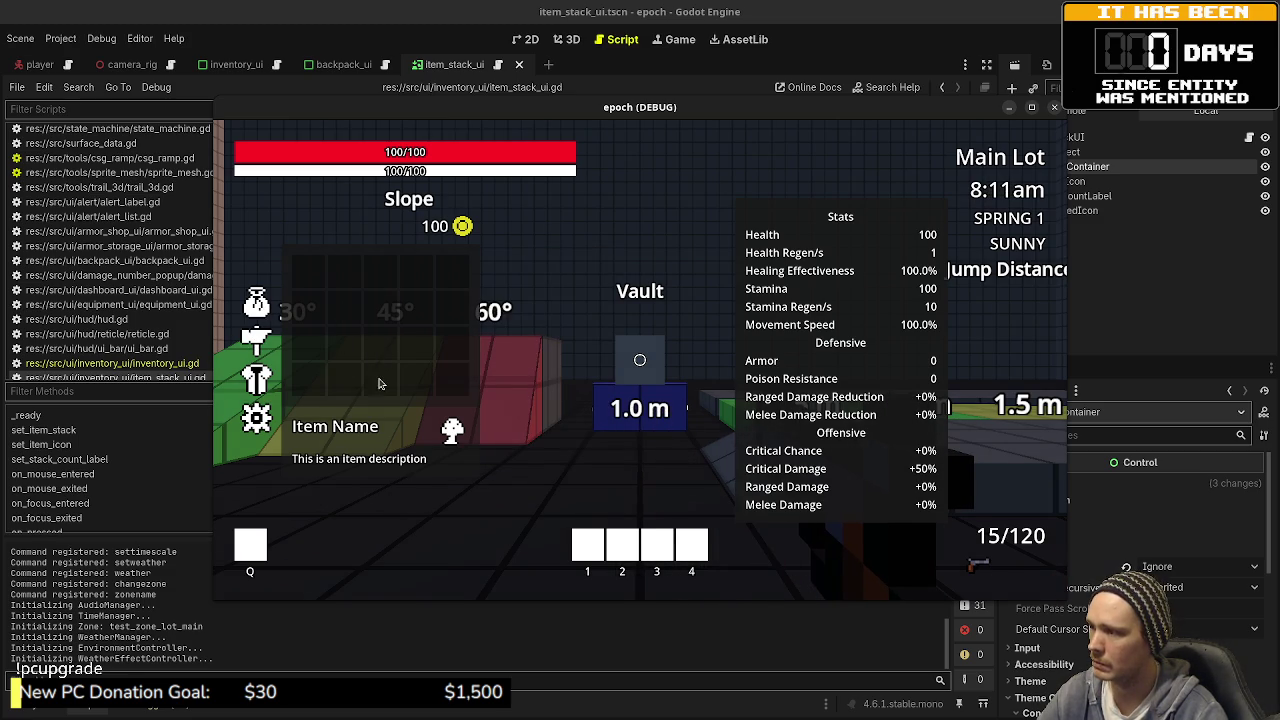
Step: Stop the game, undo the MarginContainer mouse filter change, save, and rerun with F5
key("F8")
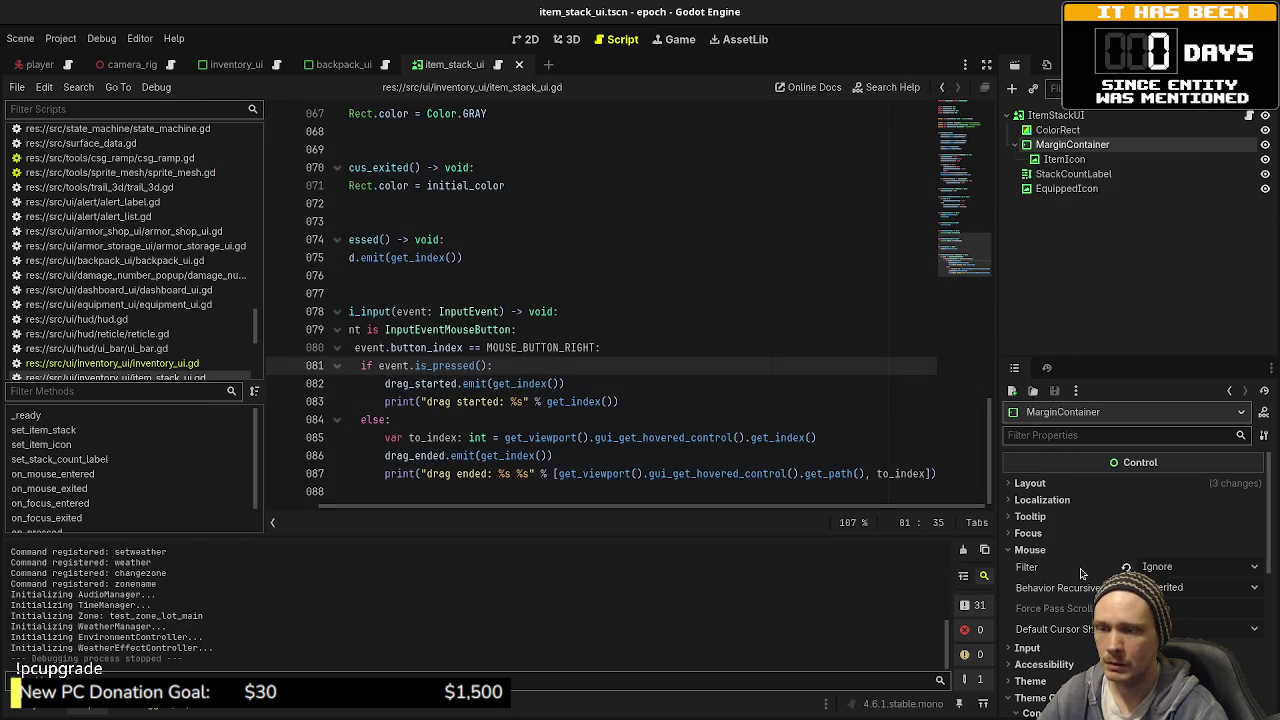
key("ctrl+z")
key("ctrl+s")
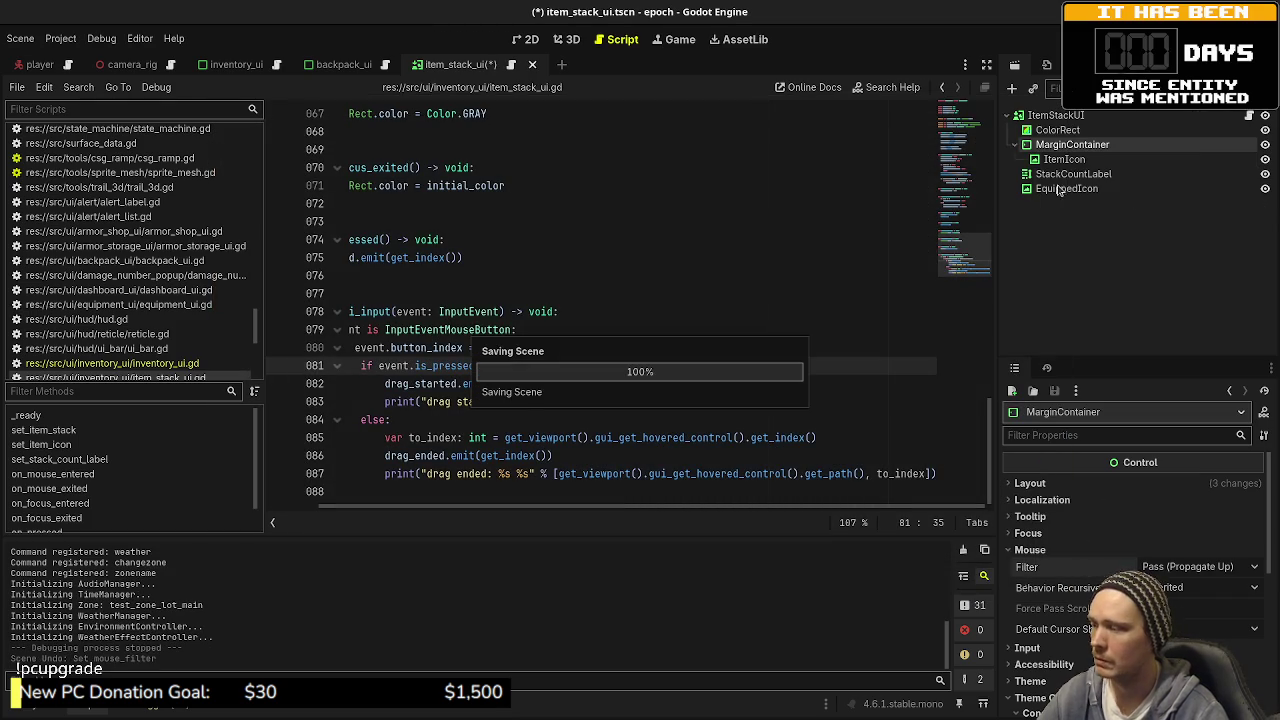
key("F5")
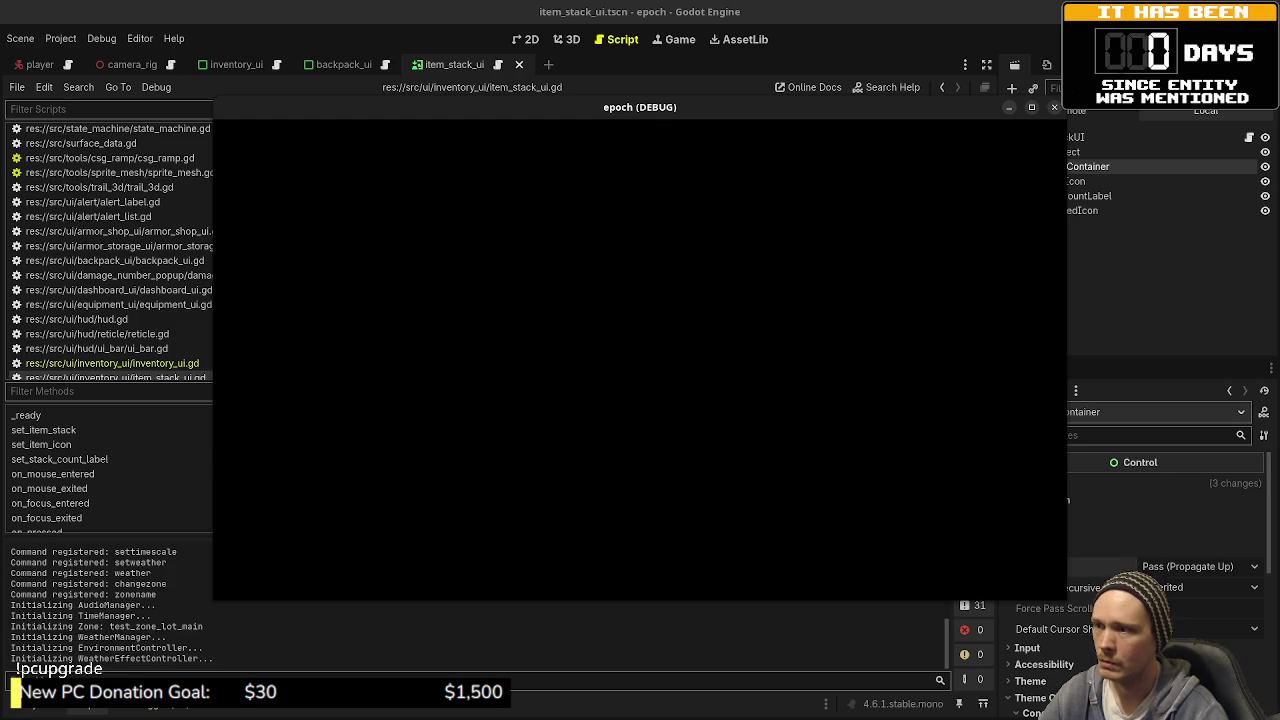
Step: In the inventory, drag an item stack from slot 13 to 19, check the log, then stop
key("Tab")
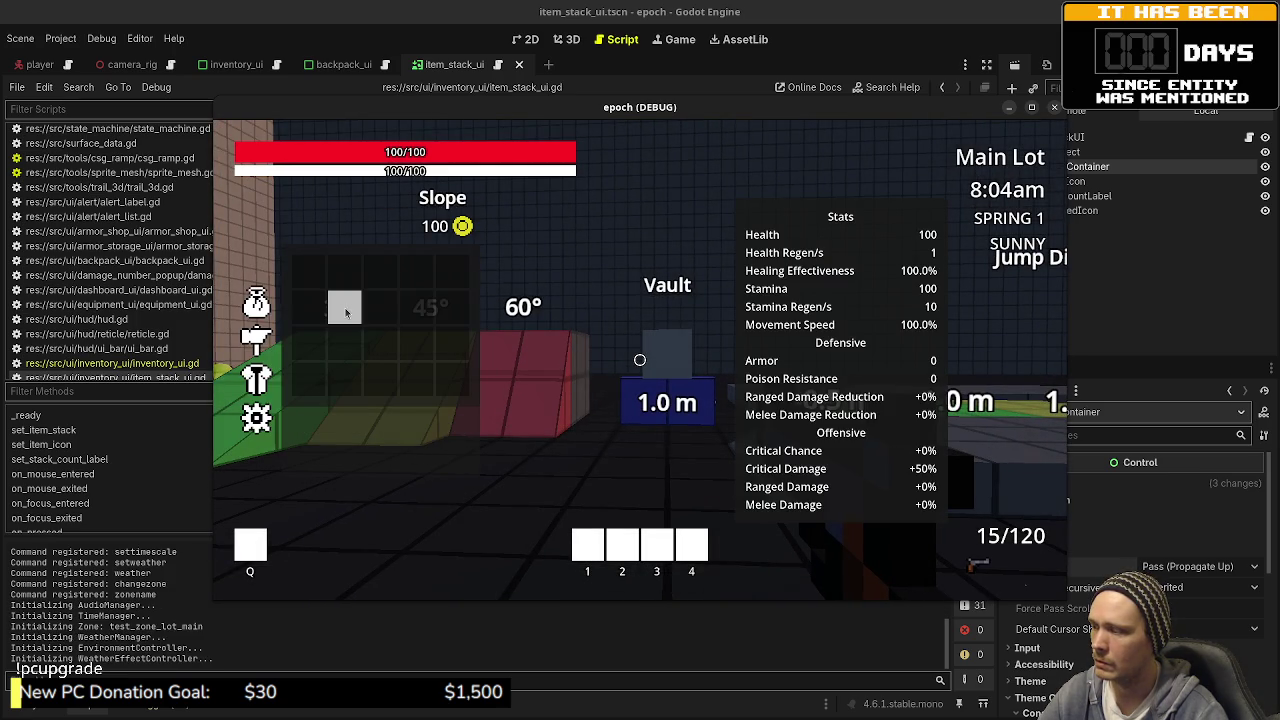
mouse_move(360, 343)
left_mouse_down()
mouse_move(412, 390)
mouse_move(445, 389)
left_mouse_up()
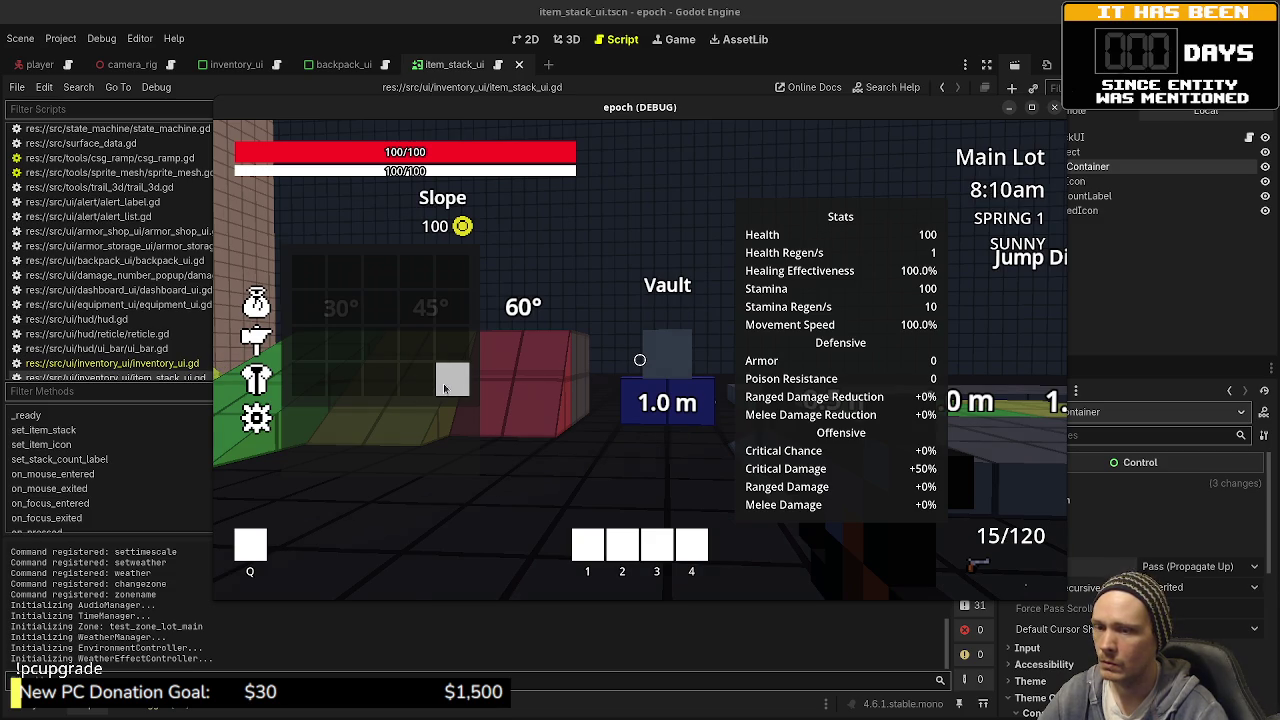
mouse_move(445, 389)
left_mouse_down()
mouse_move(420, 350)
mouse_move(459, 386)
left_mouse_up()
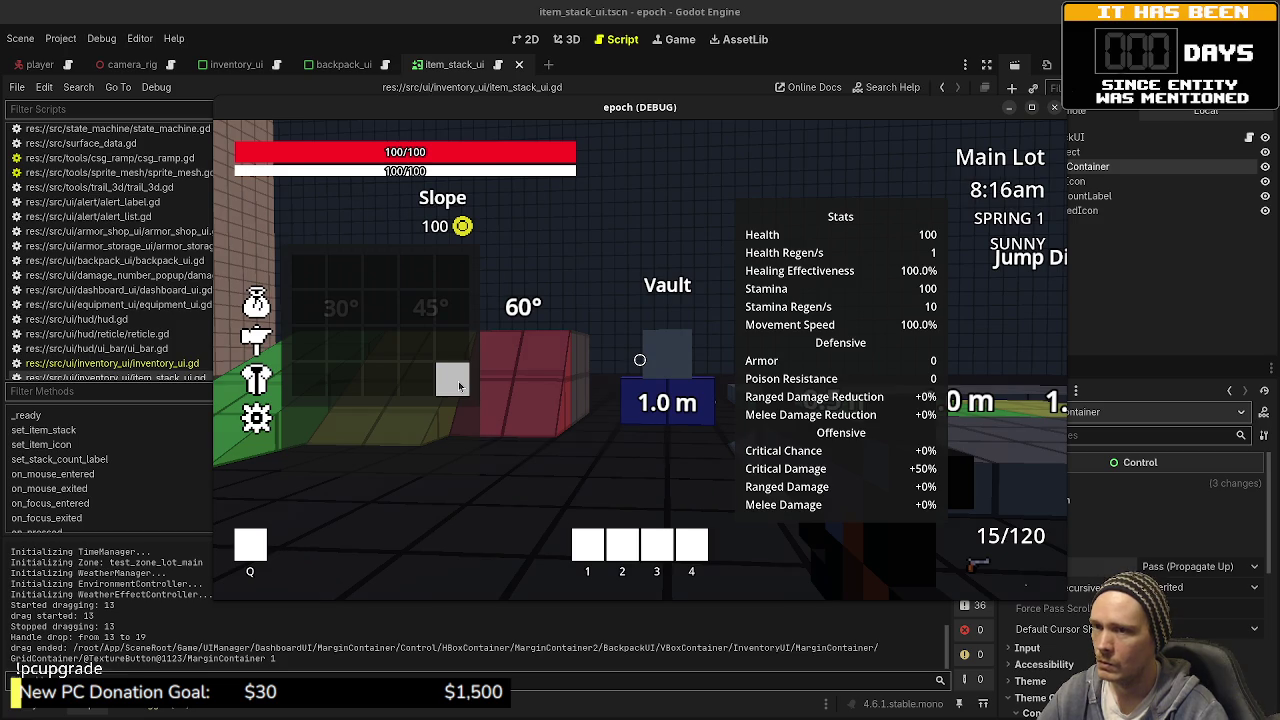
key("F8")
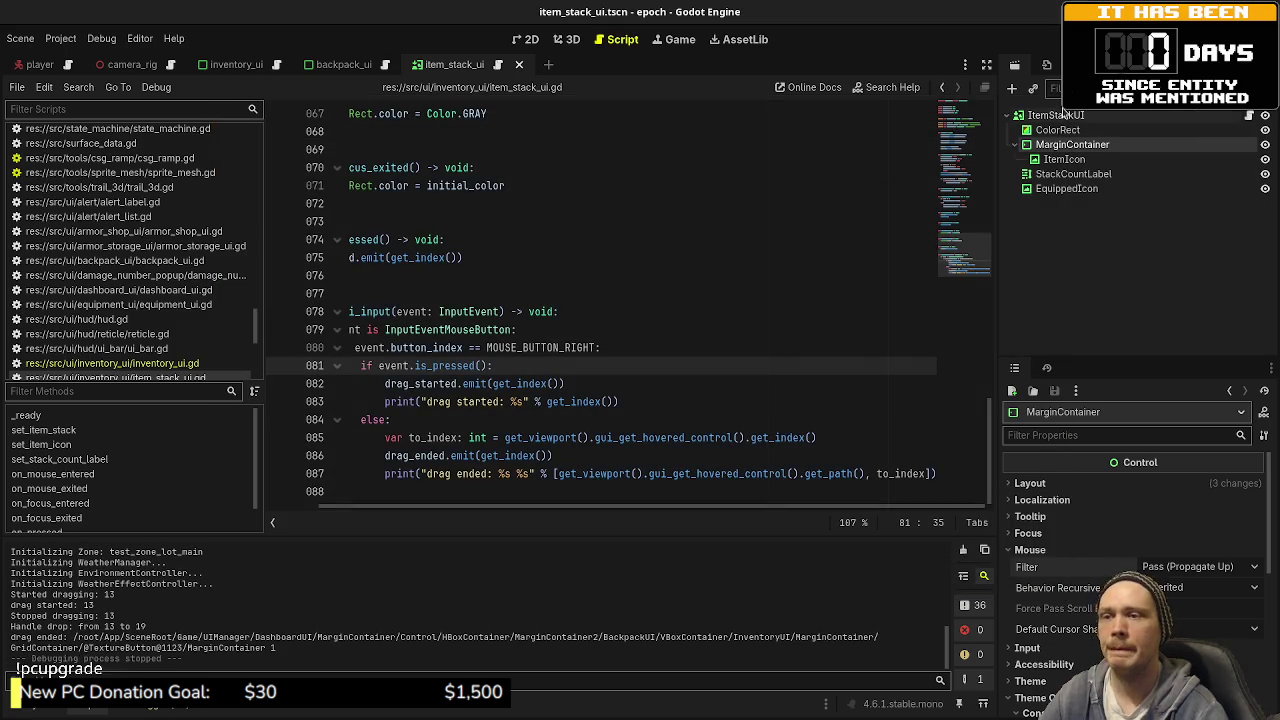
Step: Set MarginContainer's Mouse Filter to Ignore in the Inspector and relaunch the game with F5
scroll(1130, 560, "down", 10)
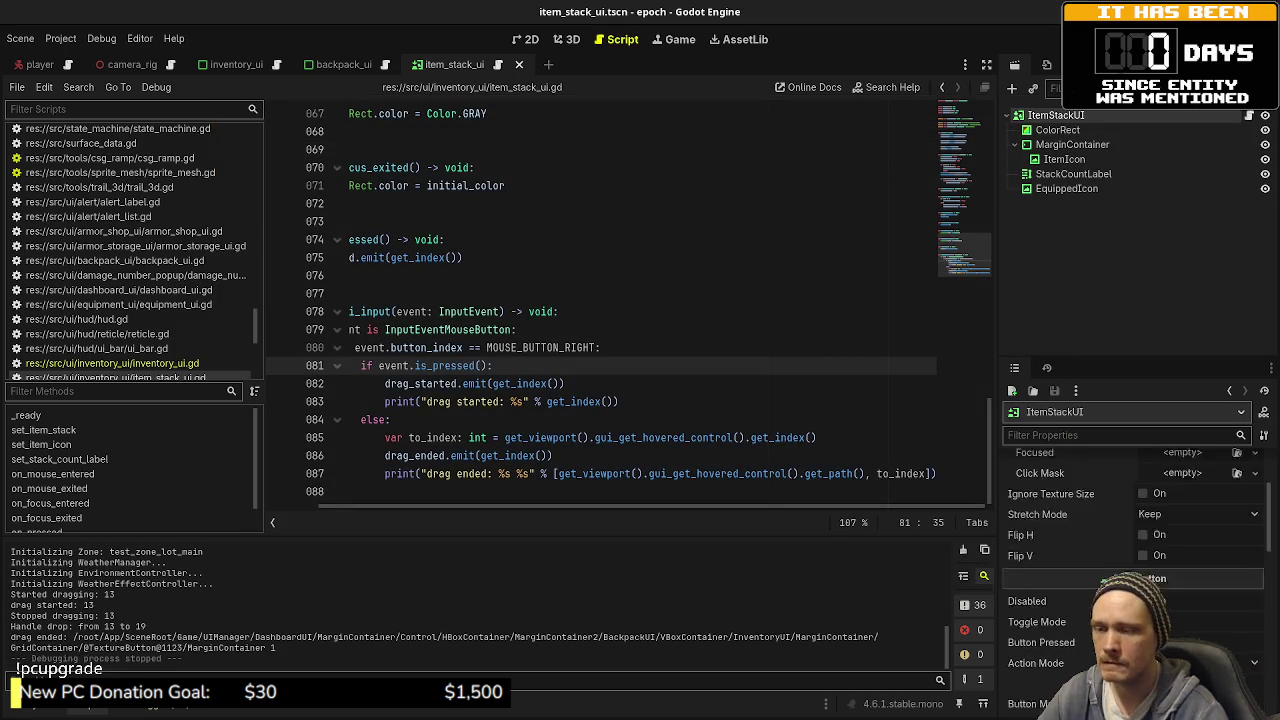
scroll(1130, 560, "down", 5)
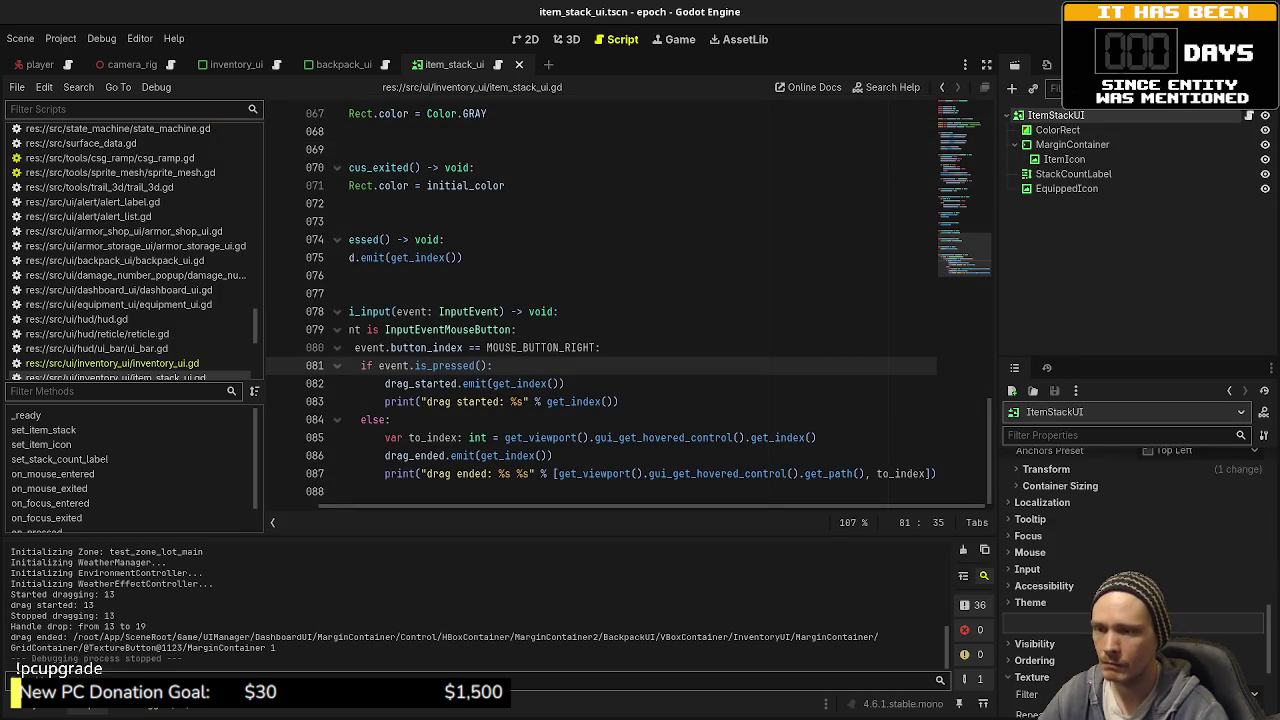
left_click(1072, 144)
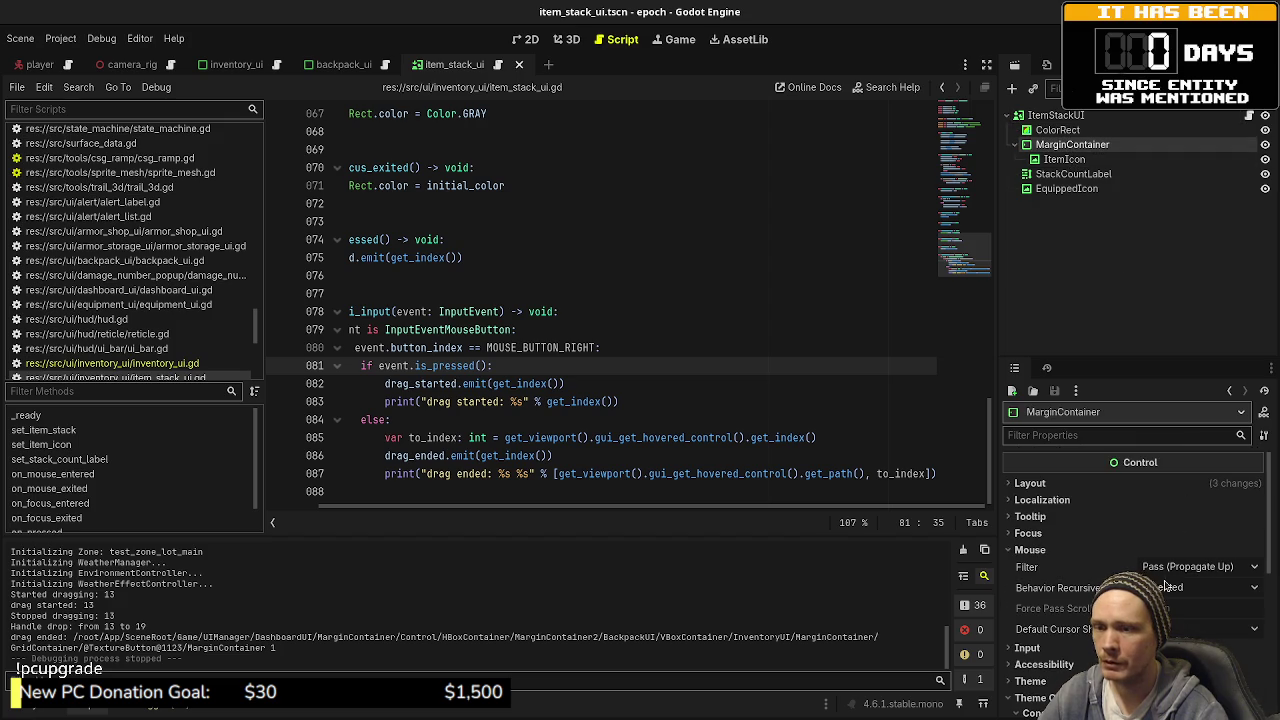
left_click(1153, 569)
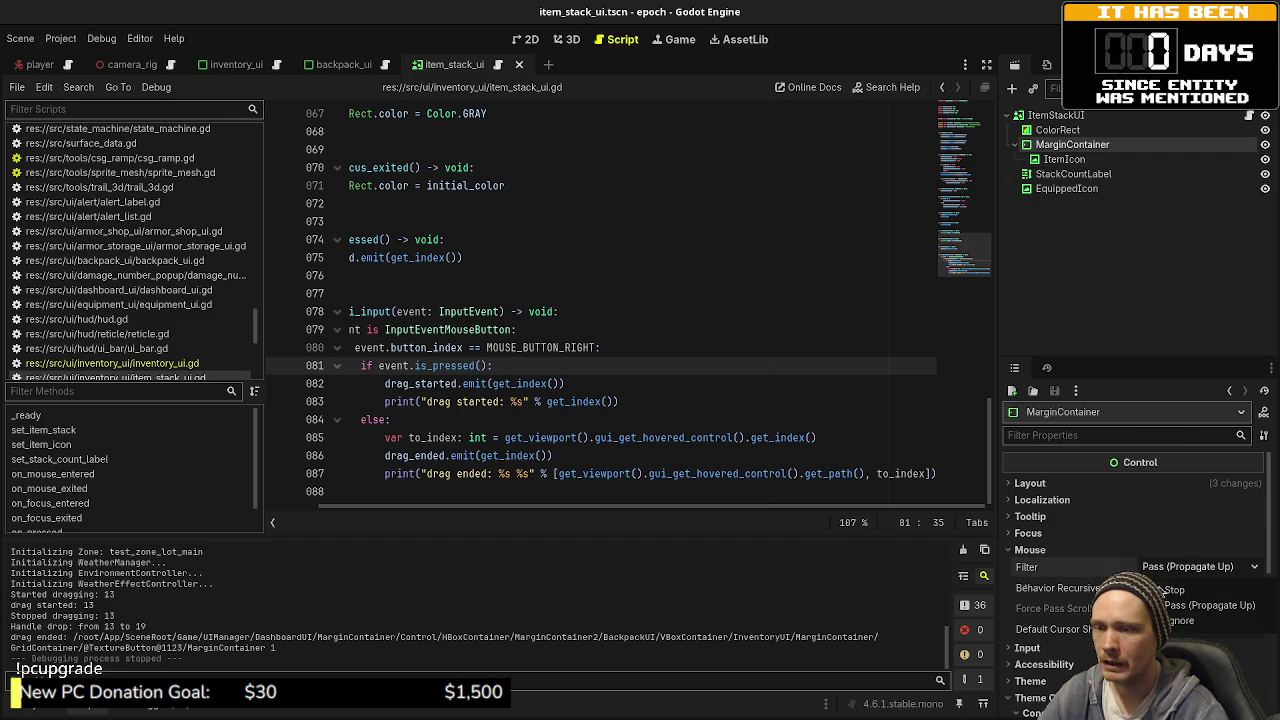
left_click(1180, 620)
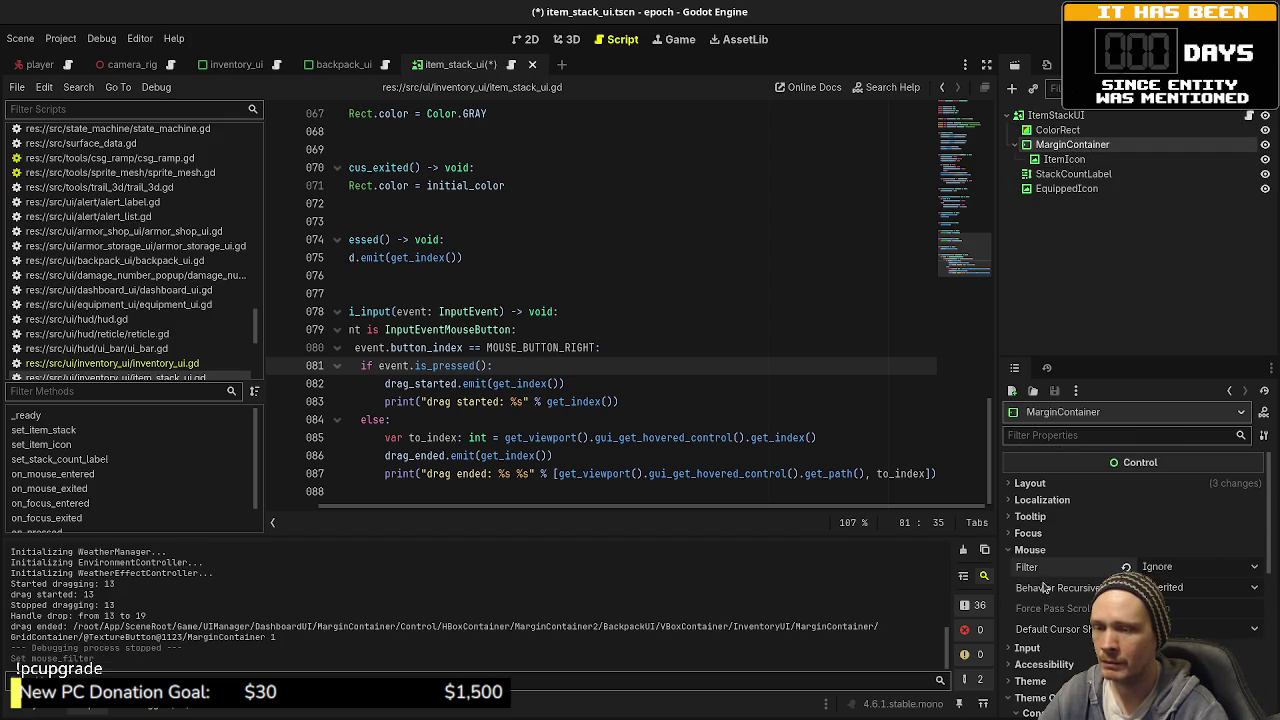
left_click(1060, 145)
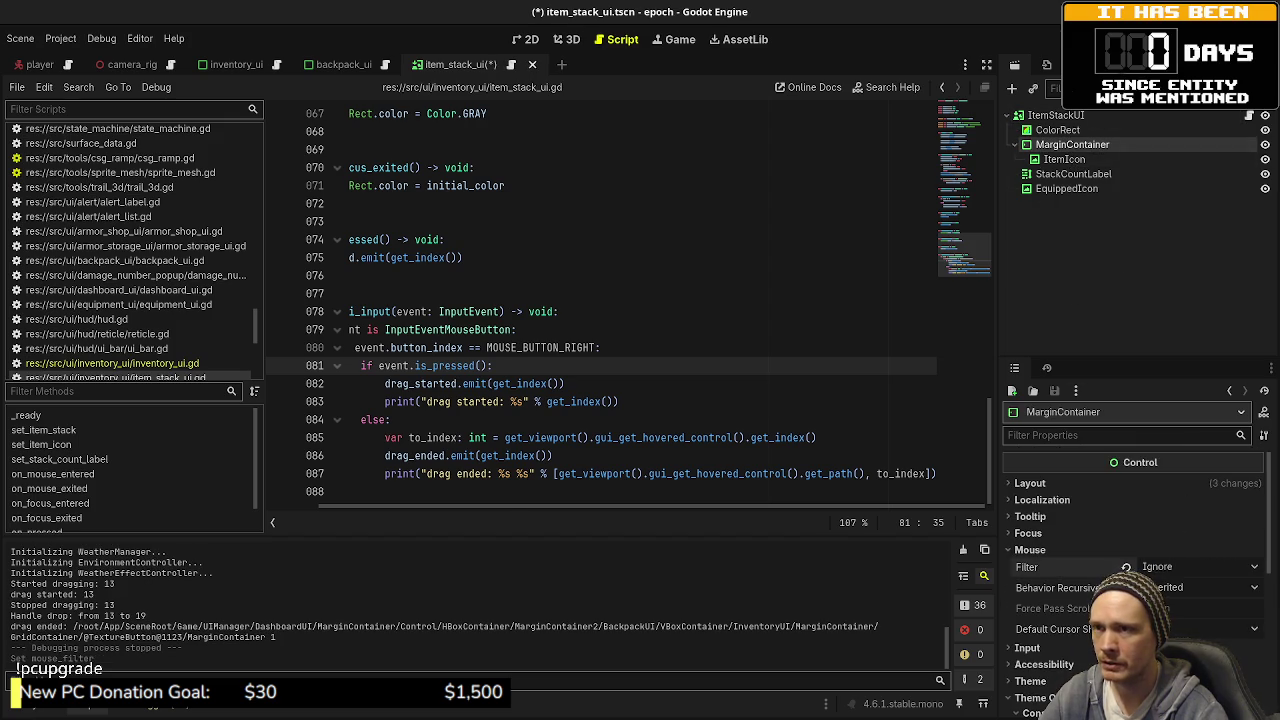
key("F5")
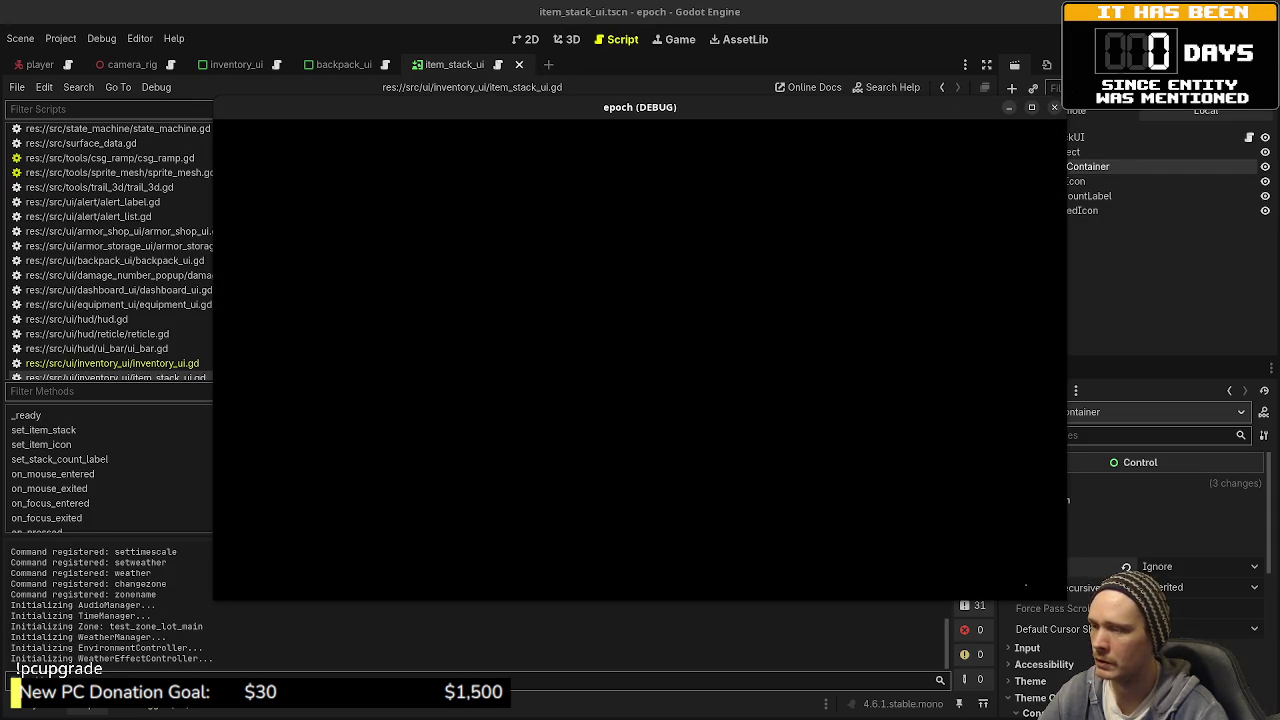
Step: Collect Herb items from the crates, confirm them in the inventory, then stop the game
key("Tab")
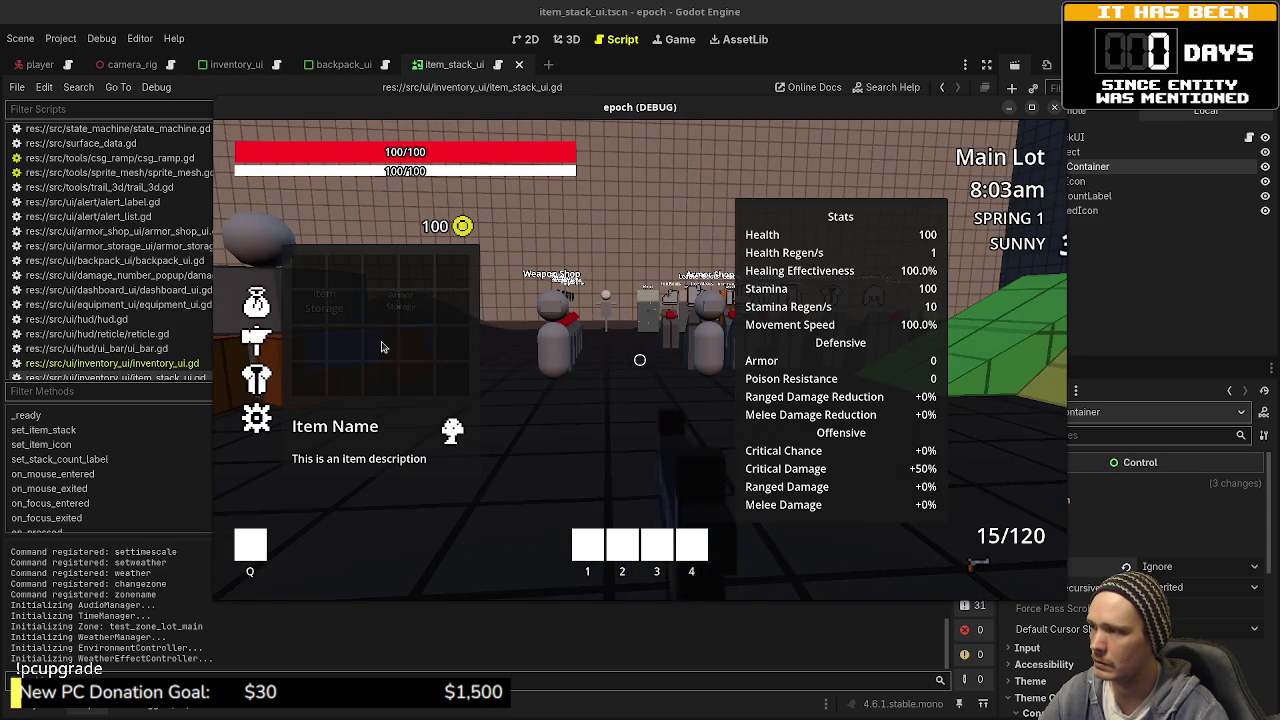
key("Tab")
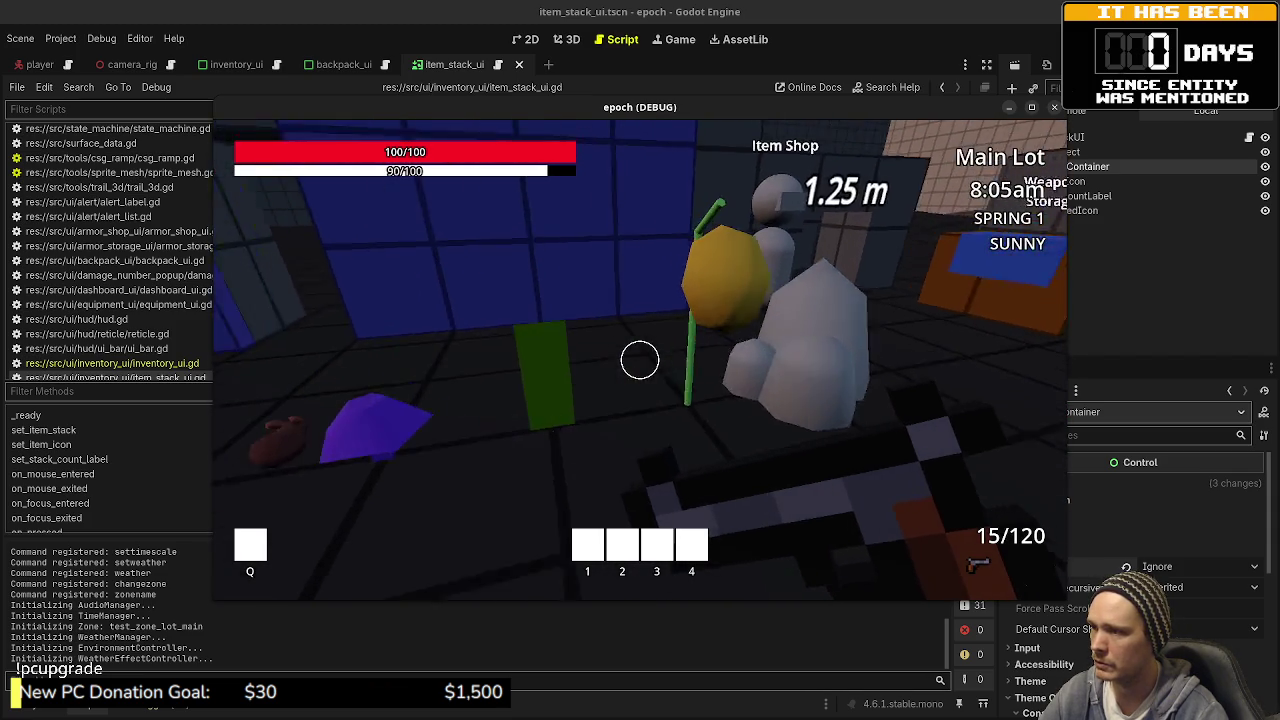
key("e")
key("e")
key("e")
key("Tab")
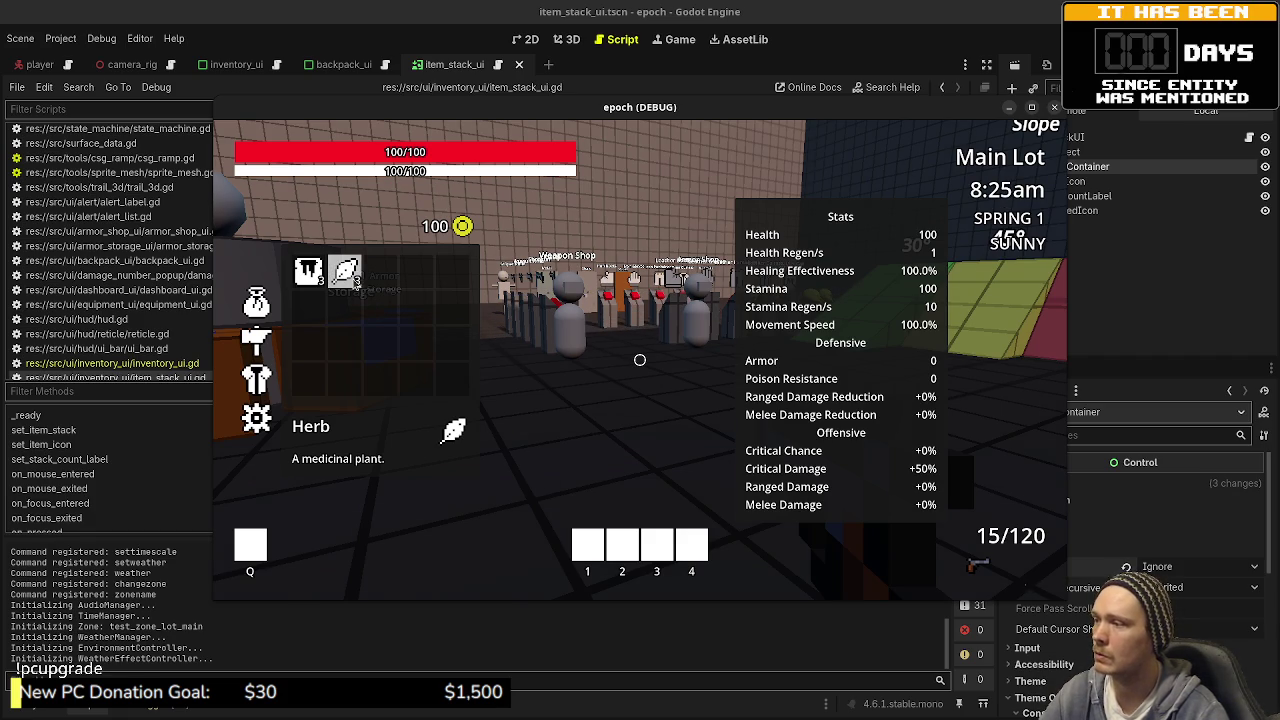
key("F8")
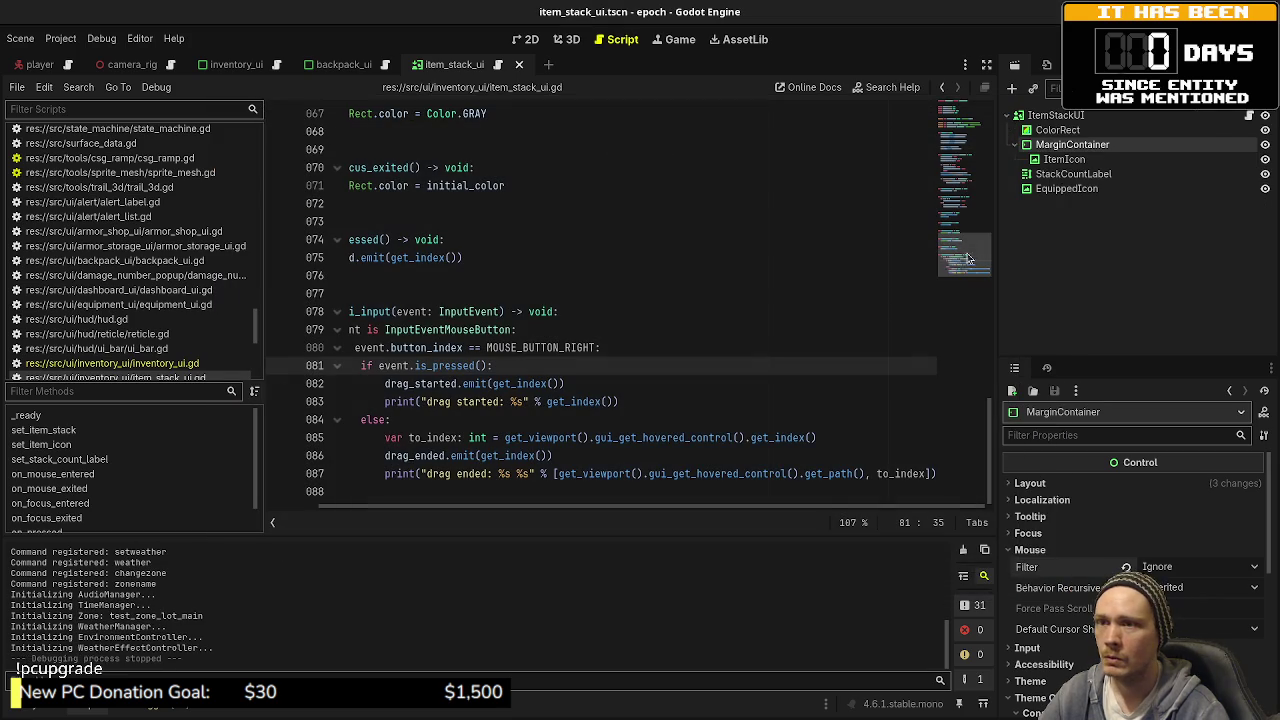
Step: Open item_stack_ui.gd and highlight focus_entered on line 21
left_click(1249, 116)
left_click_drag(964, 286, 959, 182)
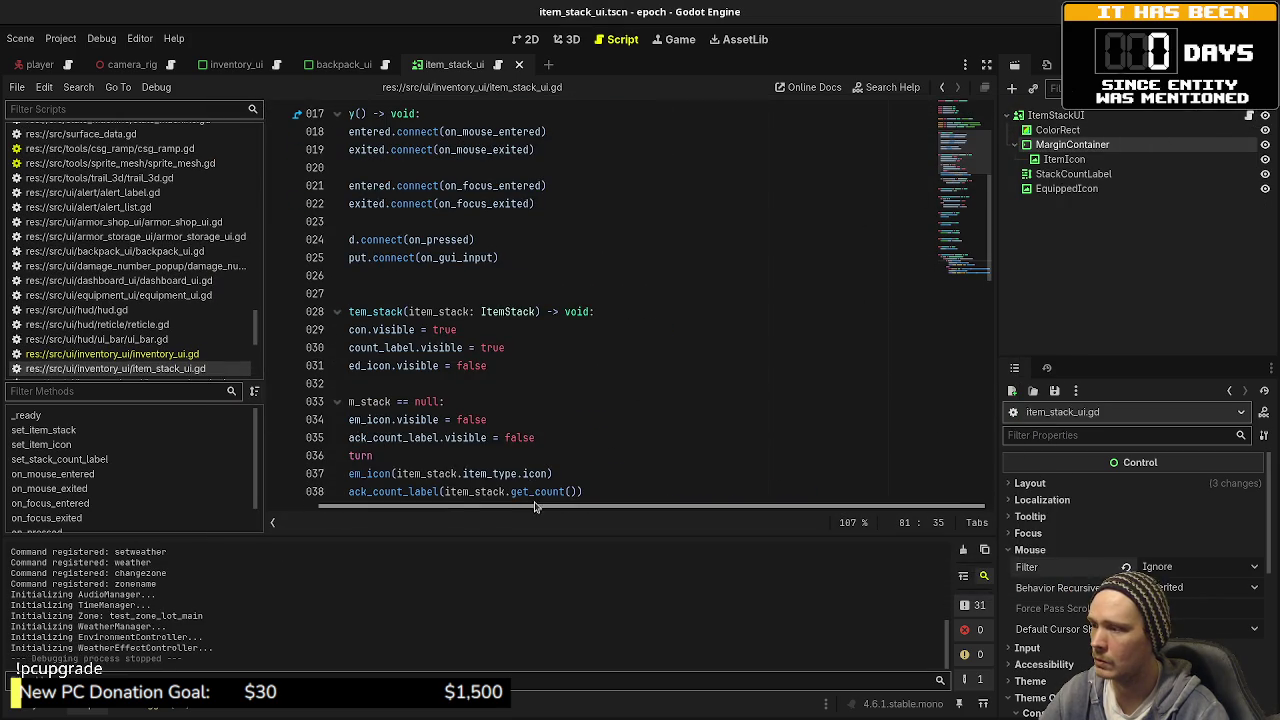
left_click_drag(472, 508, 420, 523)
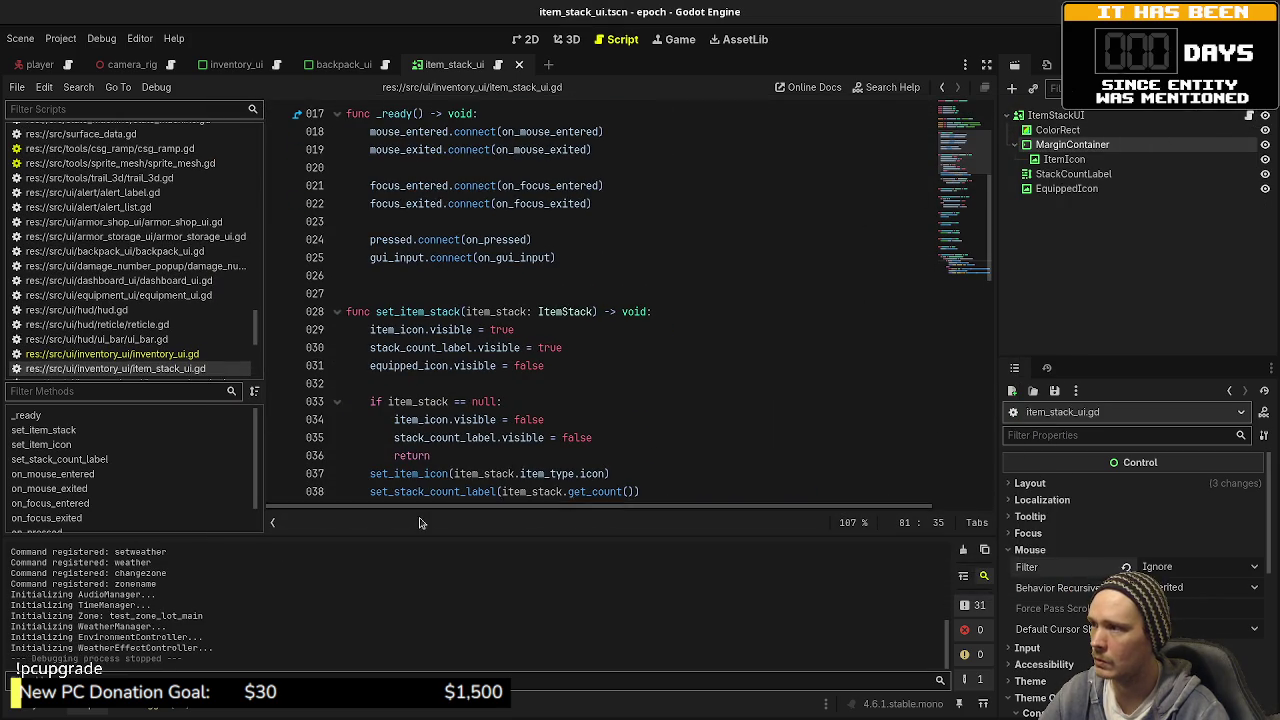
double_click(412, 187)
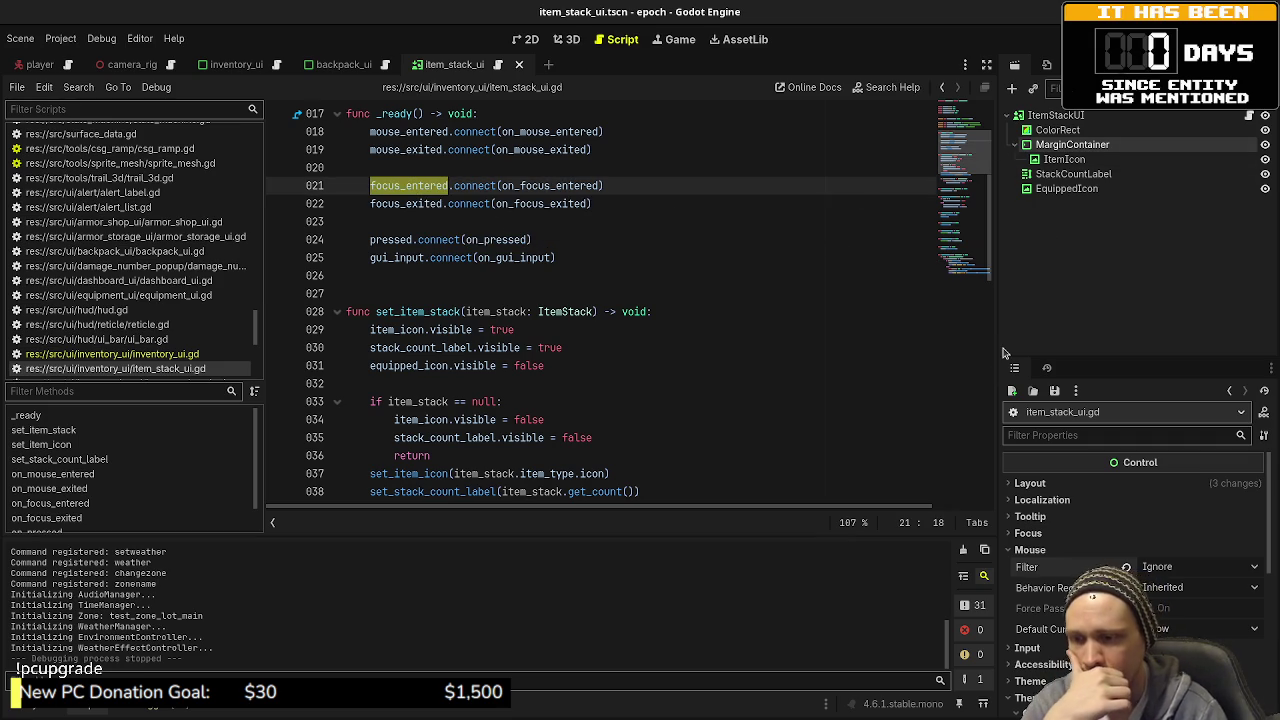
Step: Check the Focus settings of the ItemStackUI root, ColorRect and MarginContainer nodes
left_click(1058, 536)
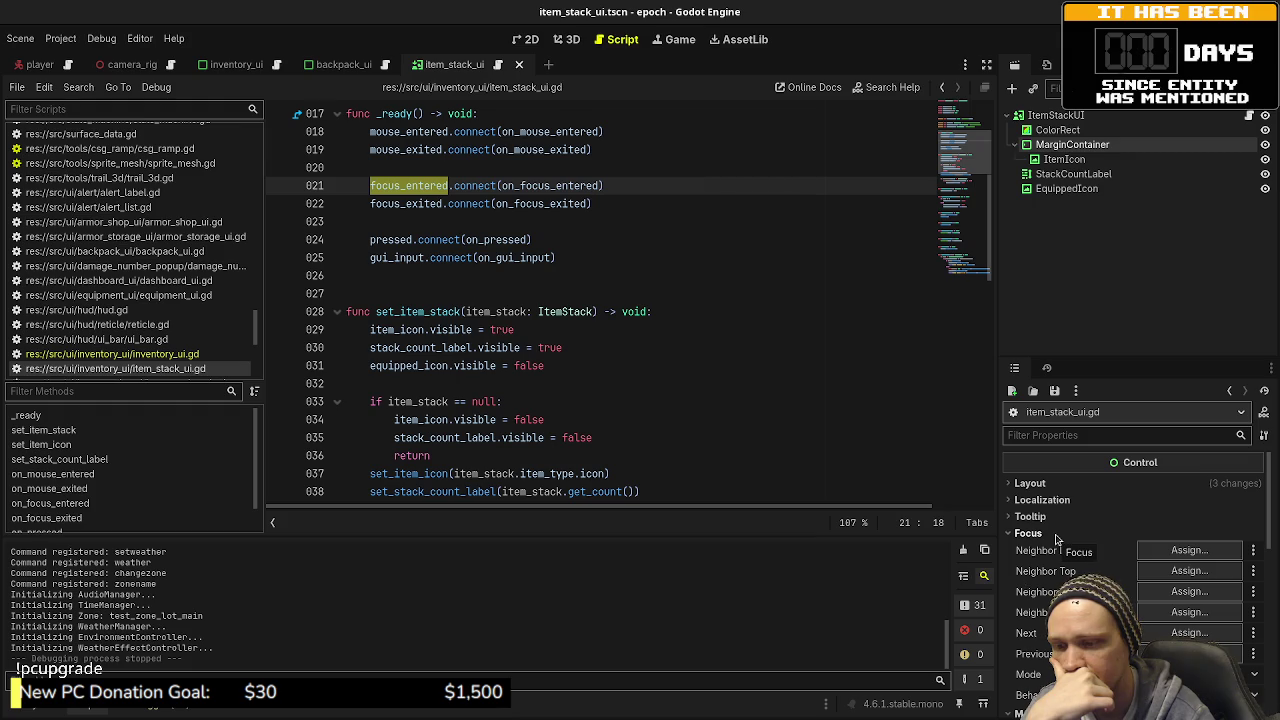
left_click(1080, 129)
left_click(1058, 115)
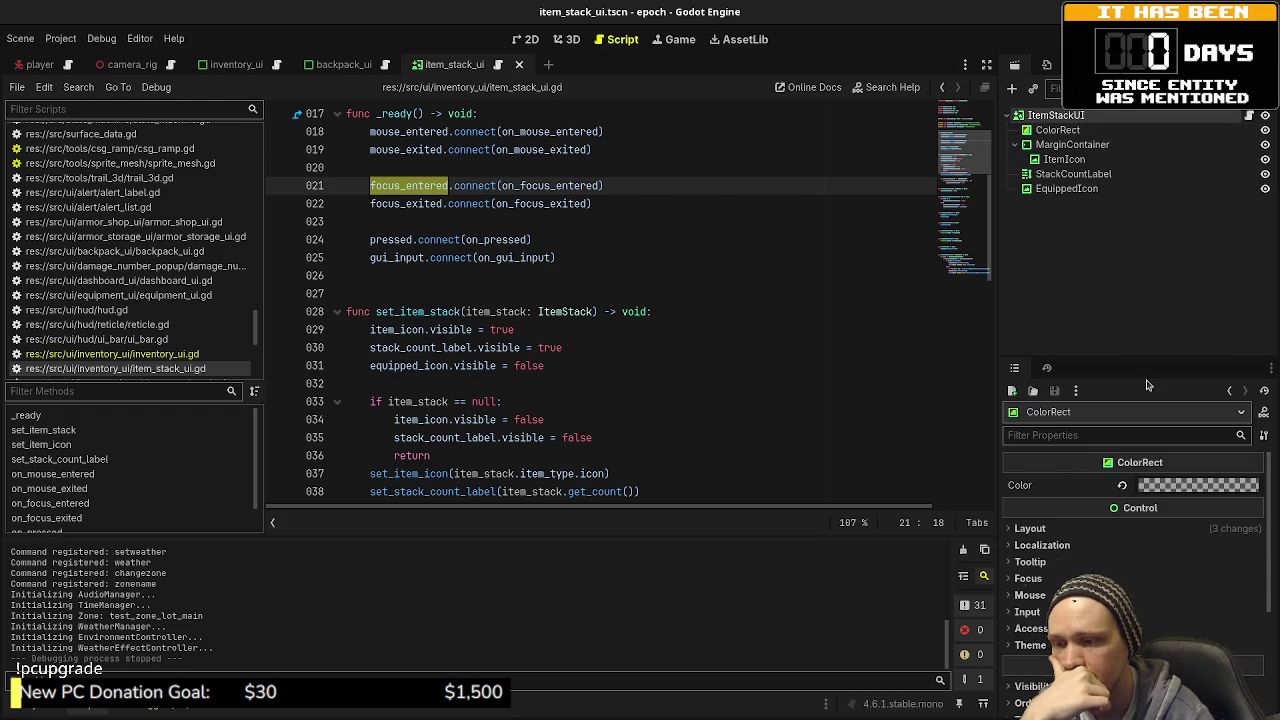
left_click(1051, 539)
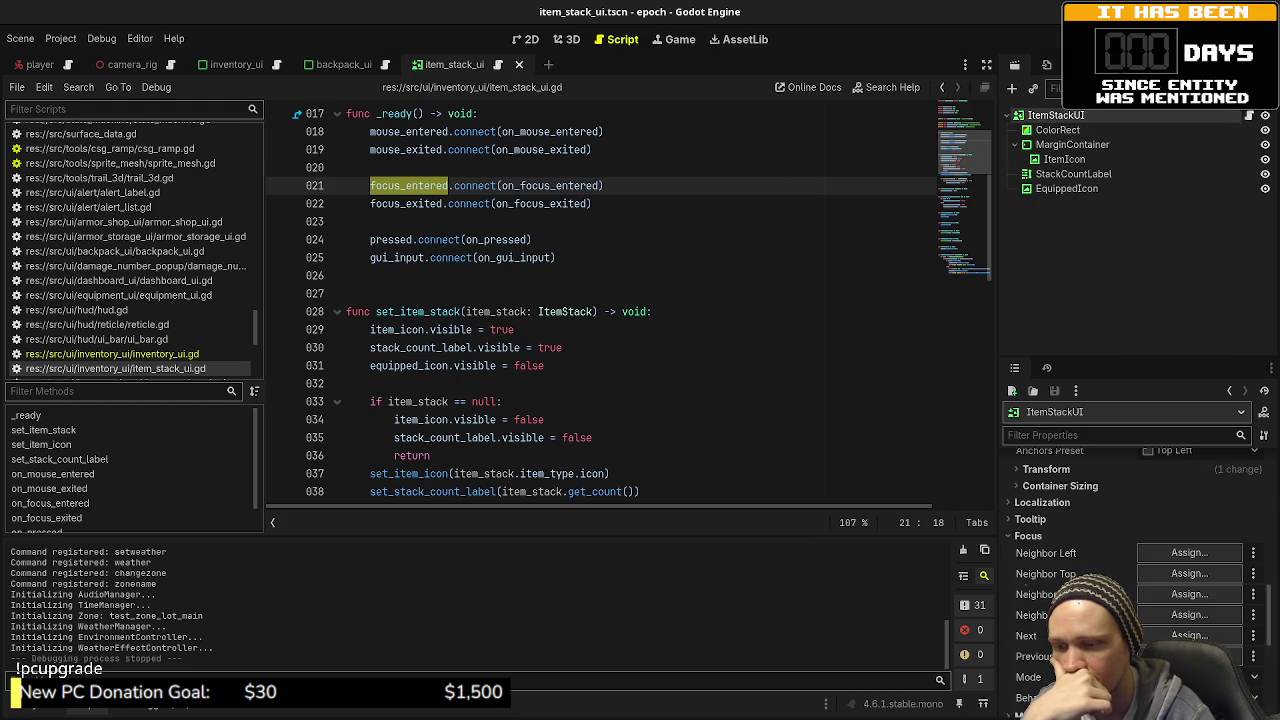
left_click(1070, 144)
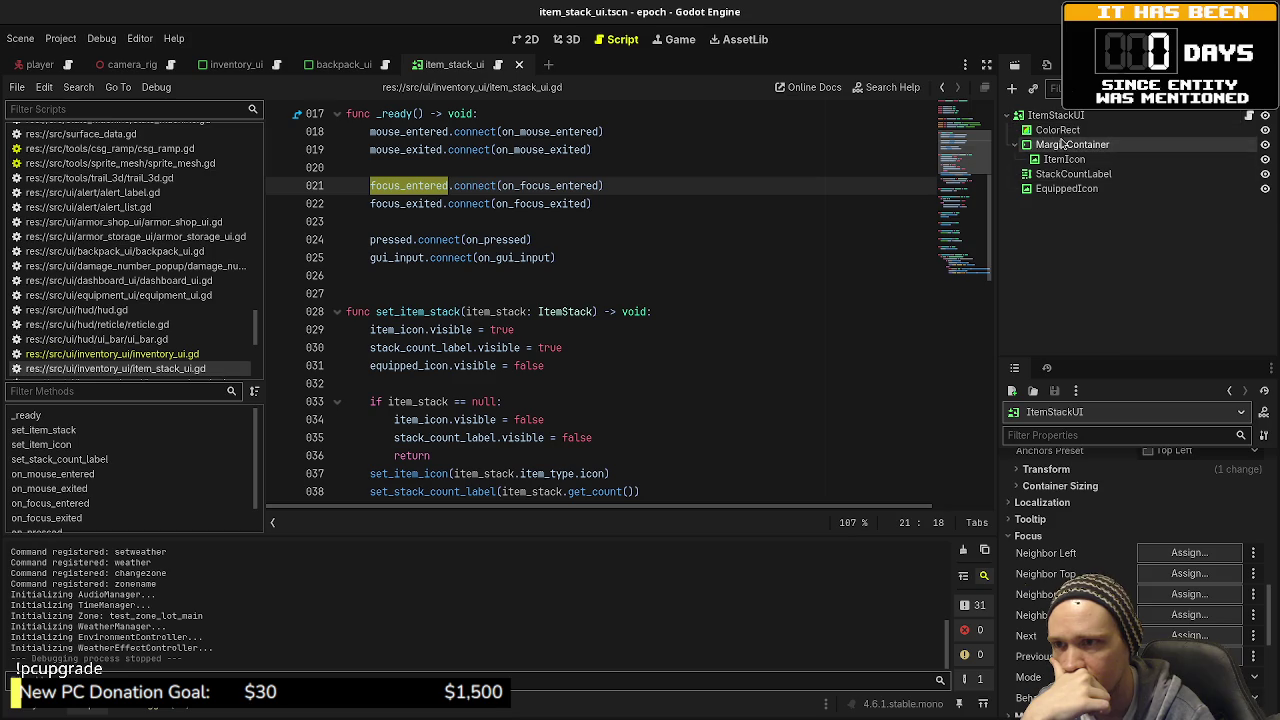
mouse_move(1040, 678)
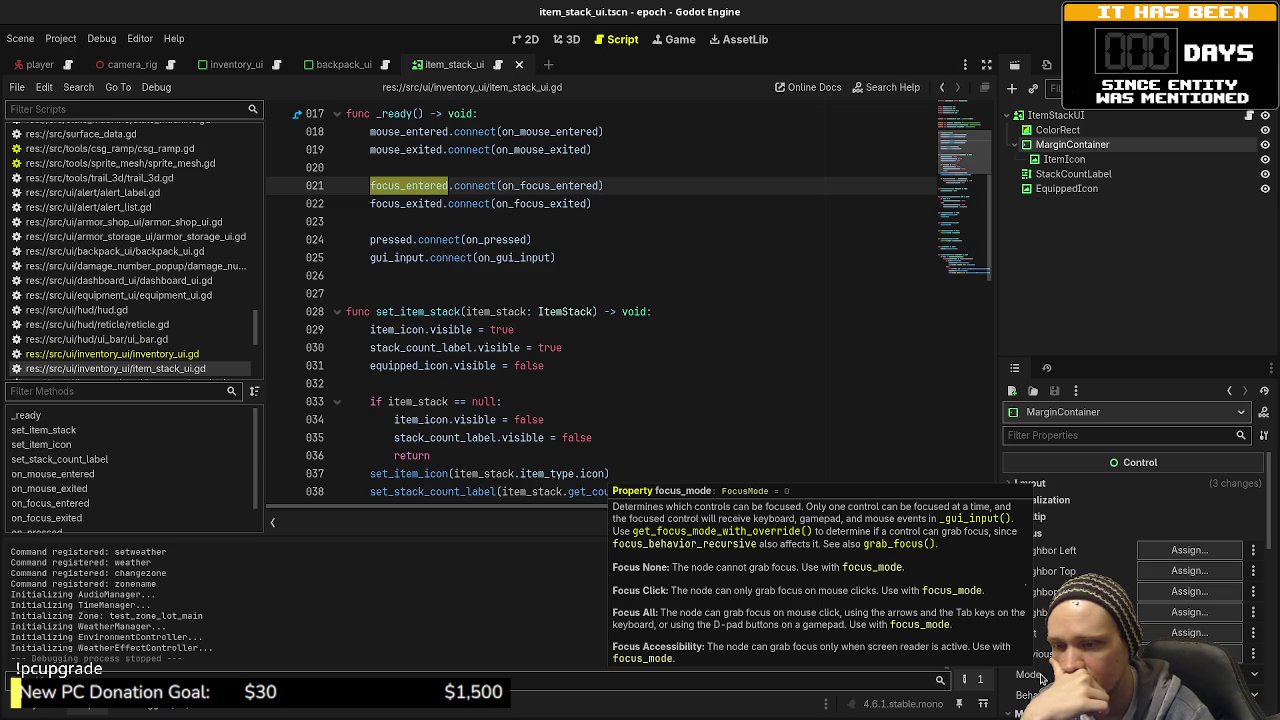
Step: Expand and review the ItemIcon node's Focus settings
left_click(1057, 160)
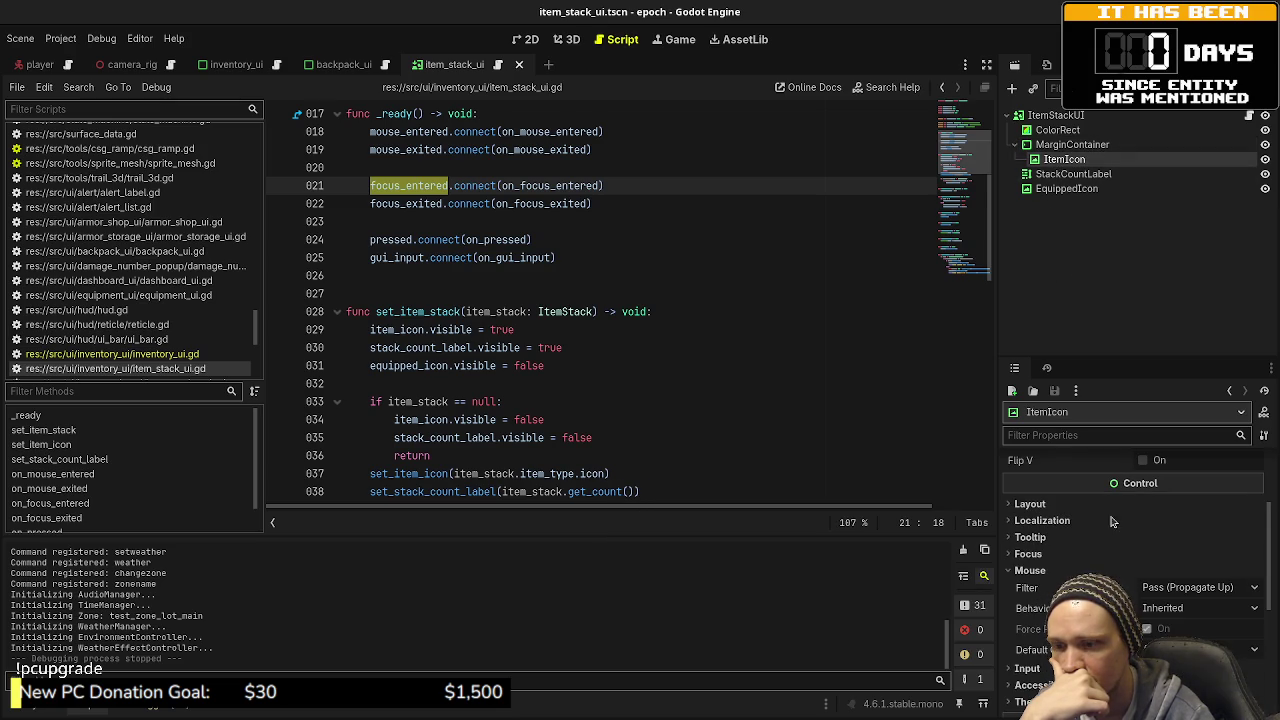
scroll(1077, 604, "down", 1)
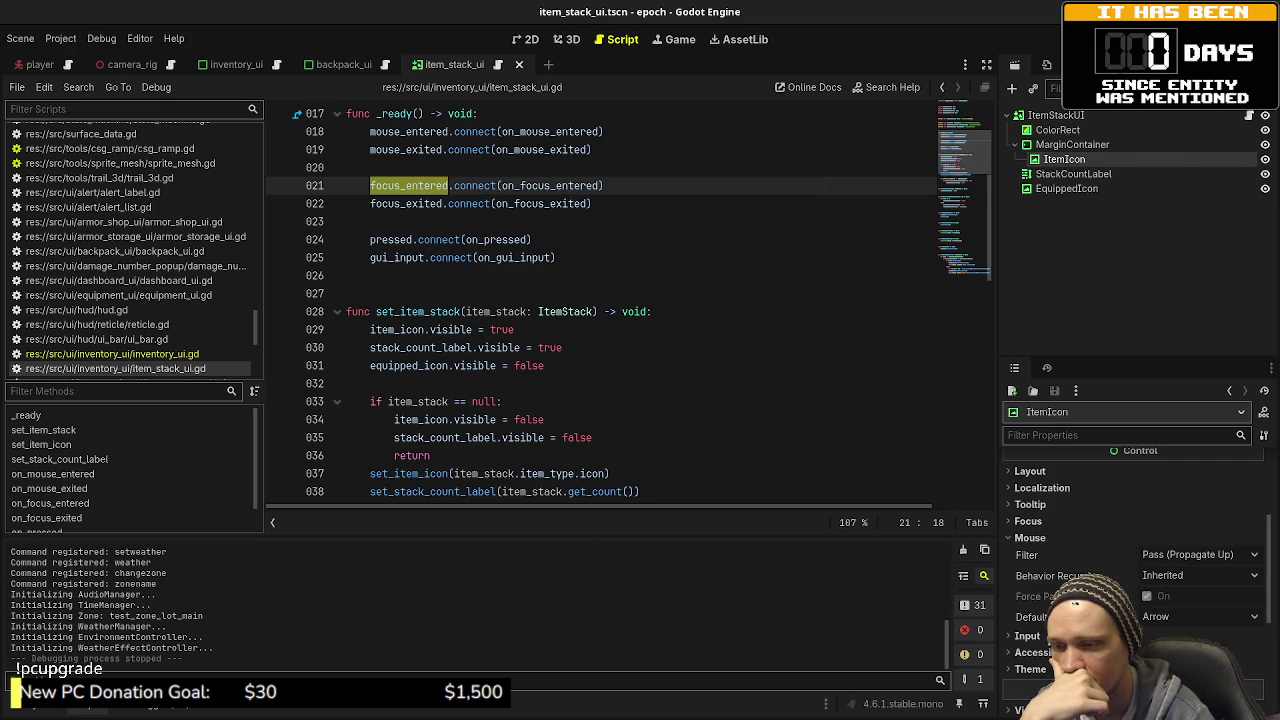
scroll(1034, 645, "down", 2)
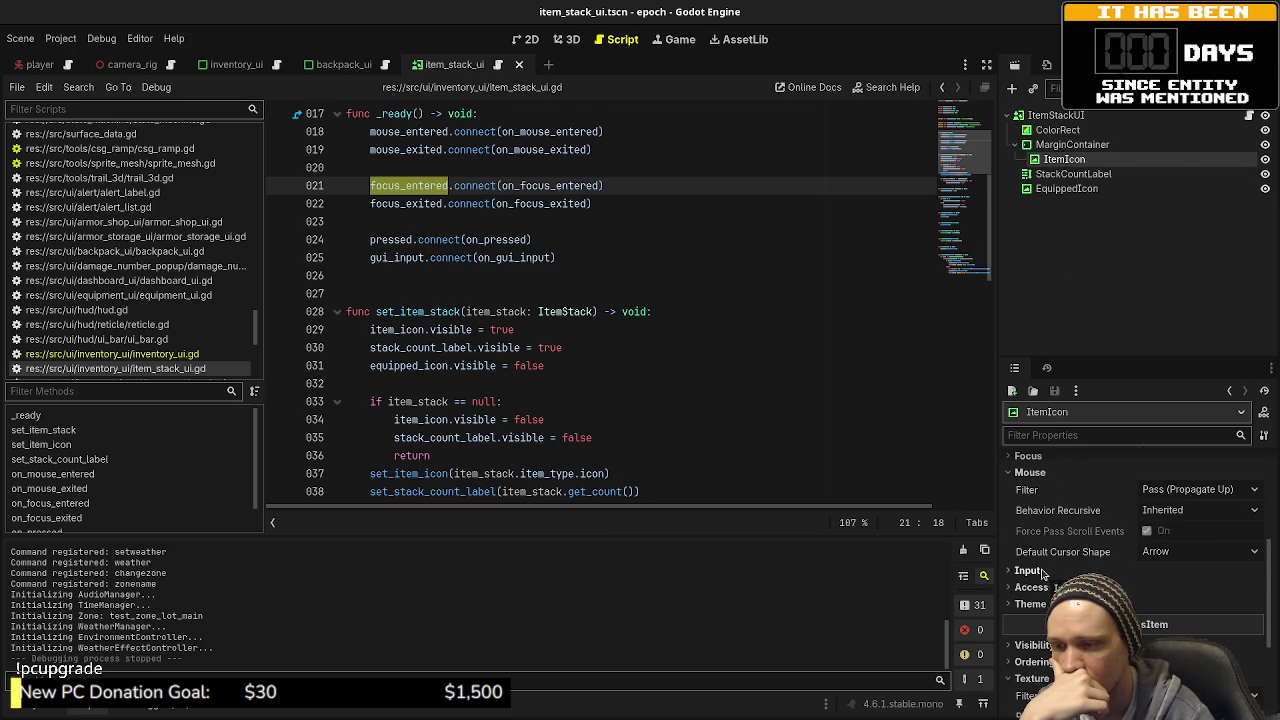
left_click(1046, 457)
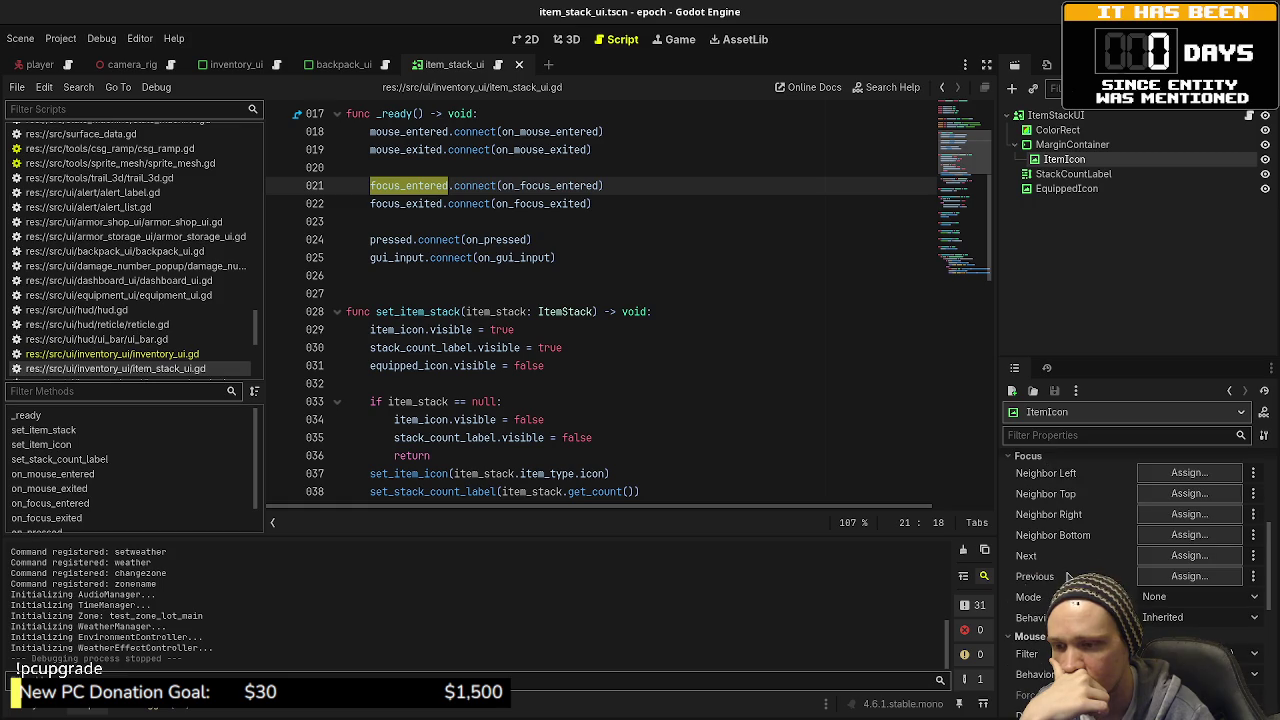
mouse_move(1068, 577)
Step: Recheck ColorRect, MarginContainer and ItemIcon properties, then switch to the 2D view
left_click(1052, 130)
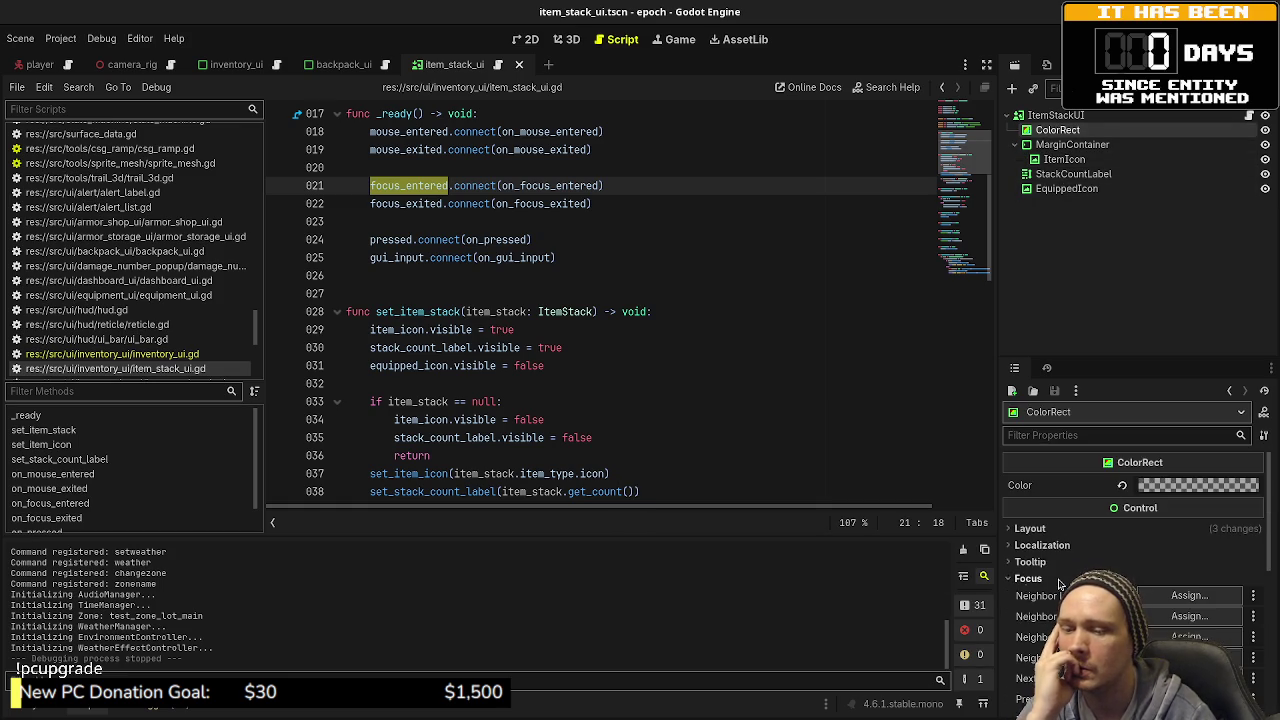
scroll(1060, 583, "down", 1)
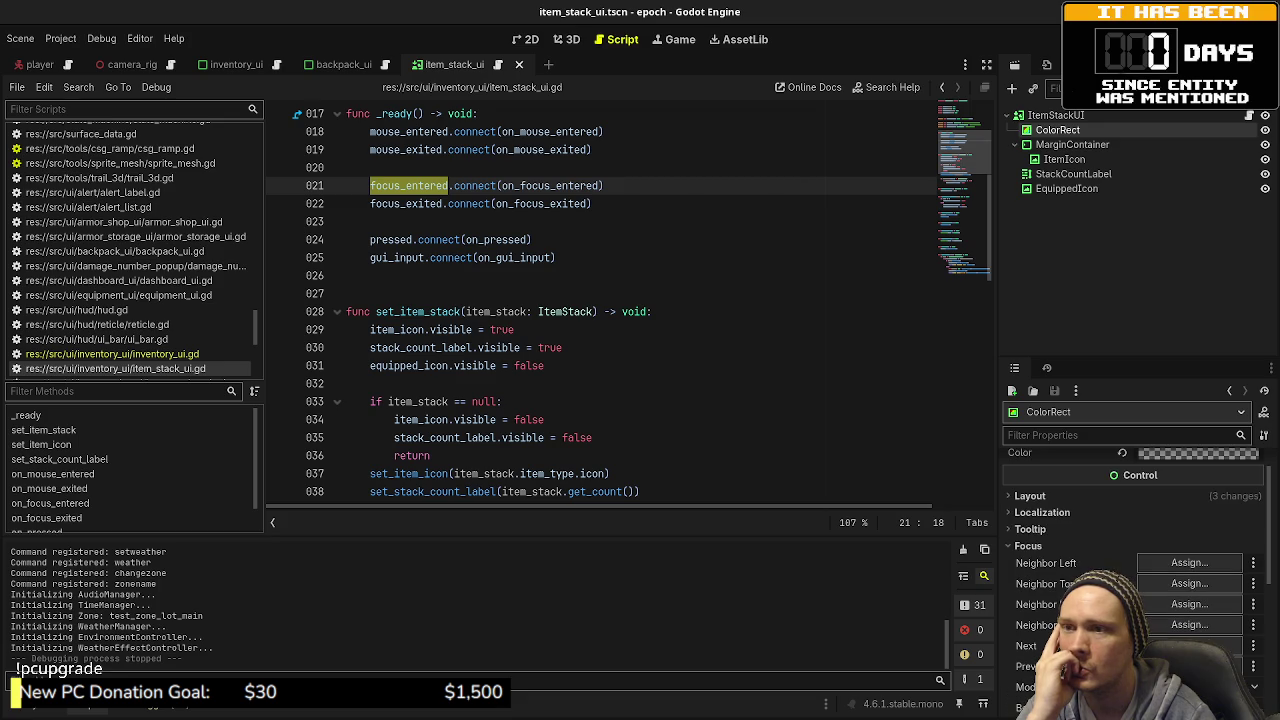
left_click(1062, 146)
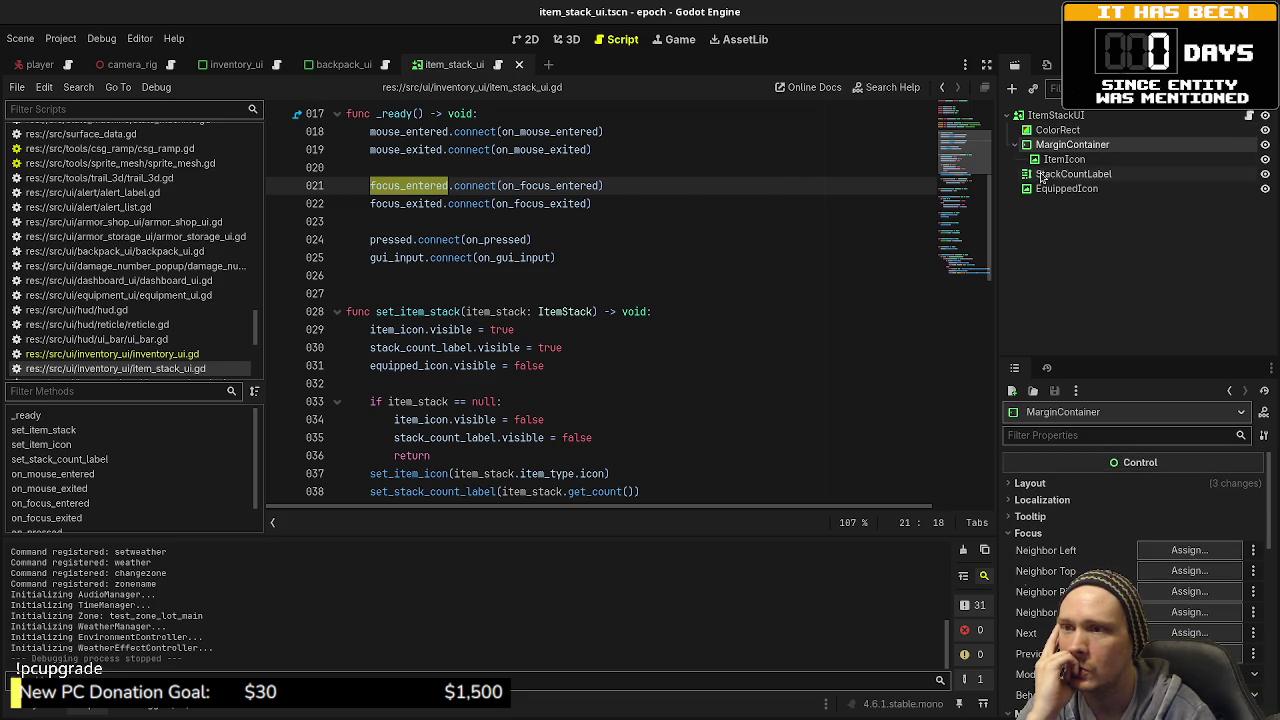
left_click(1070, 160)
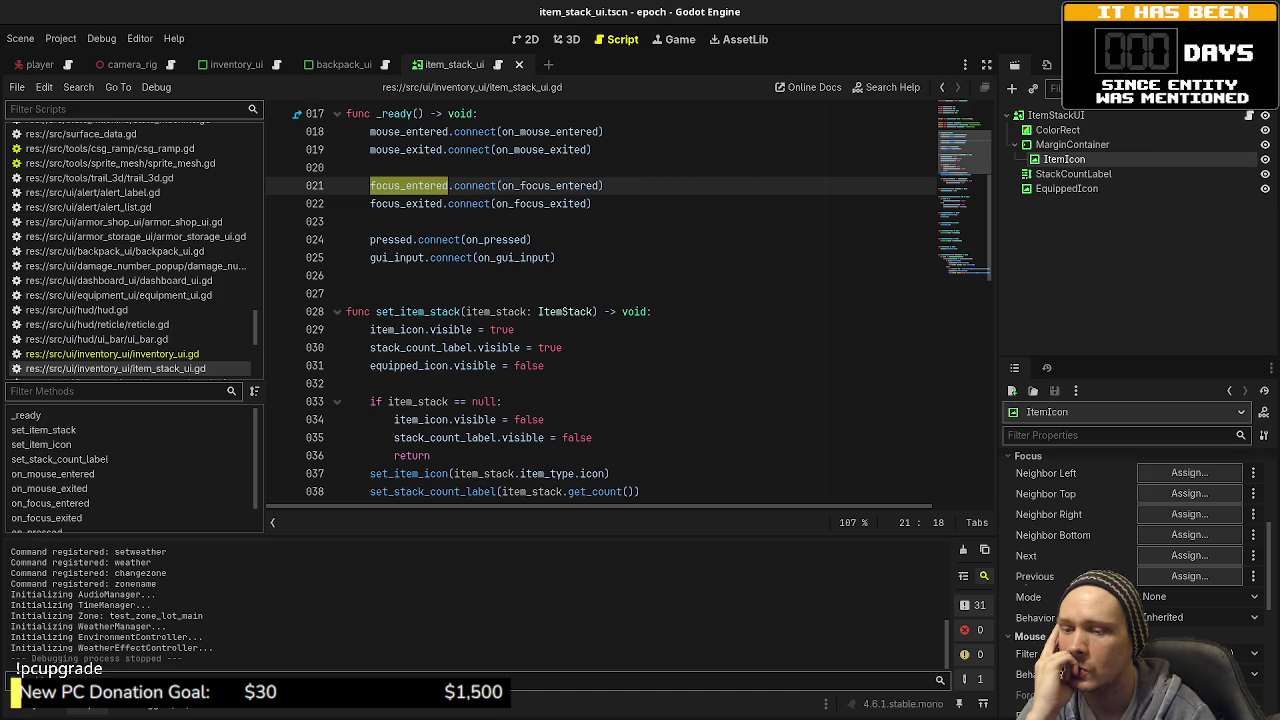
mouse_move(1035, 617)
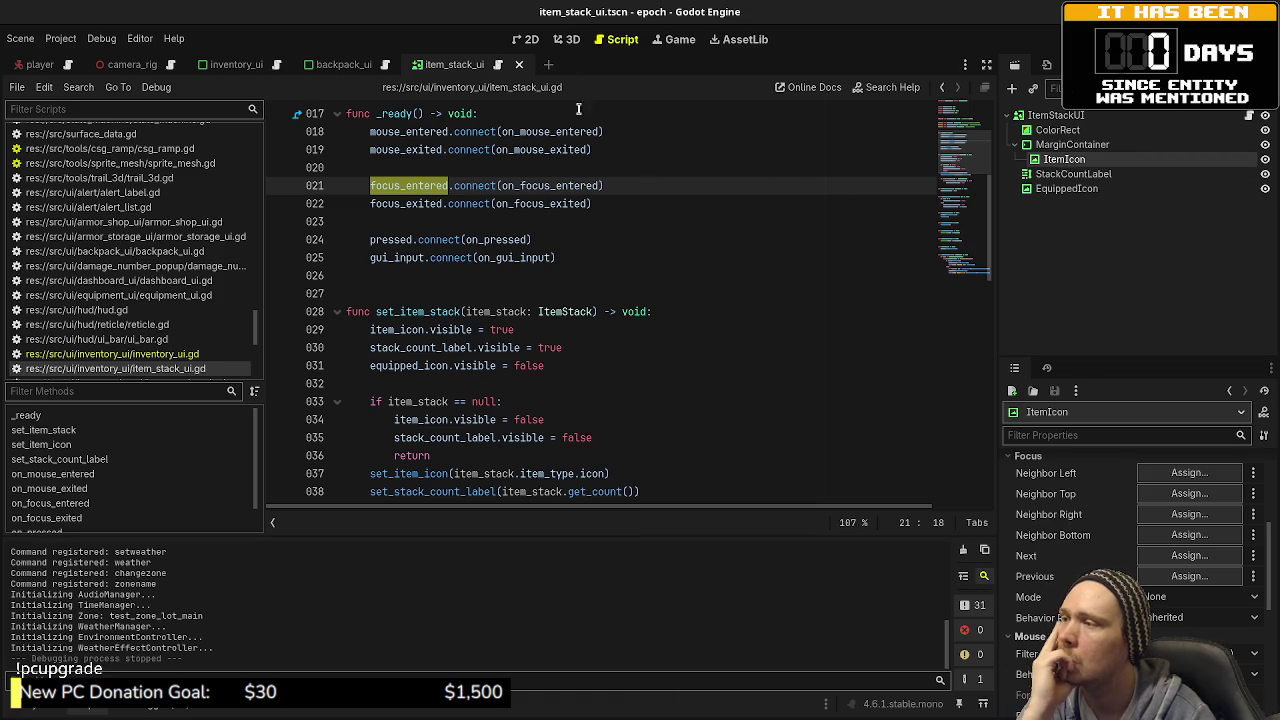
left_click(533, 39)
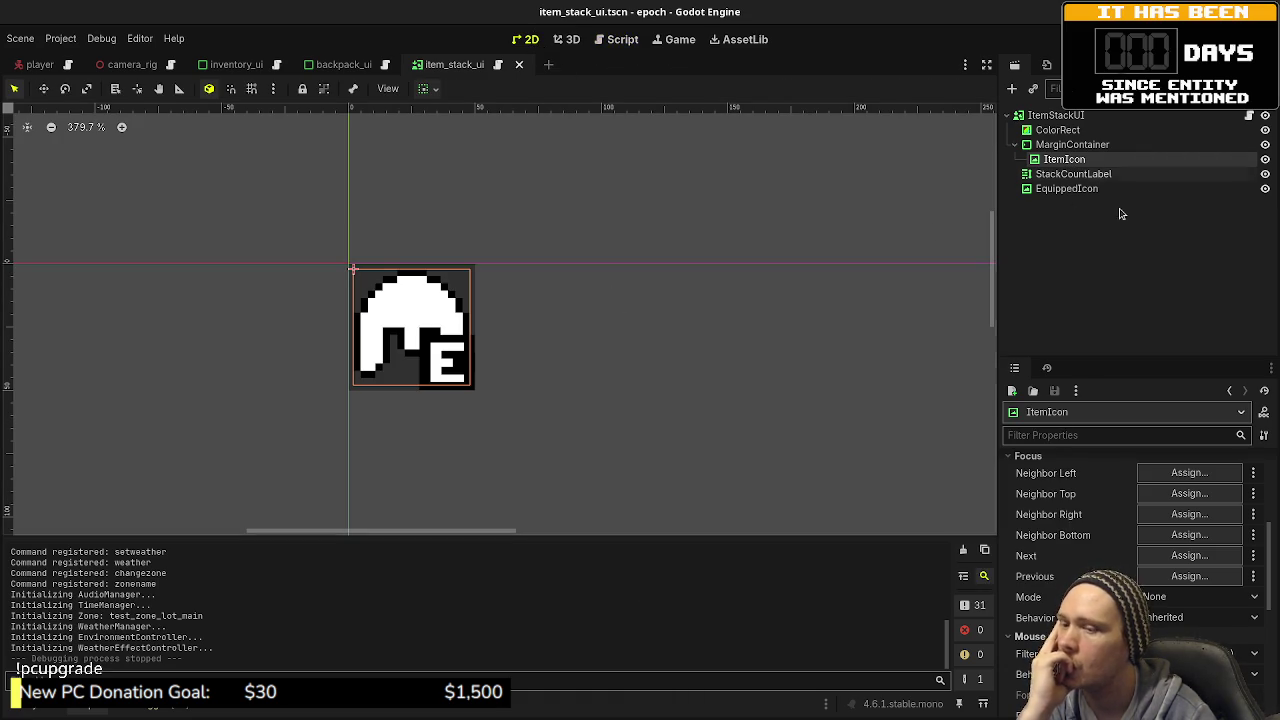
Step: Clear ItemIcon's texture, undo to keep the helmet icon, and save the scene
scroll(1113, 532, "up", 5)
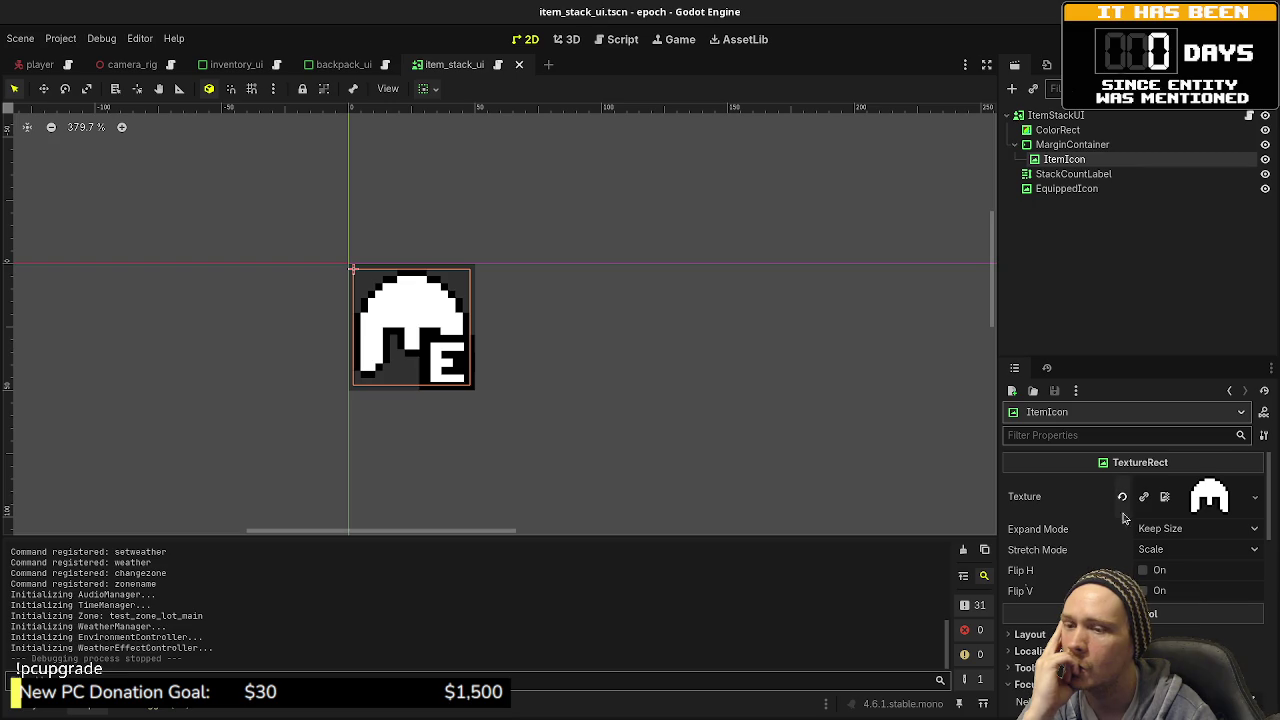
left_click(1122, 496)
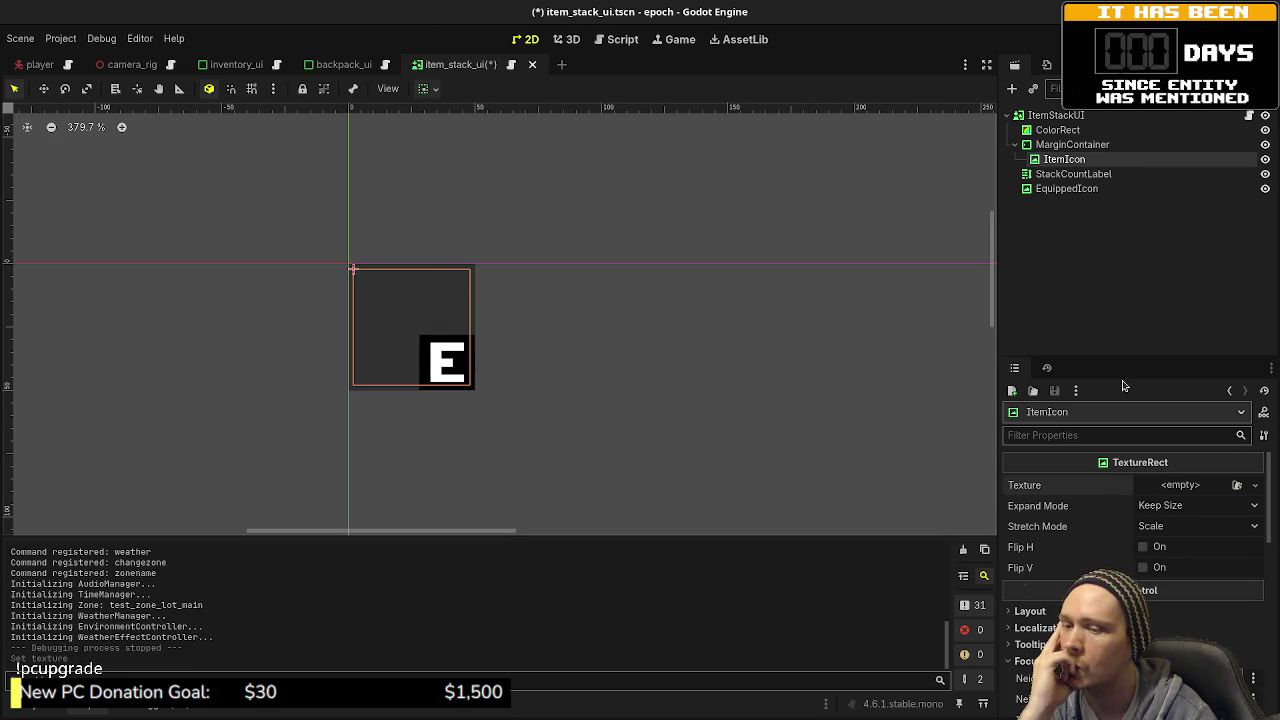
key("ctrl+z")
key("ctrl+s")
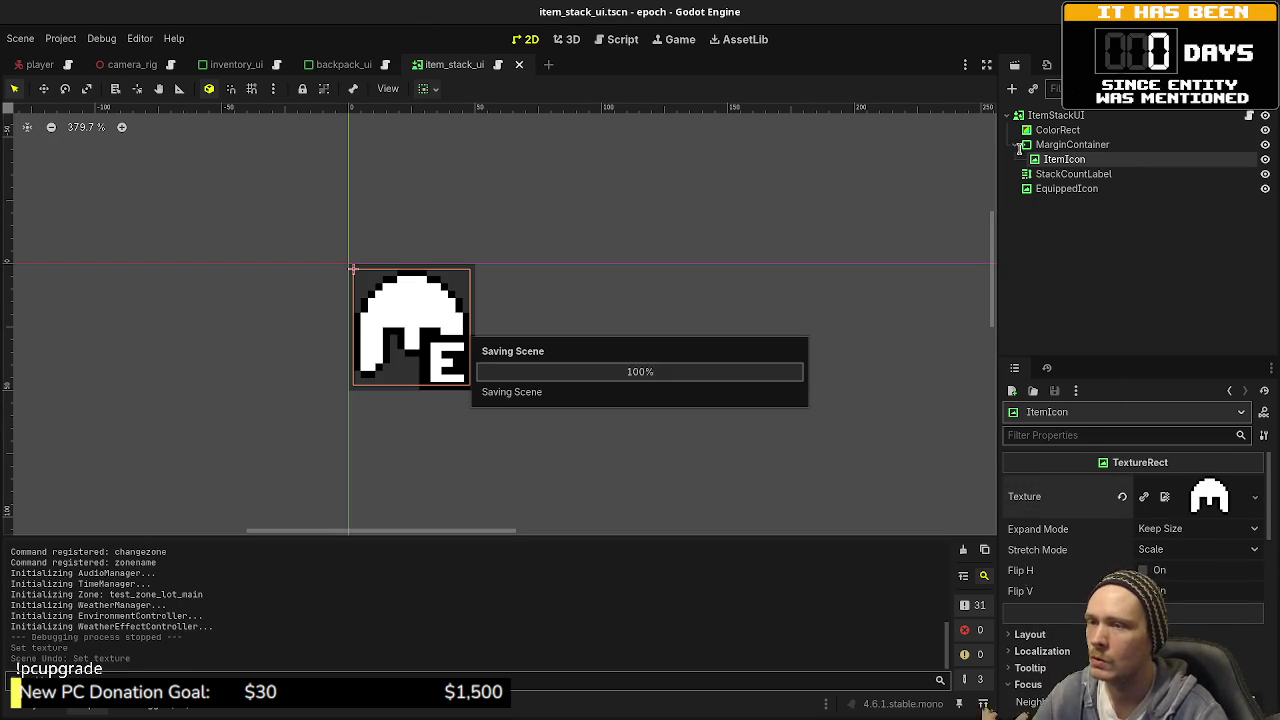
Step: Review the MarginContainer, ItemIcon and ItemStackUI nodes, then go back to item_stack_ui.gd
left_click(1072, 144)
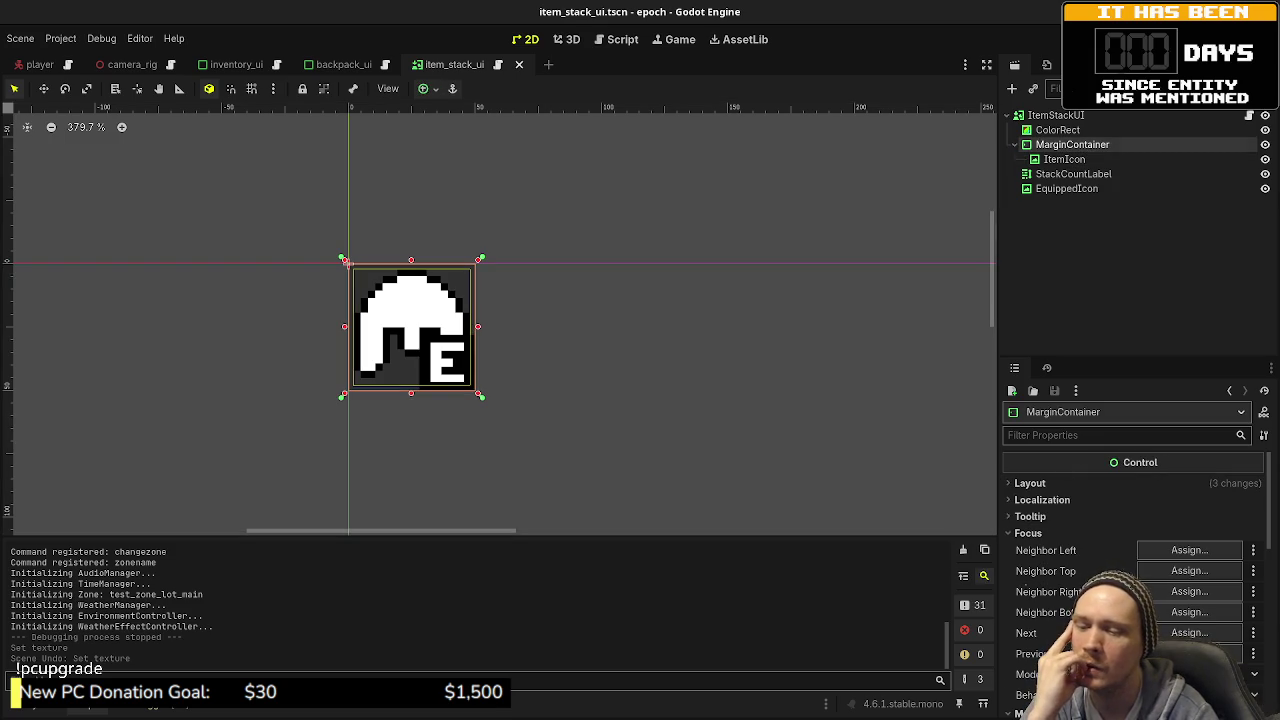
left_click(1063, 159)
left_click(1042, 146)
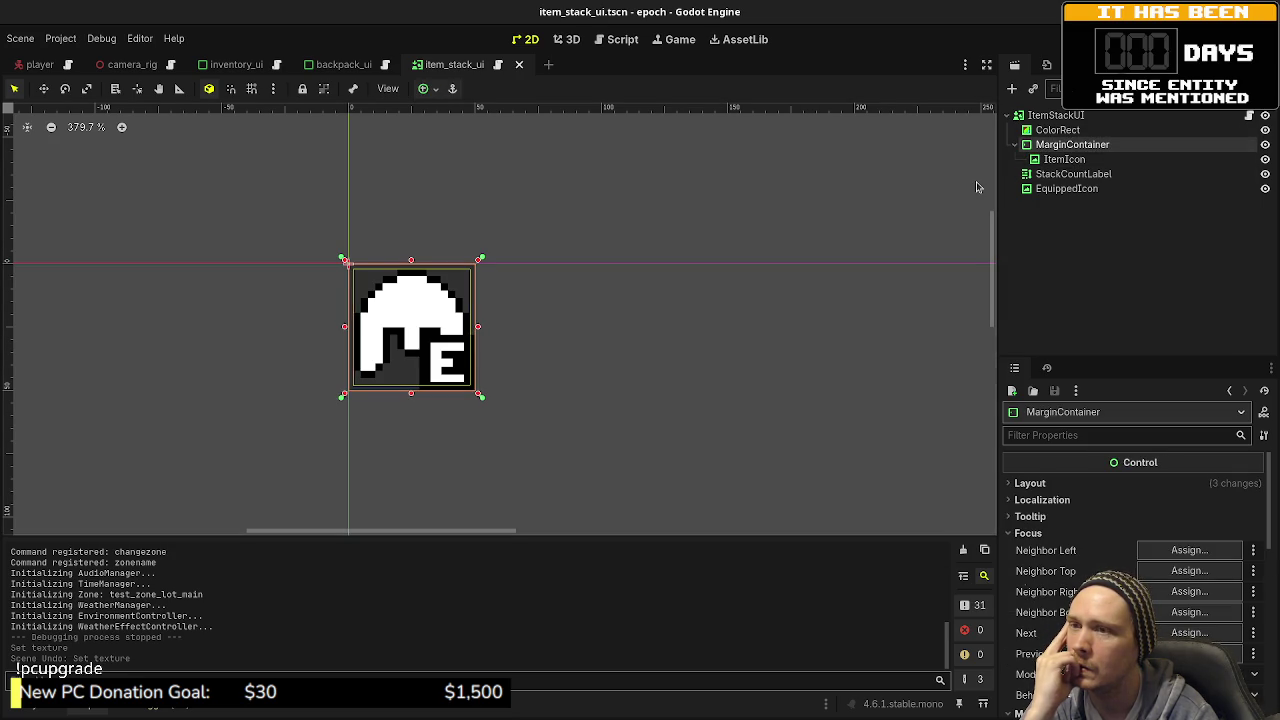
left_click(1055, 115)
left_click(617, 40)
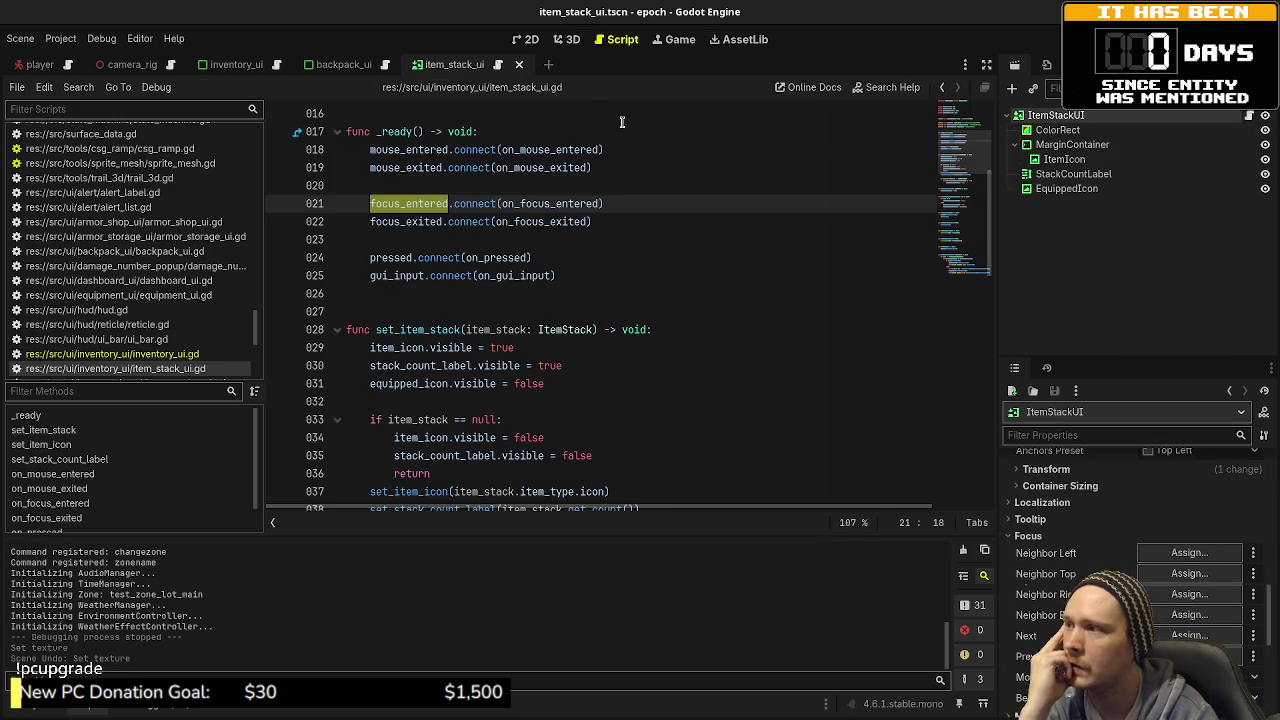
Step: Review on_focus_entered on lines 66–67 and the grab_focus call on line 59
scroll(471, 258, "down", 8)
scroll(471, 258, "down", 6)
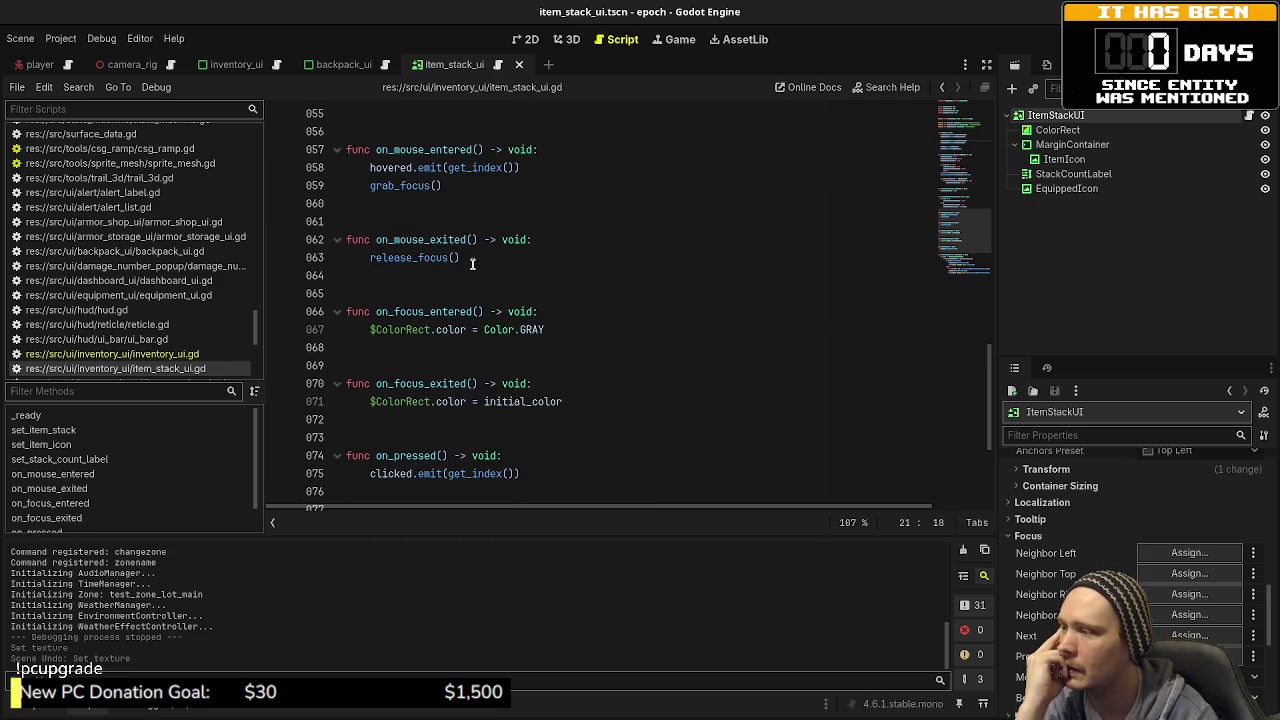
left_click_drag(541, 325, 377, 311)
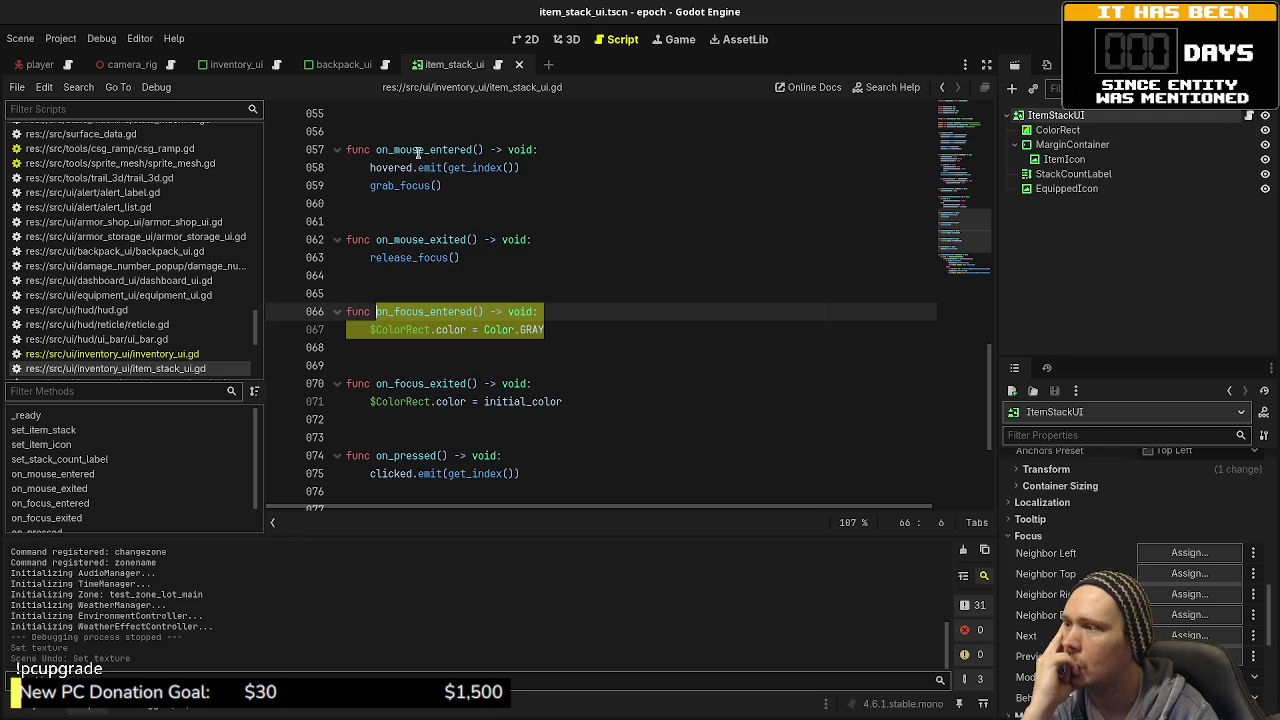
double_click(389, 188)
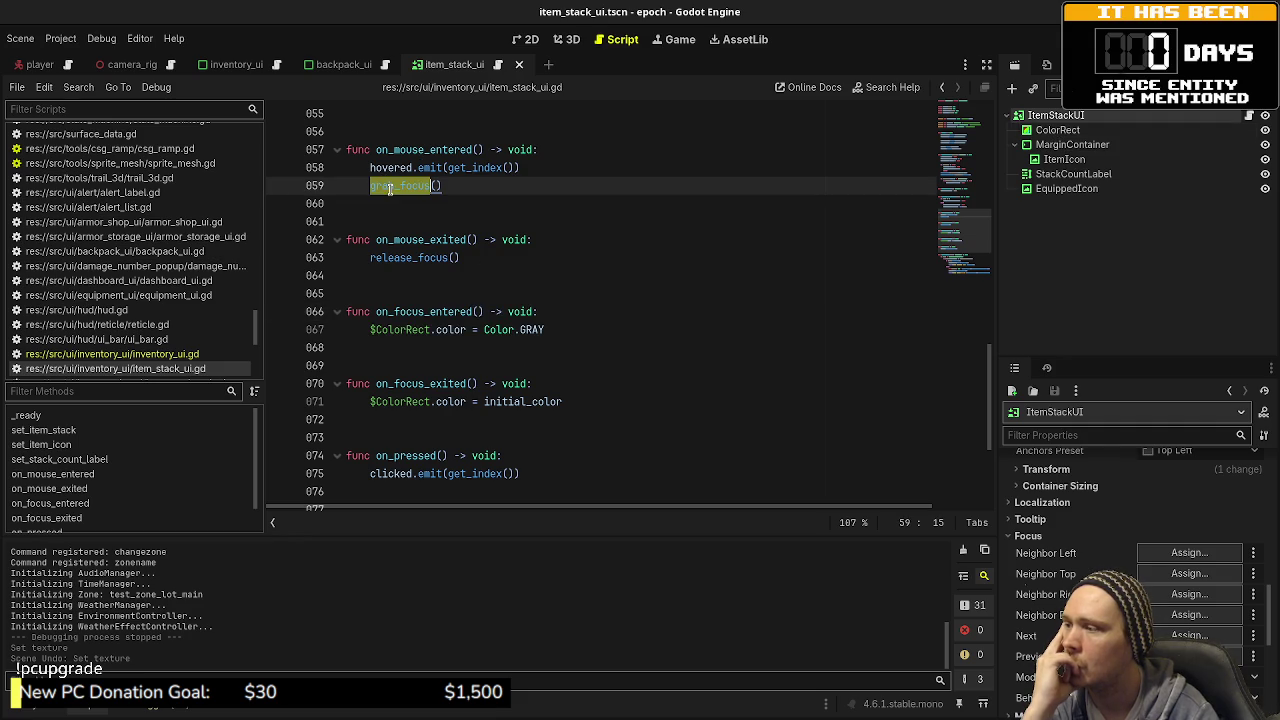
scroll(452, 285, "up", 7)
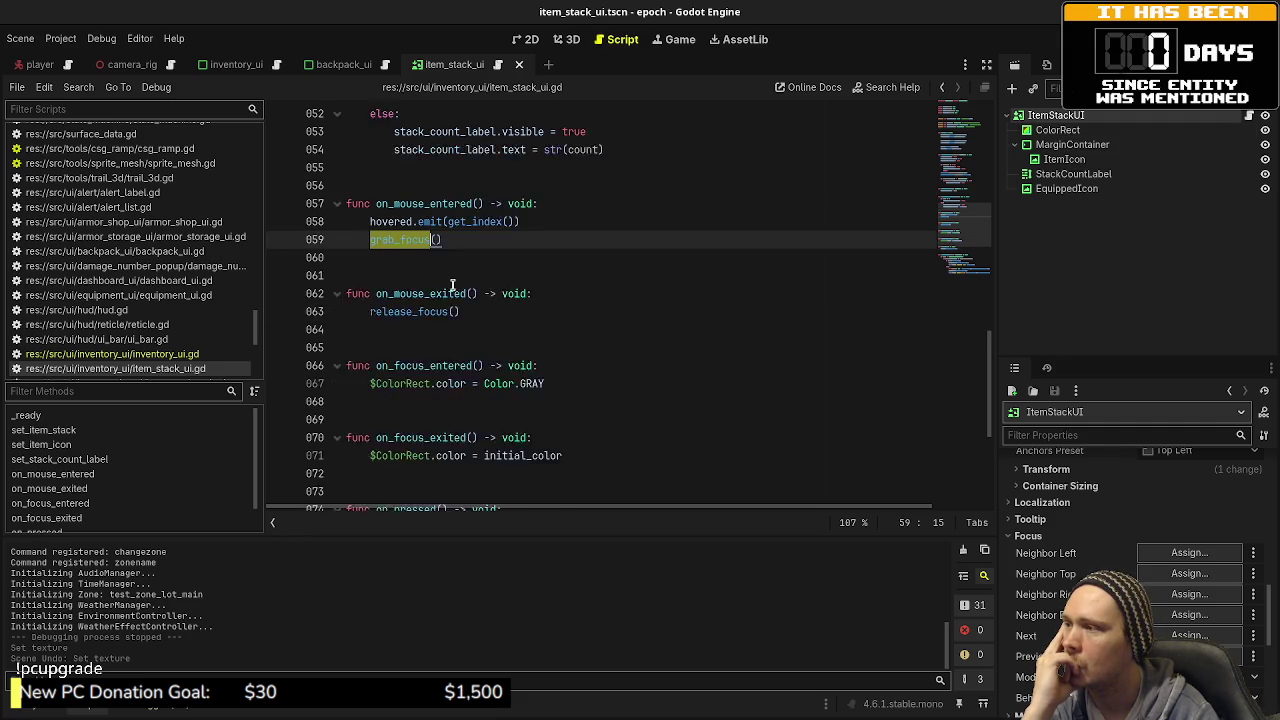
scroll(459, 272, "up", 11)
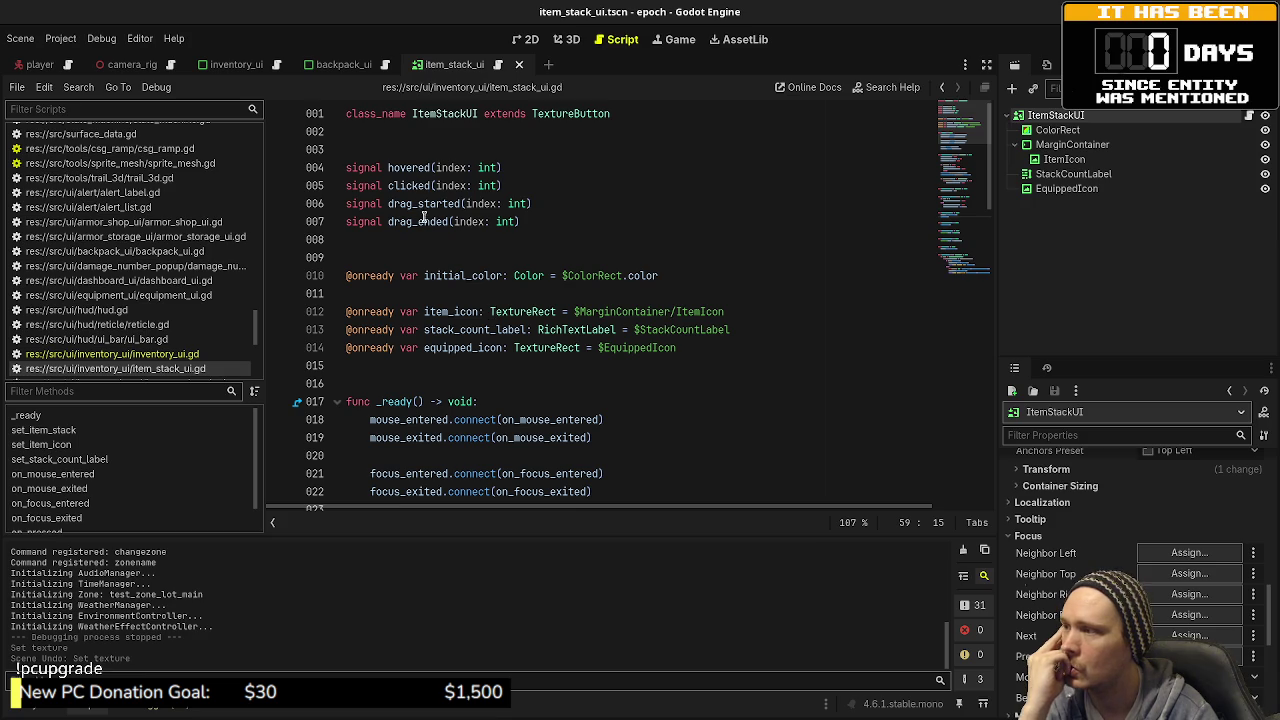
Step: Read through the rest of item_stack_ui.gd, then launch the project with F5
scroll(453, 421, "down", 3)
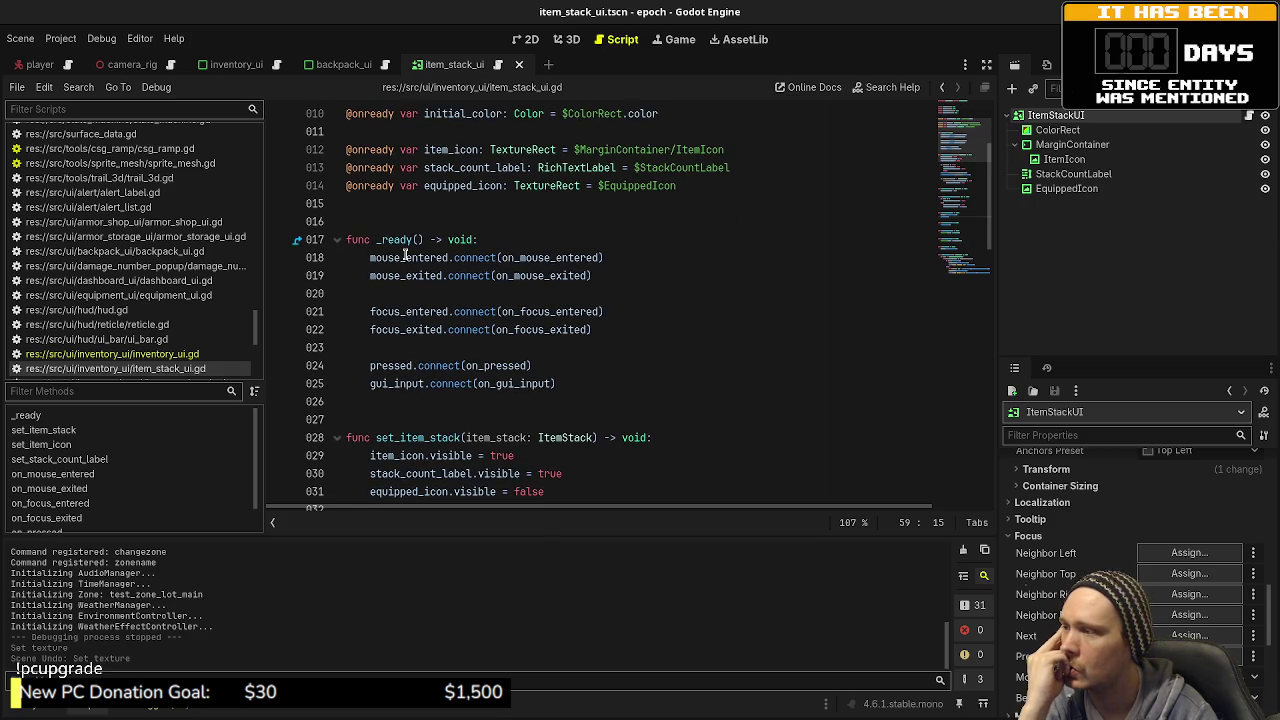
mouse_move(419, 253)
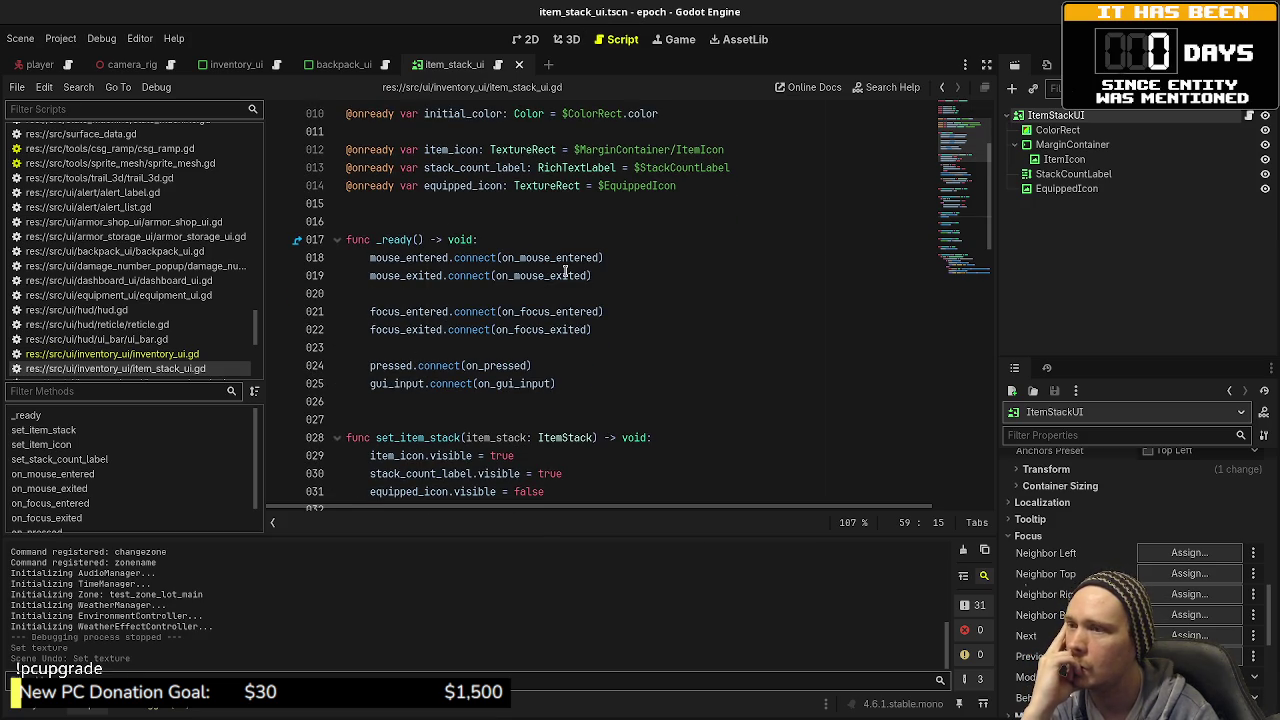
mouse_move(565, 271)
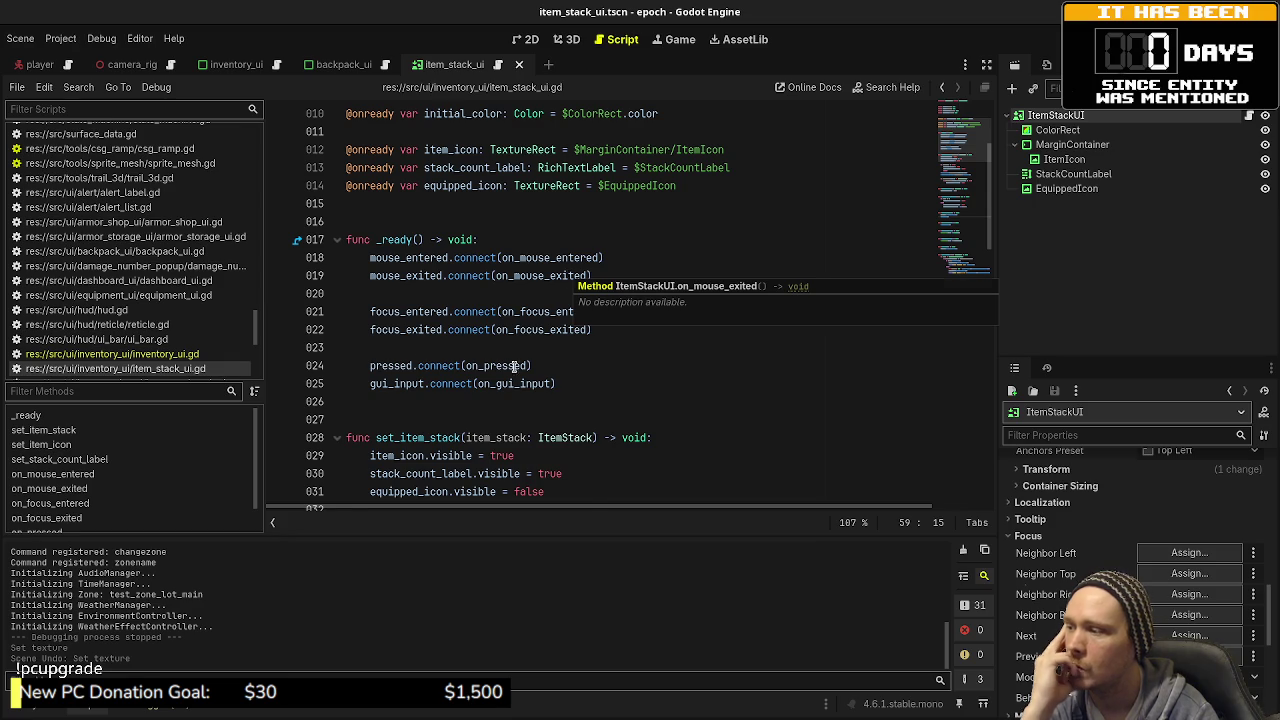
scroll(466, 370, "down", 4)
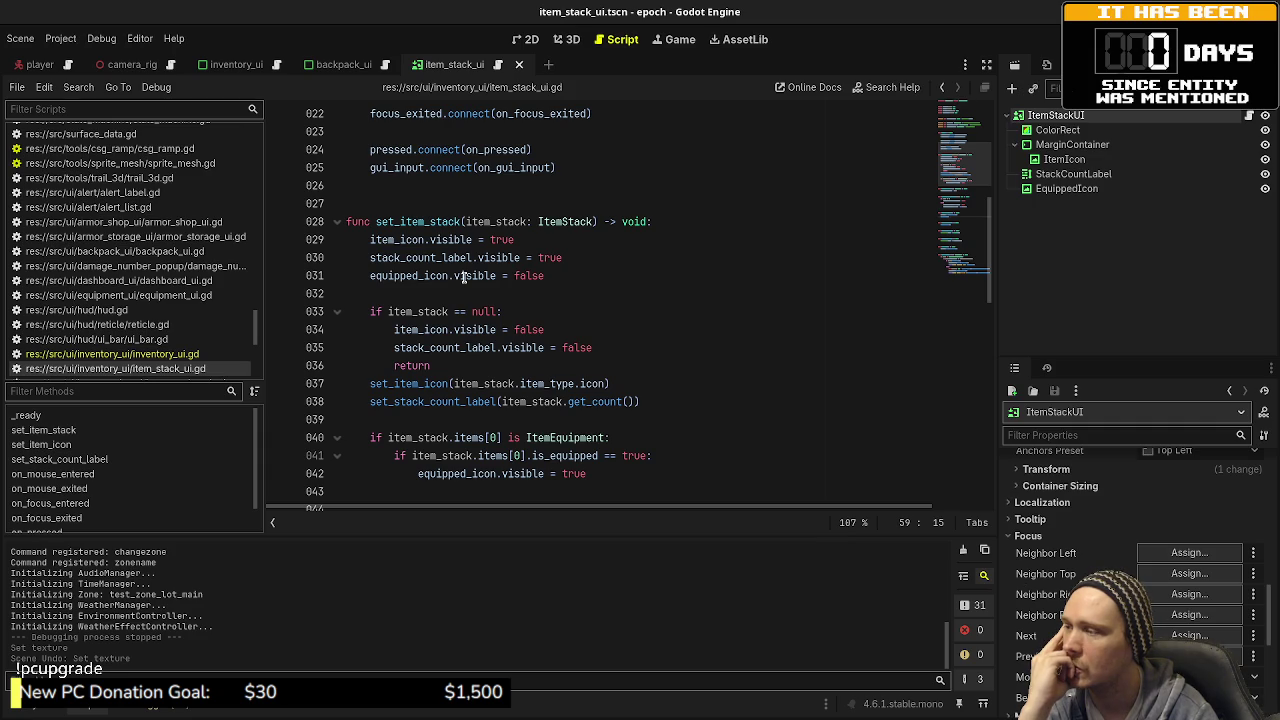
mouse_move(463, 276)
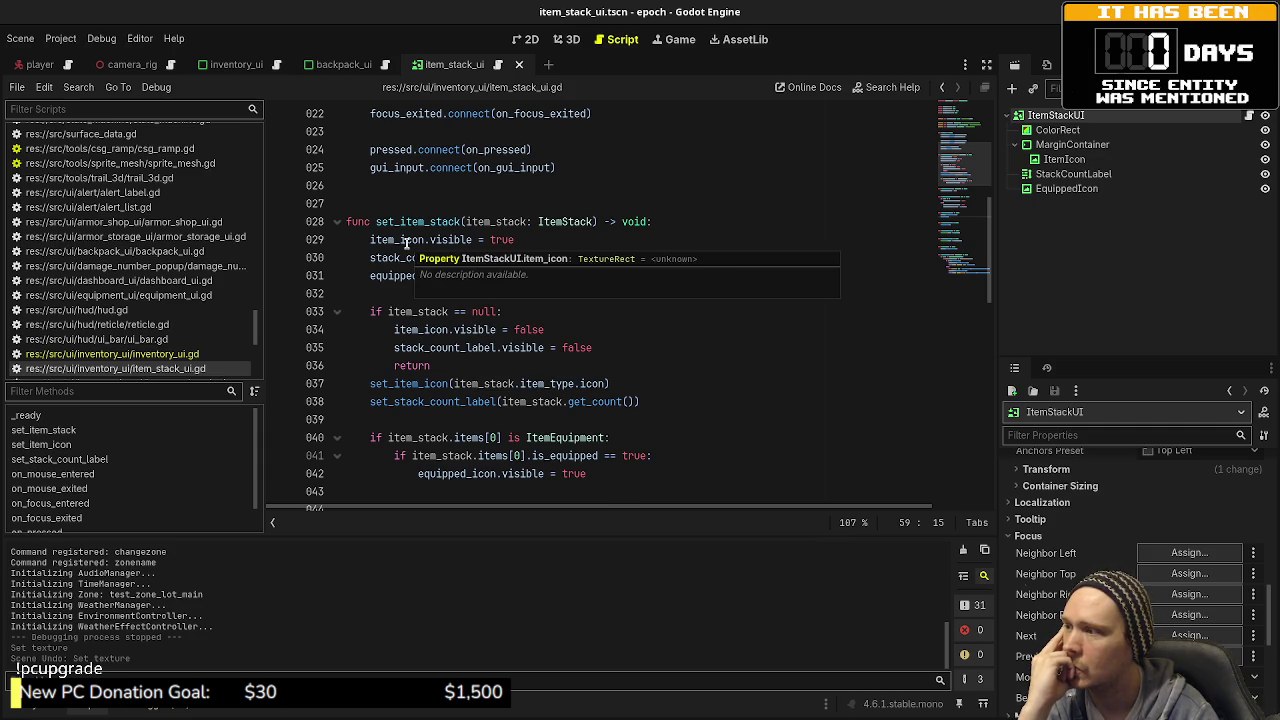
scroll(406, 243, "up", 7)
scroll(406, 243, "down", 7)
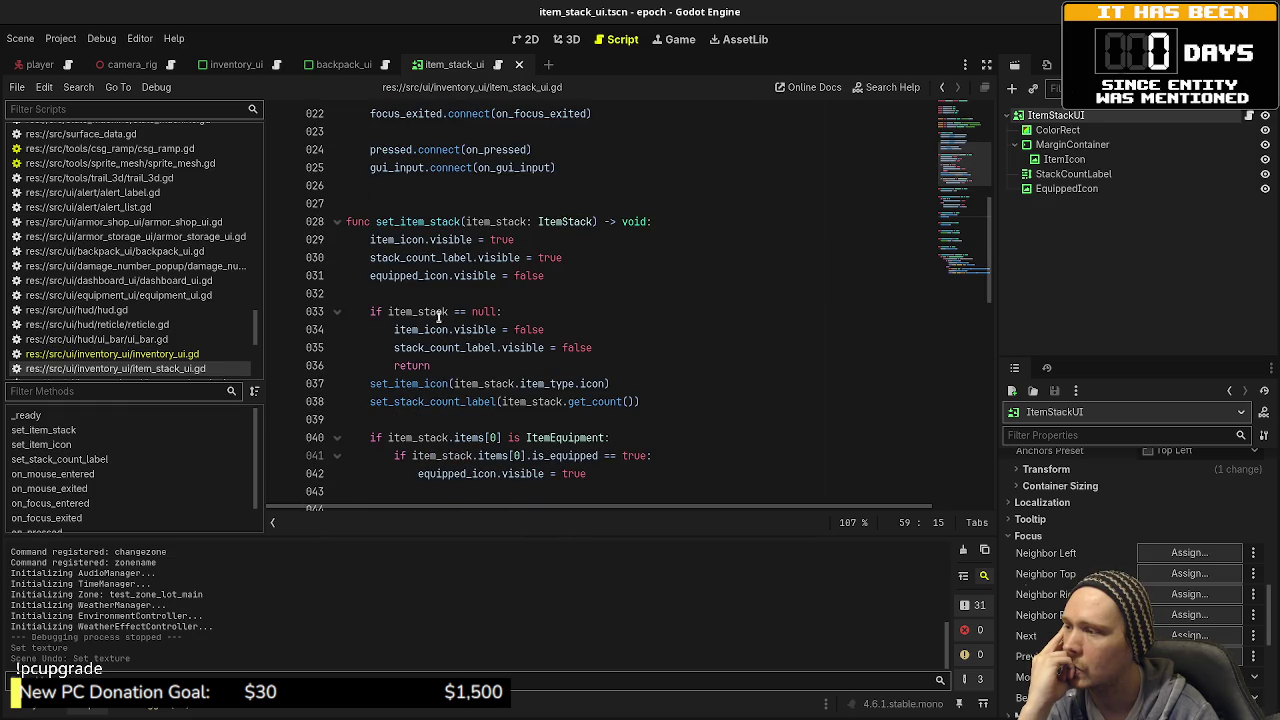
mouse_move(436, 333)
scroll(700, 391, "down", 5)
scroll(700, 391, "down", 3)
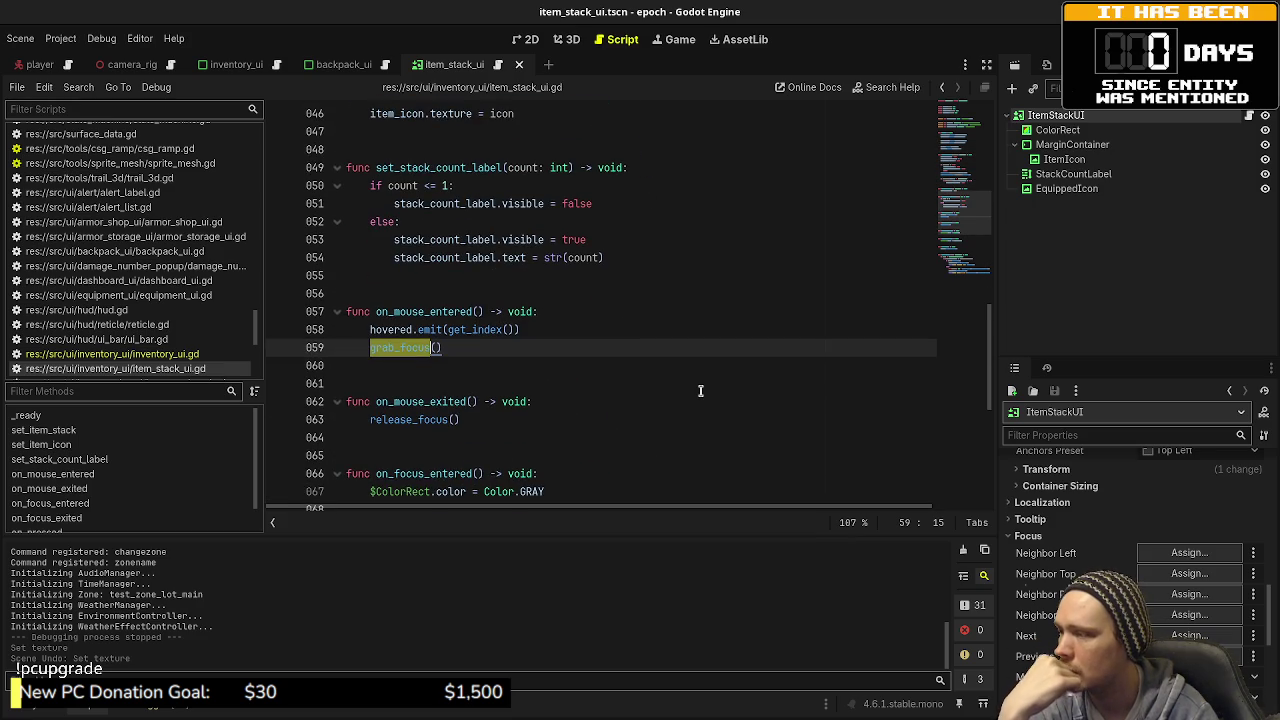
scroll(700, 391, "down", 4)
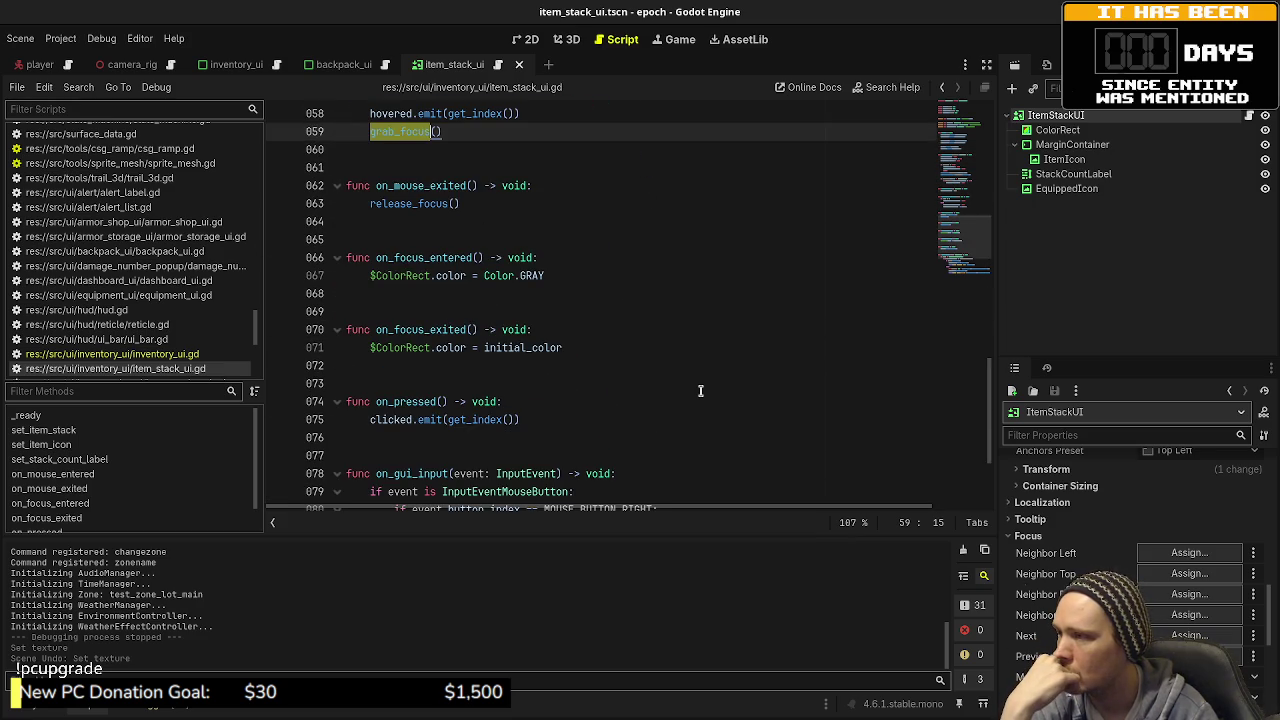
scroll(700, 391, "up", 8)
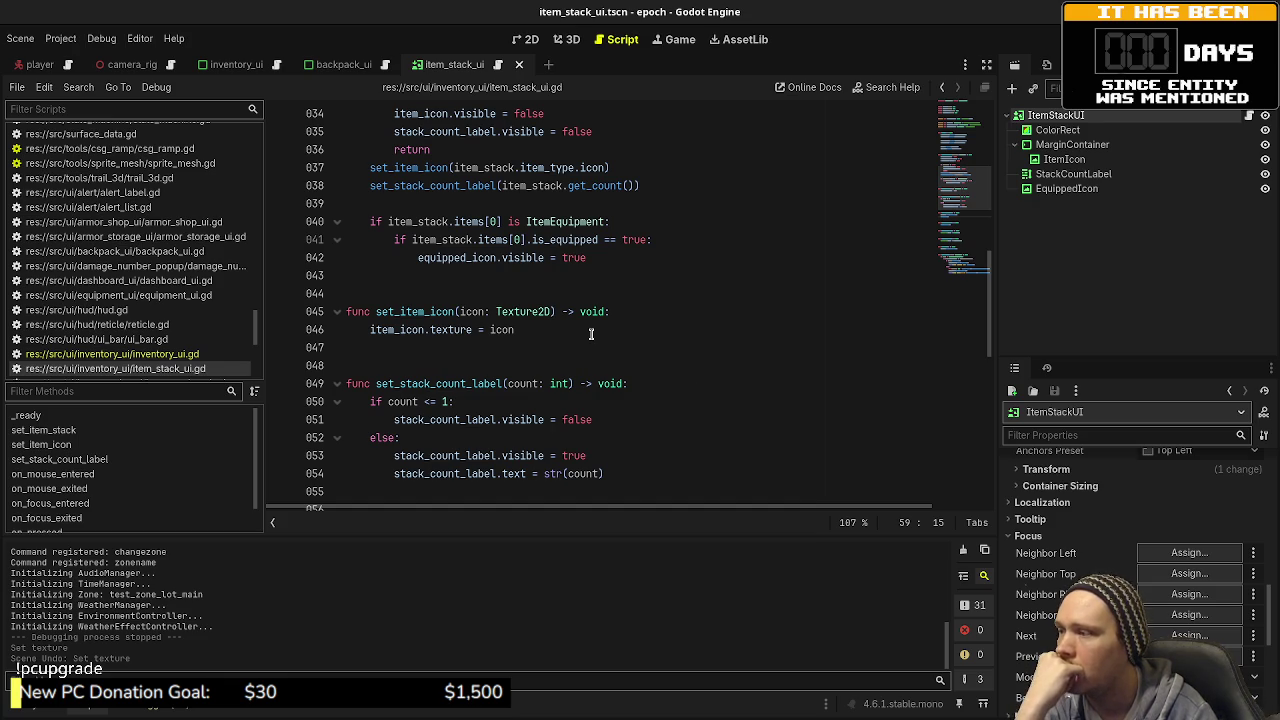
key("F5")
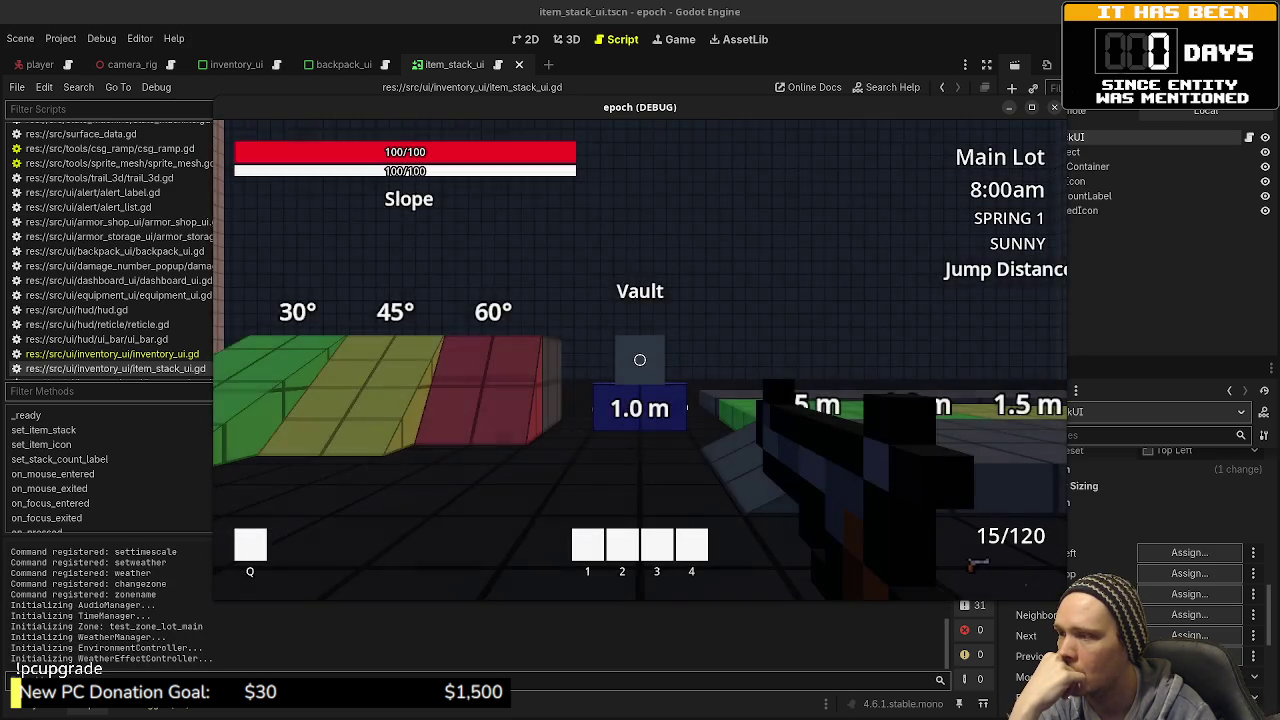
Step: Collect Iron Ore and harvest Honey from the plant, then view them in the inventory
key("Tab")
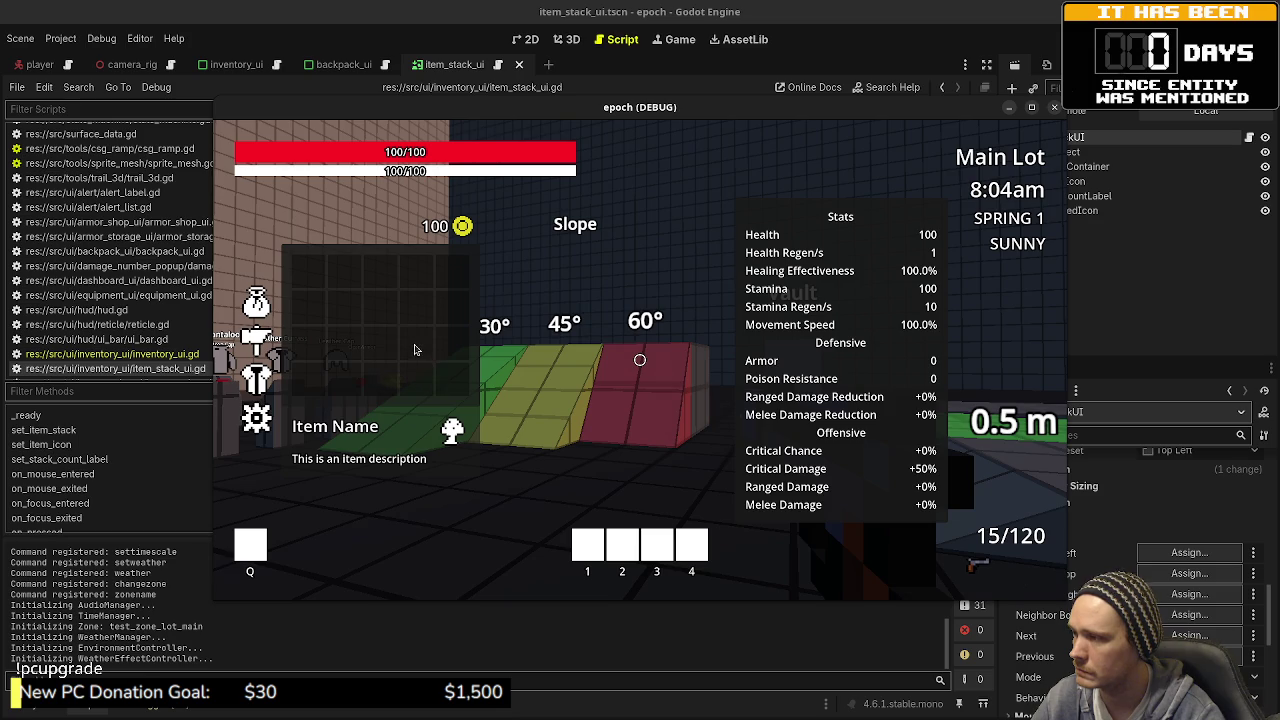
key("Tab")
key("w")
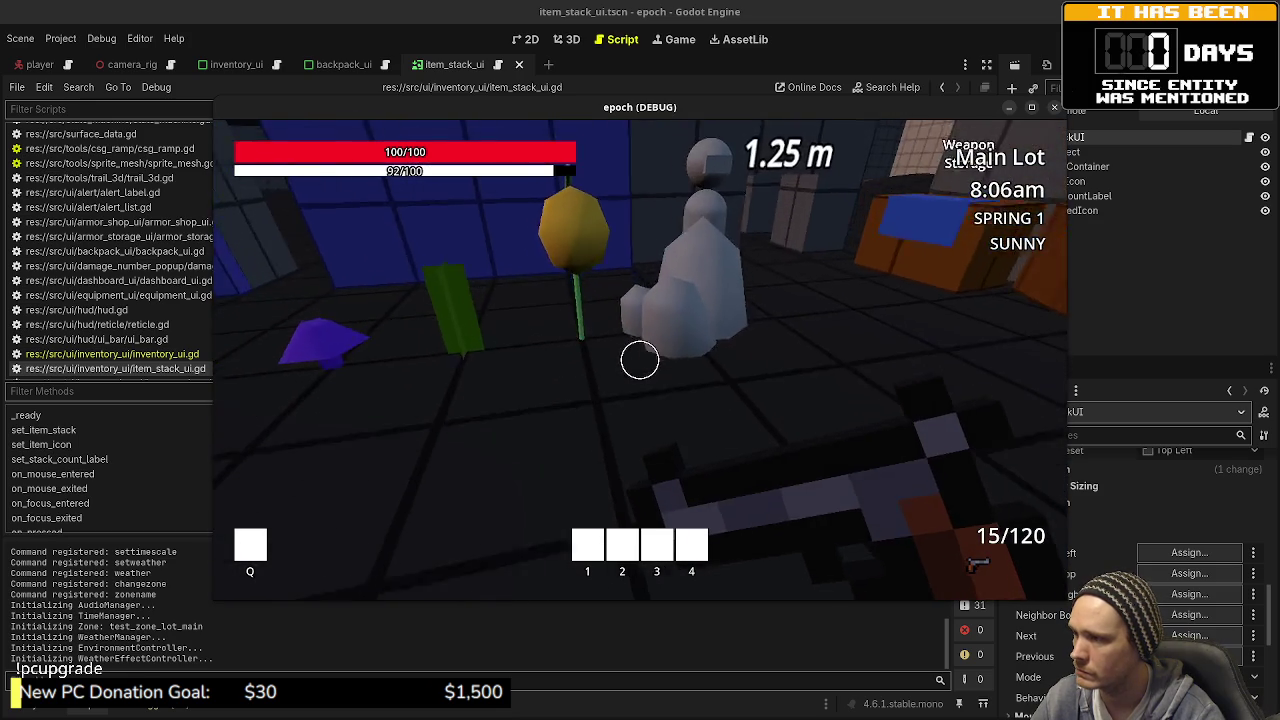
key("e")
key("Tab")
Step: Swap Iron Ore and Honey between the first two slots, retry a drag, and move the game window aside
left_click_drag(308, 271, 344, 271)
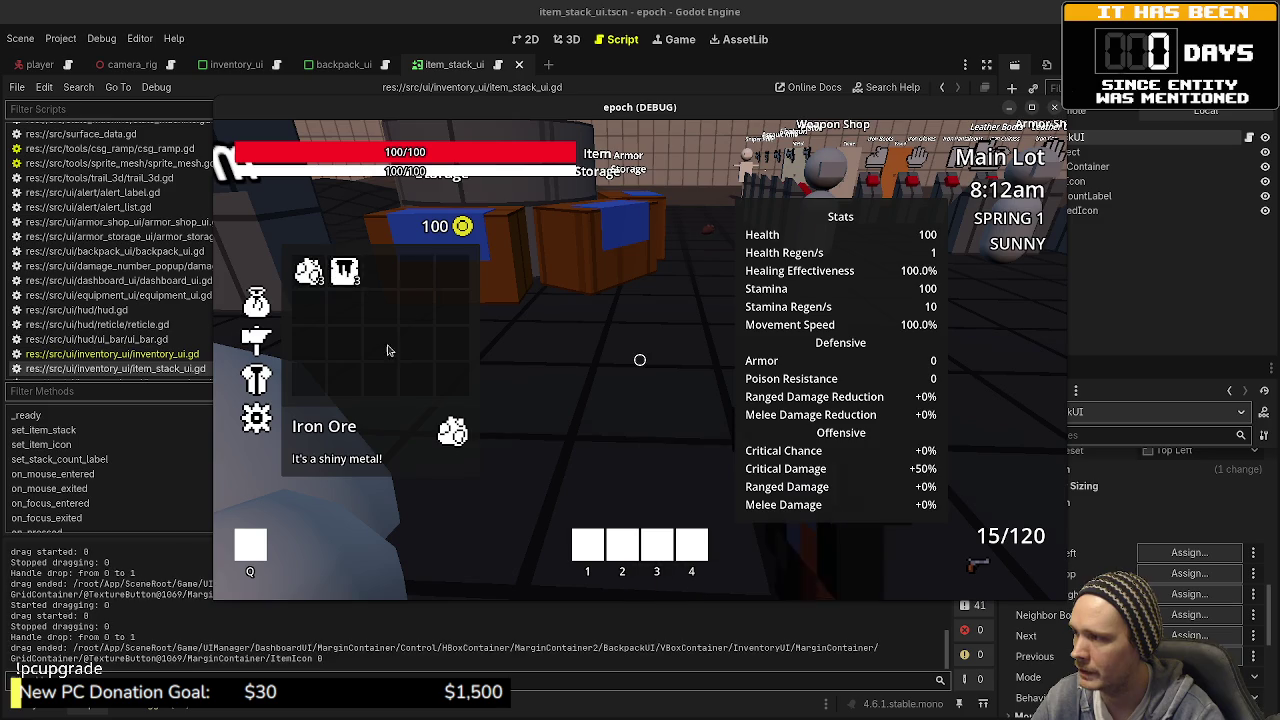
left_click(399, 301)
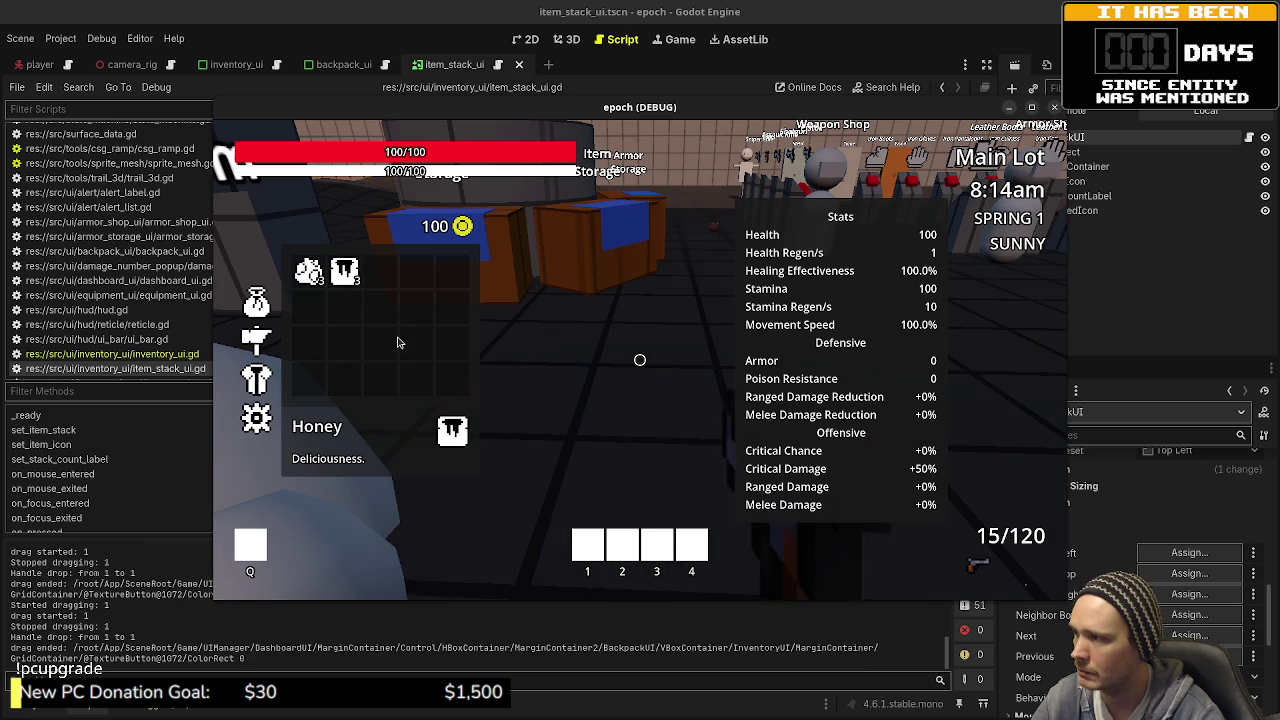
left_click(390, 316)
left_click_drag(390, 316, 438, 400)
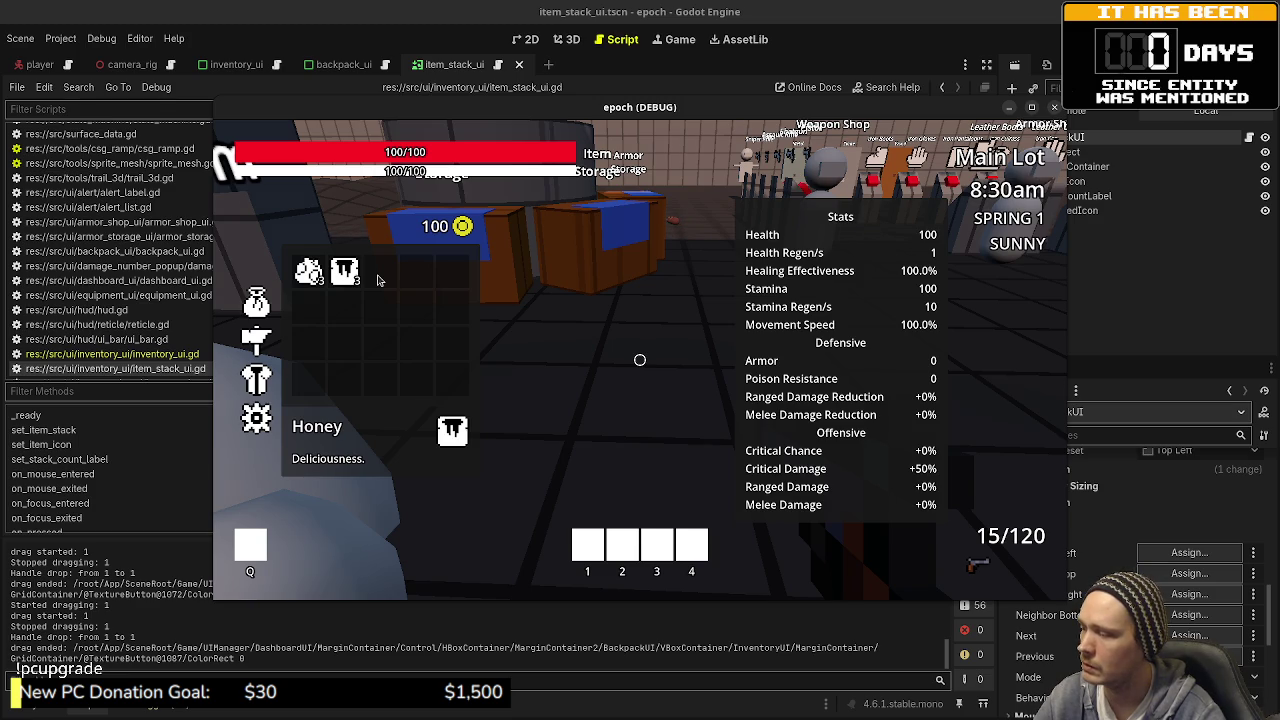
mouse_move(693, 112)
left_mouse_down()
mouse_move(727, 614)
mouse_move(719, 391)
mouse_move(658, 241)
mouse_move(693, 570)
left_mouse_up()
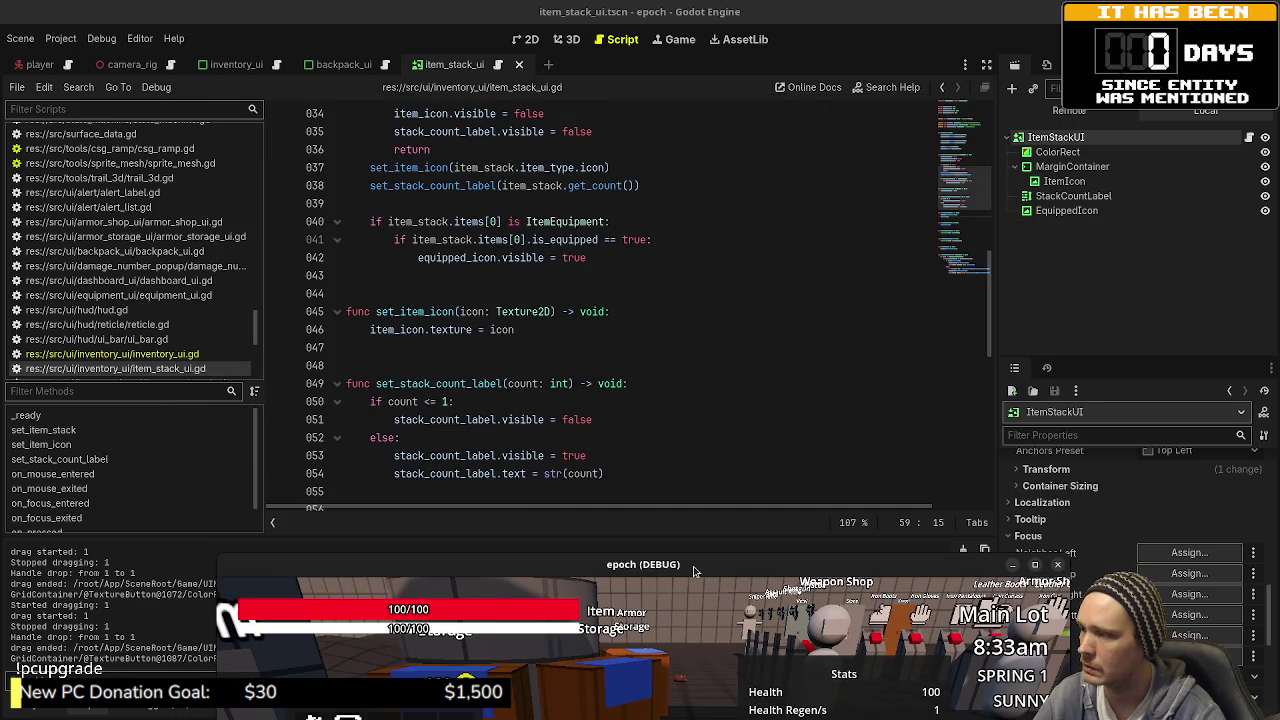
Step: Scroll the script to on_gui_input, reposition the game window, and close it to stop the game
scroll(645, 361, "down", 10)
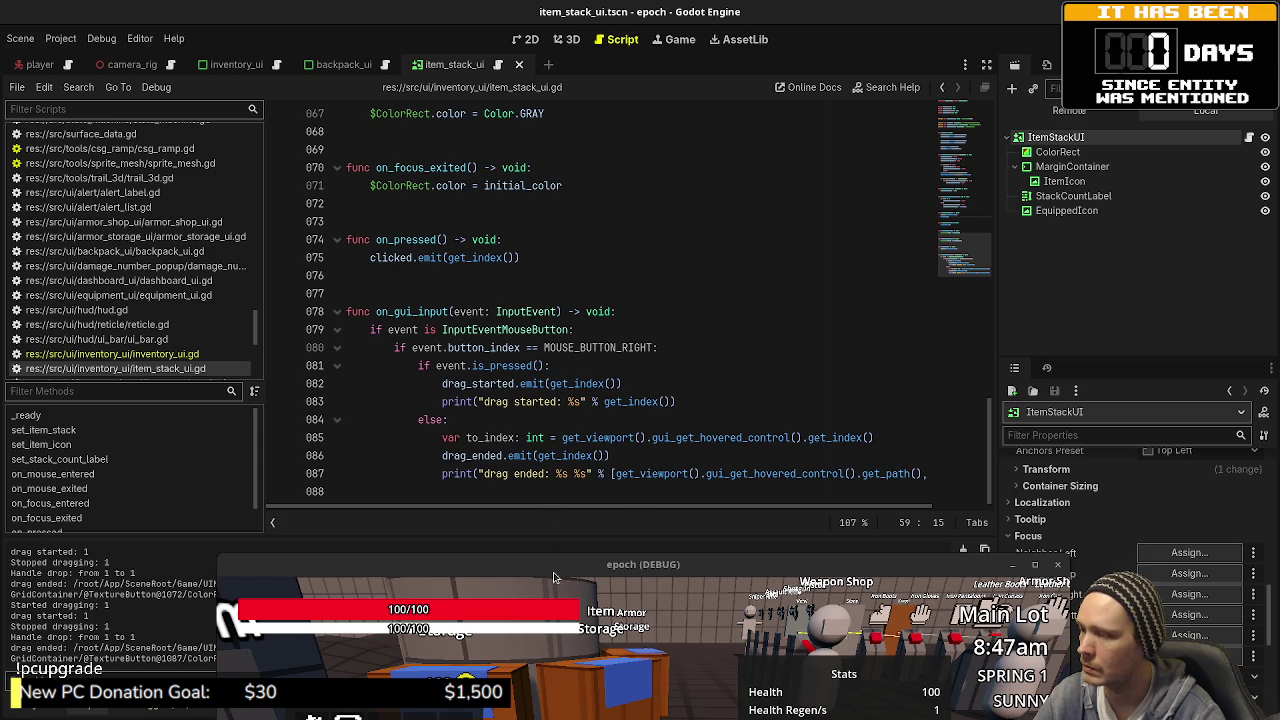
left_click_drag(553, 577, 518, 170)
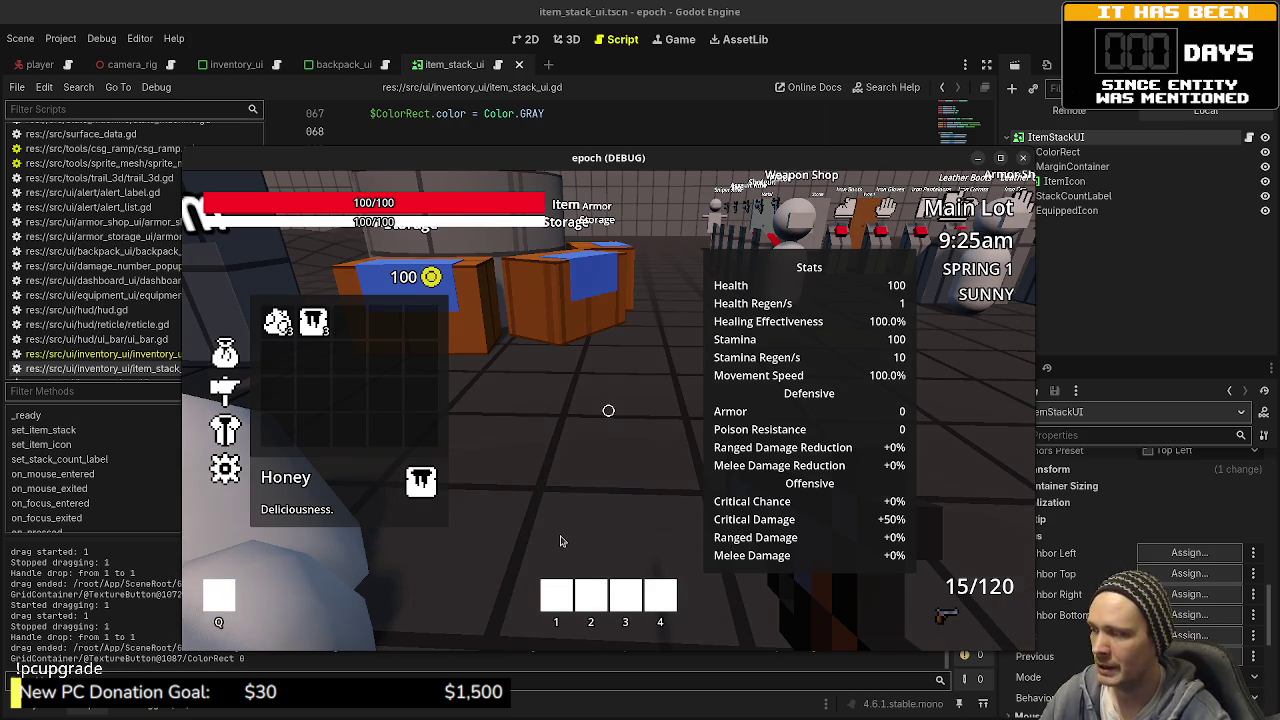
left_click_drag(515, 158, 564, 101)
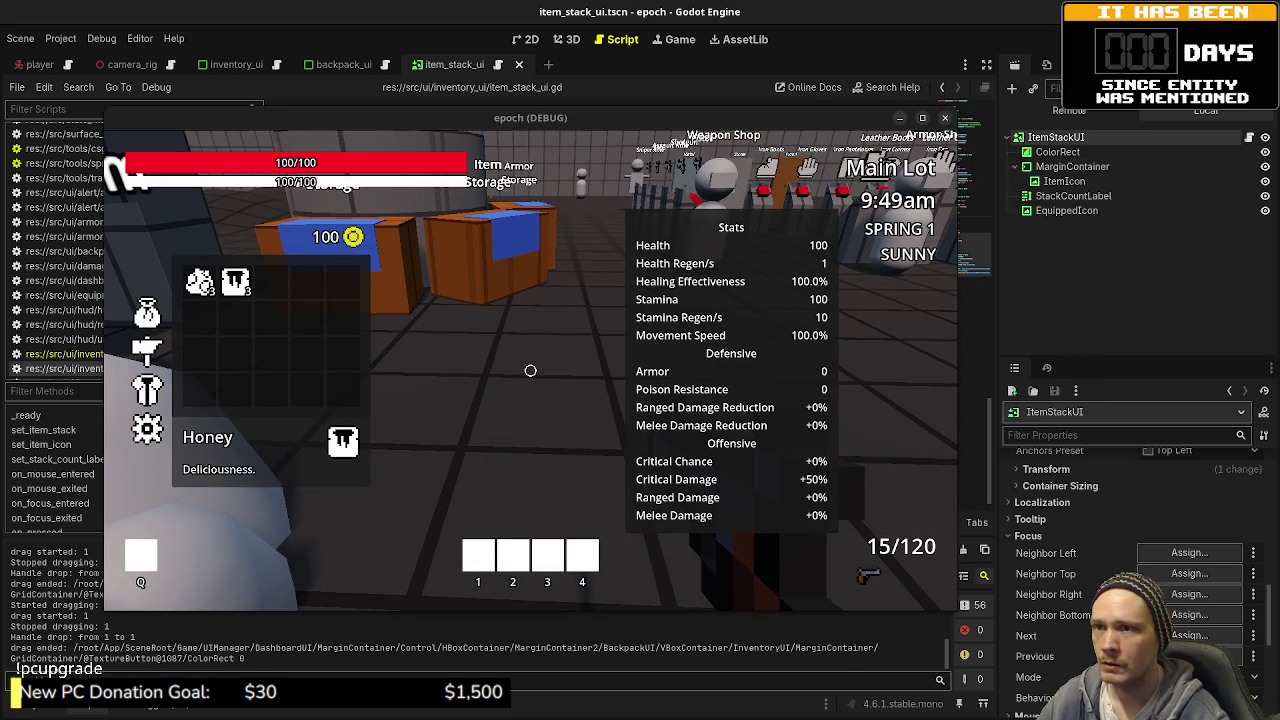
left_click(1072, 98)
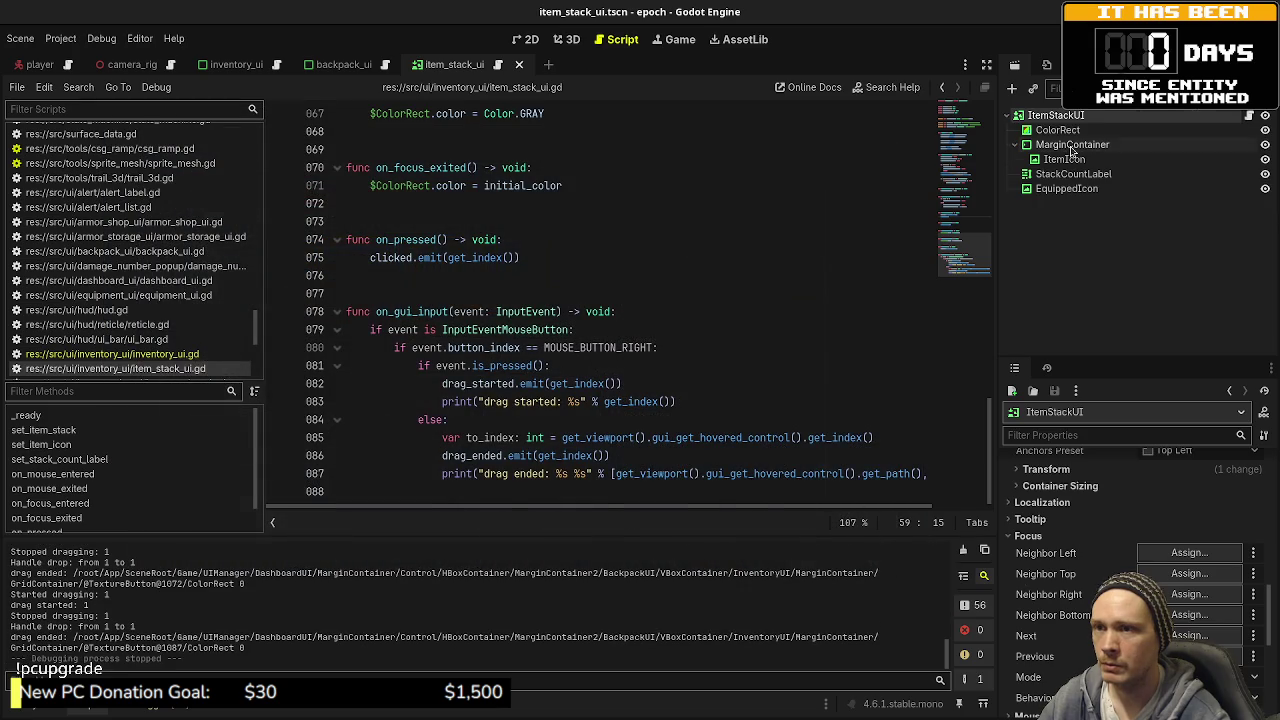
Step: Set the ColorRect's Mouse Filter to Ignore and save item_stack_ui.tscn
left_click(1058, 130)
scroll(1078, 571, "down", 4)
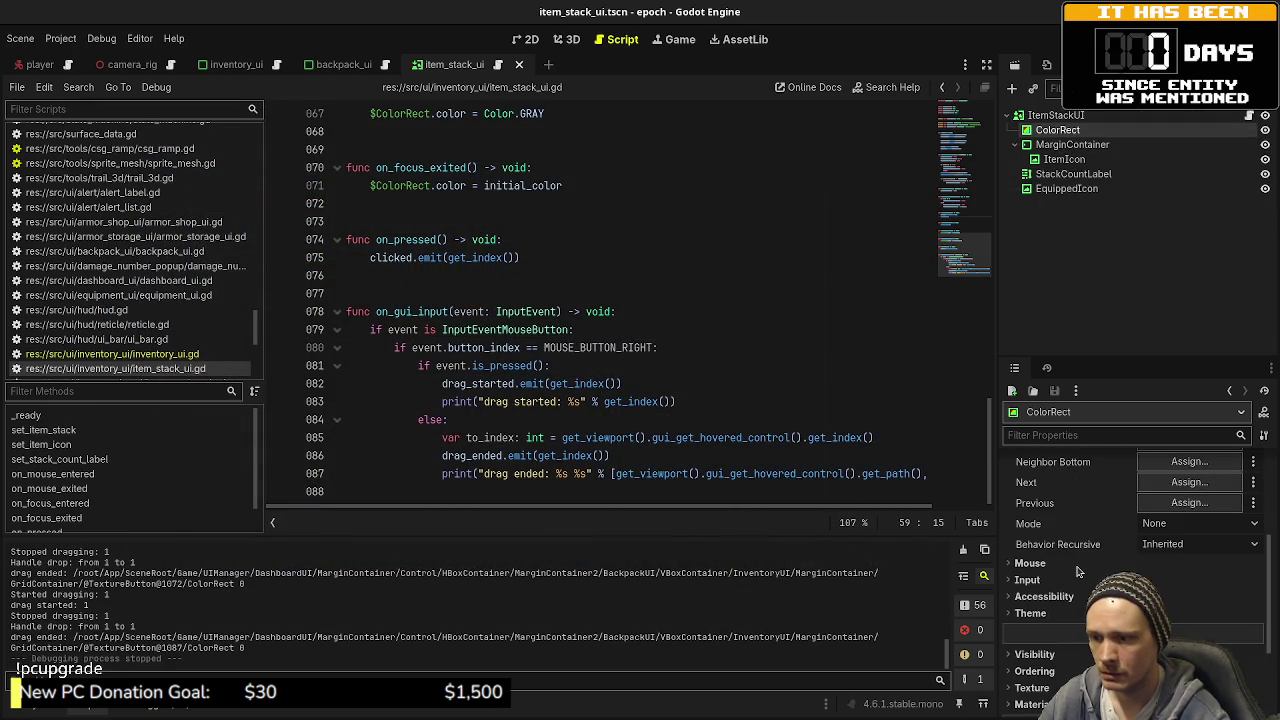
left_click(1075, 564)
left_click(1190, 580)
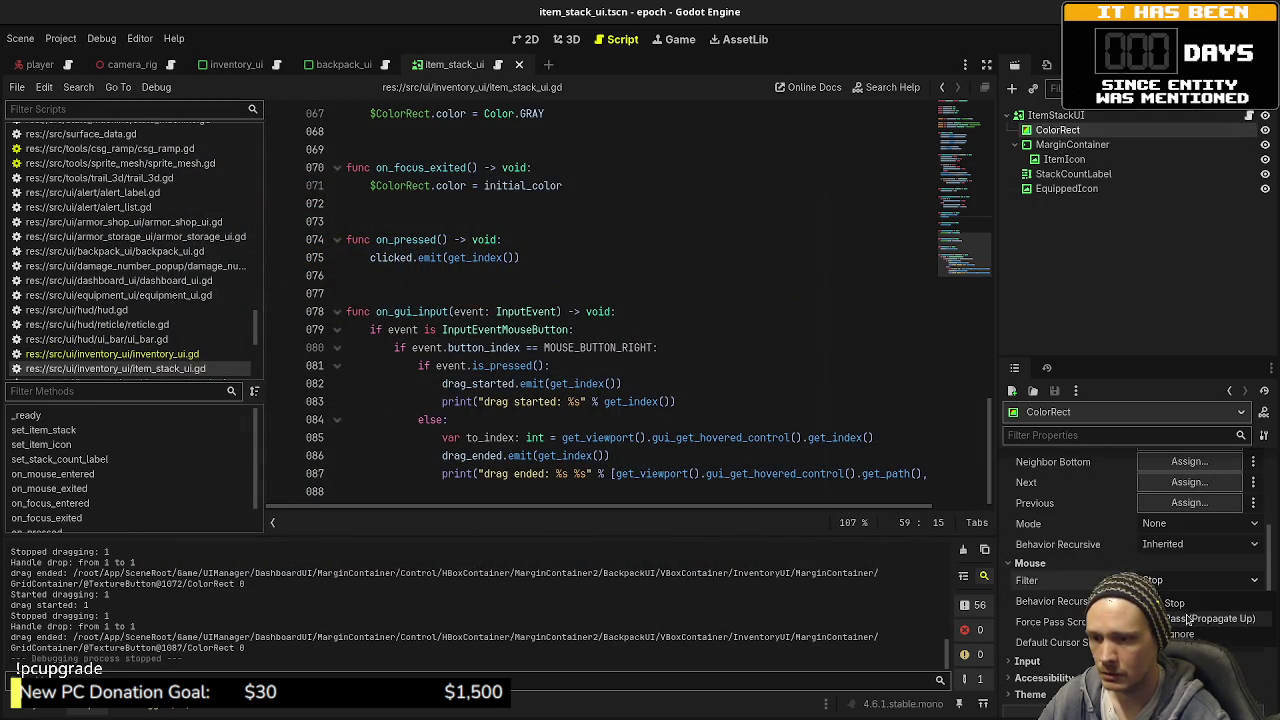
left_click(1182, 634)
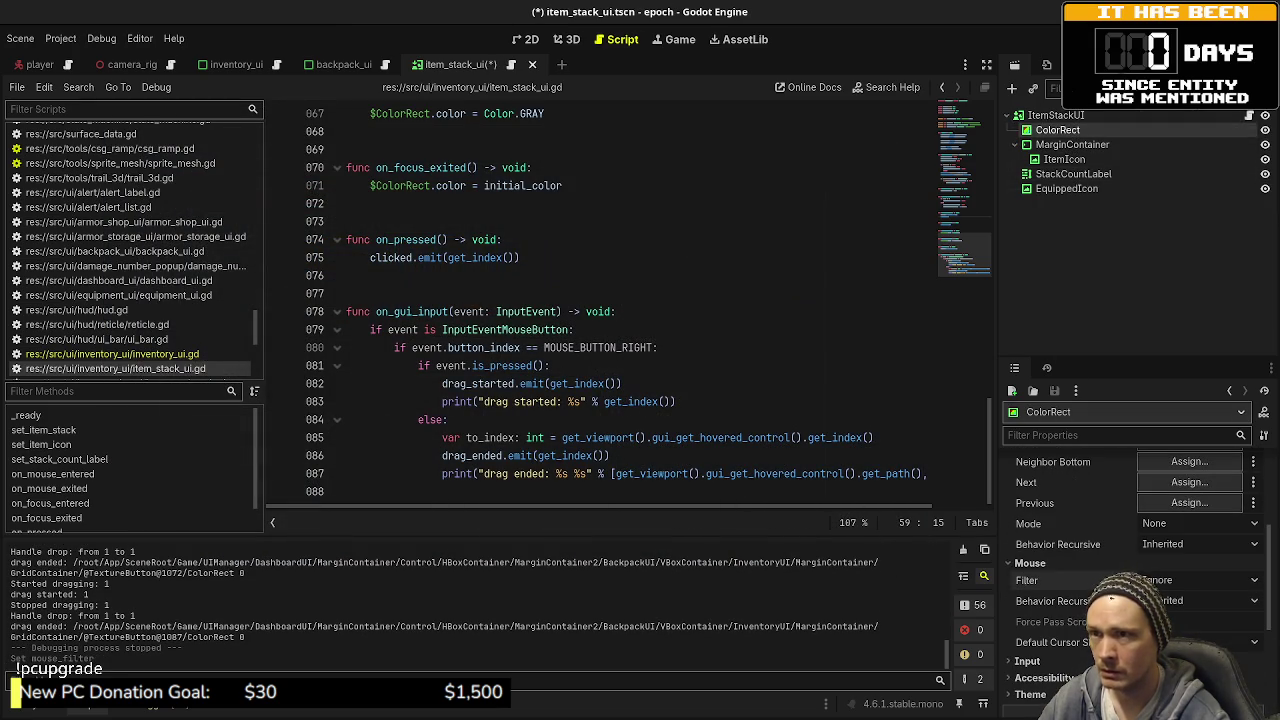
key("ctrl+s")
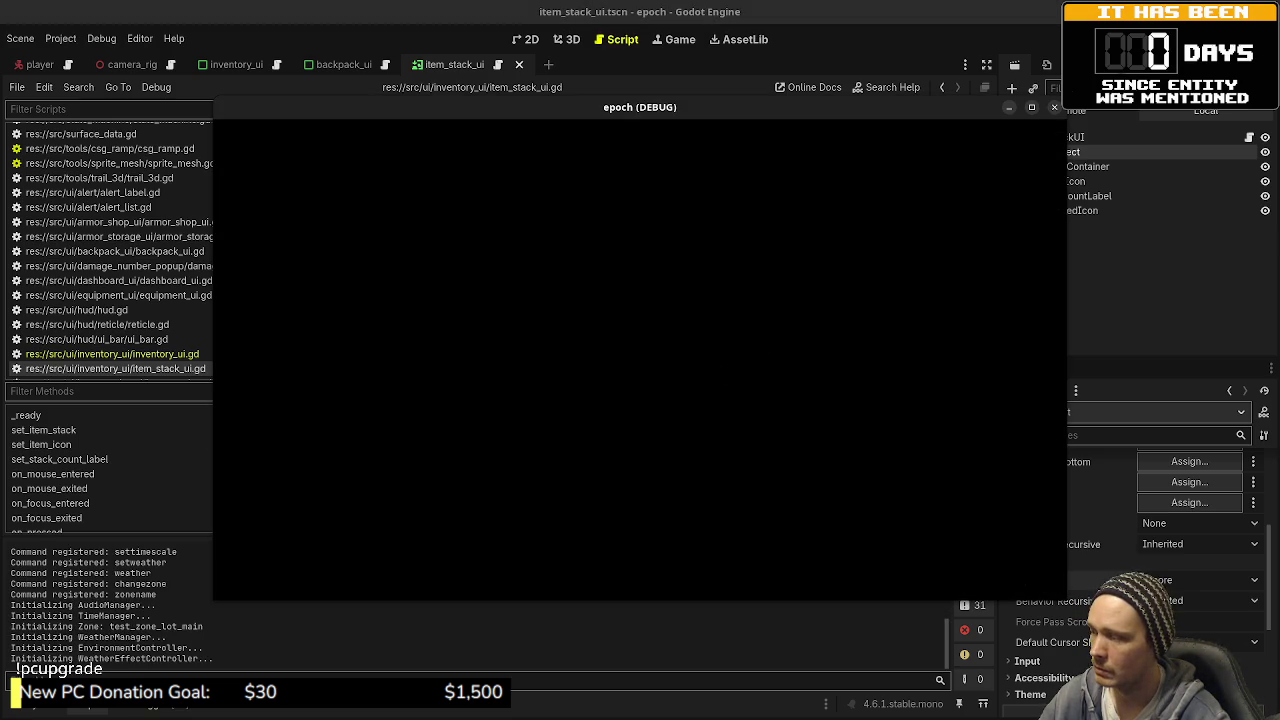
Step: Drag the grey item up and down between inventory slots, then stop the game
key("Tab")
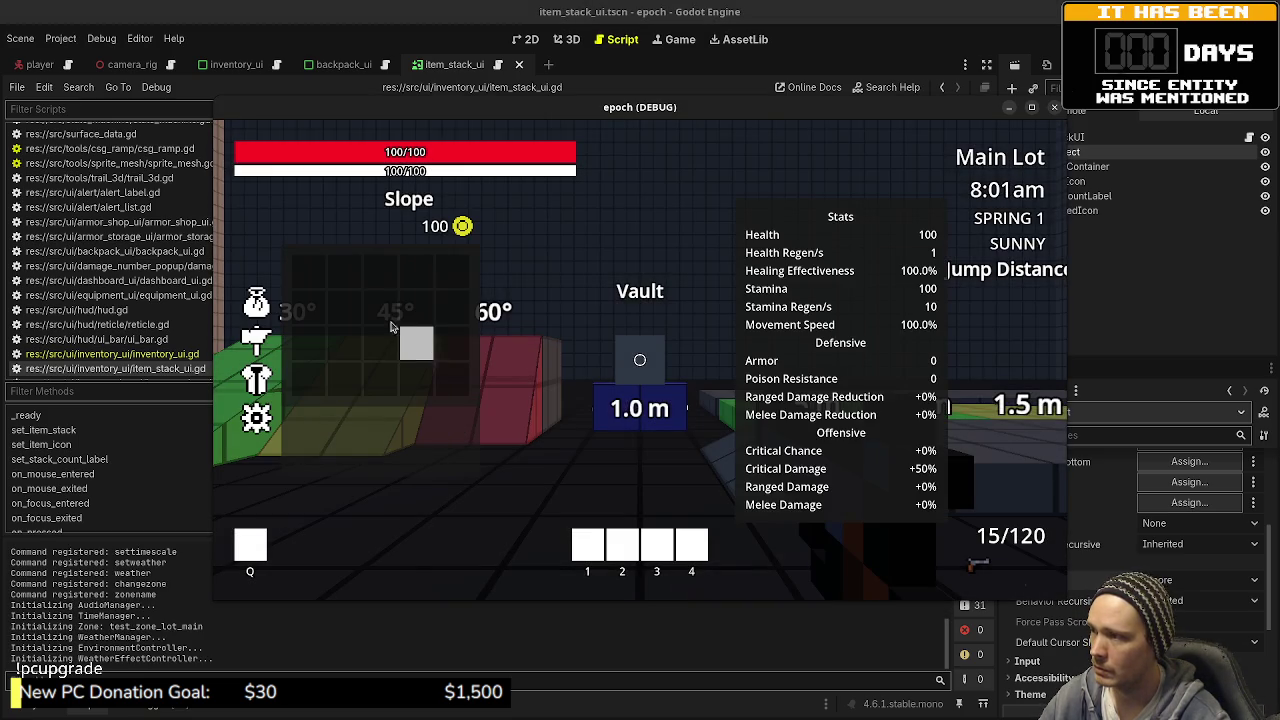
mouse_move(380, 378)
left_mouse_down()
mouse_move(382, 308)
mouse_move(426, 357)
left_mouse_up()
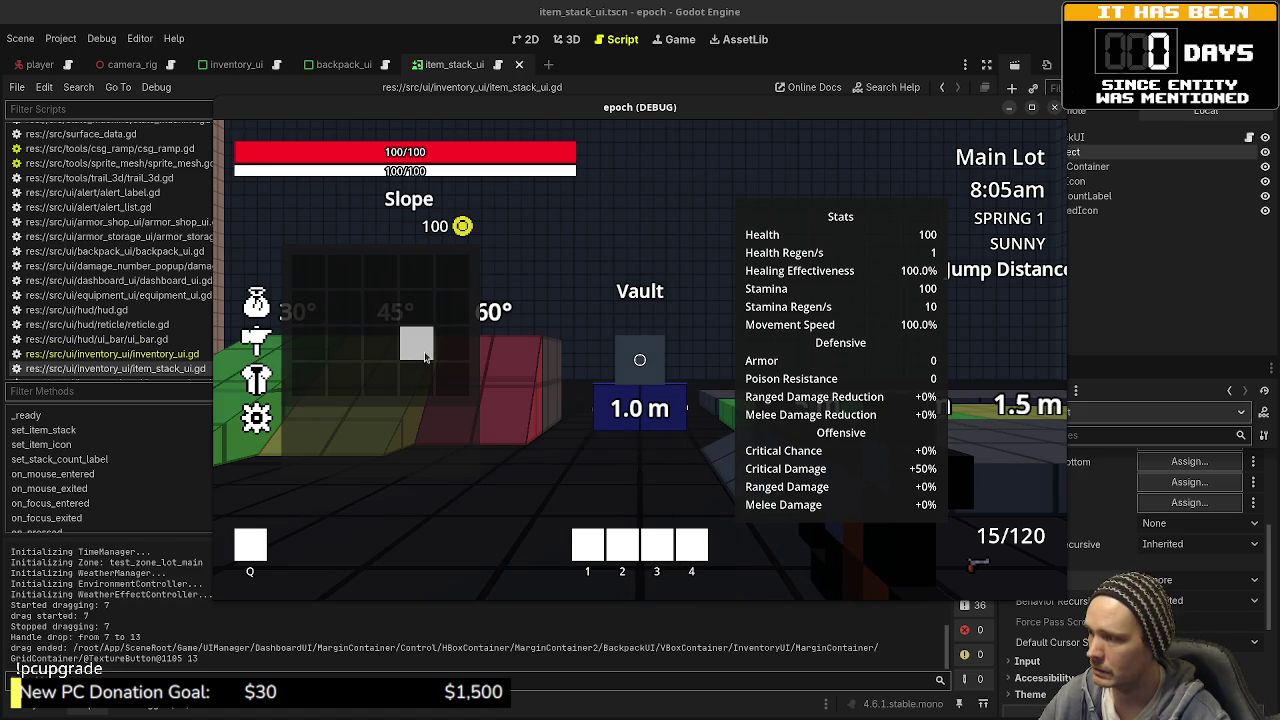
mouse_move(410, 340)
left_mouse_down()
mouse_move(316, 272)
mouse_move(349, 281)
left_mouse_up()
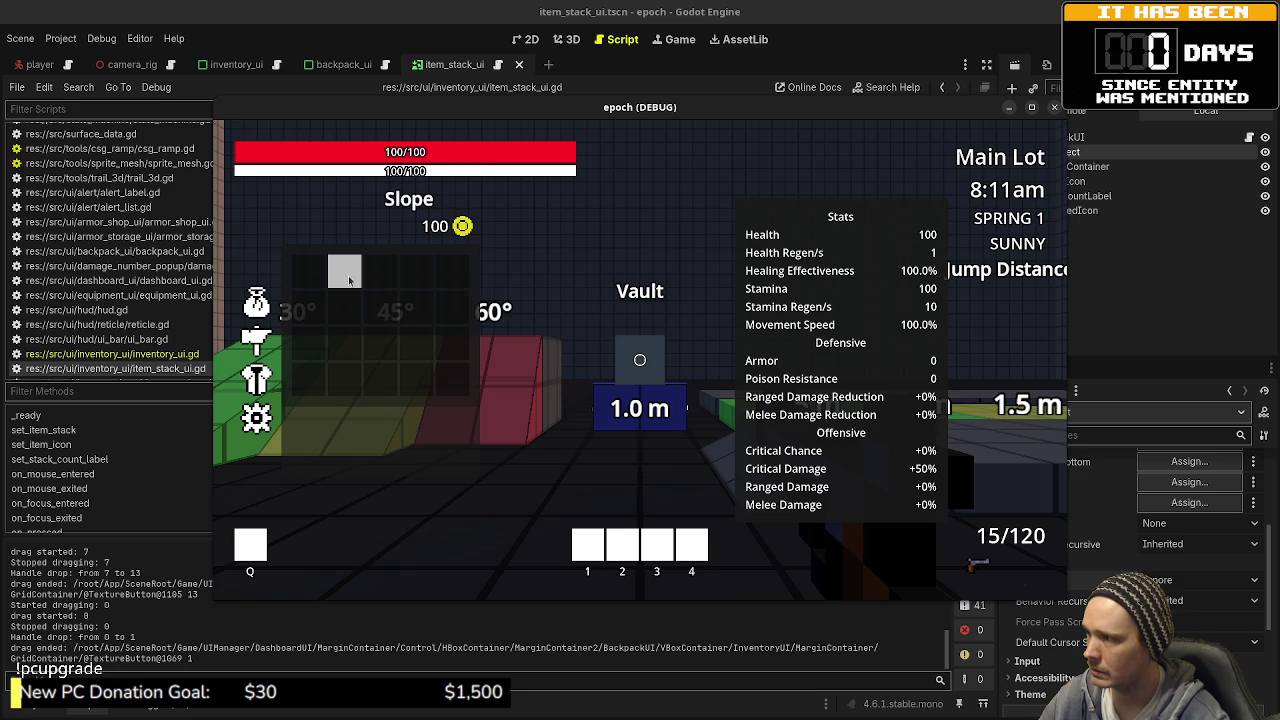
left_click_drag(349, 280, 456, 378)
key("Tab")
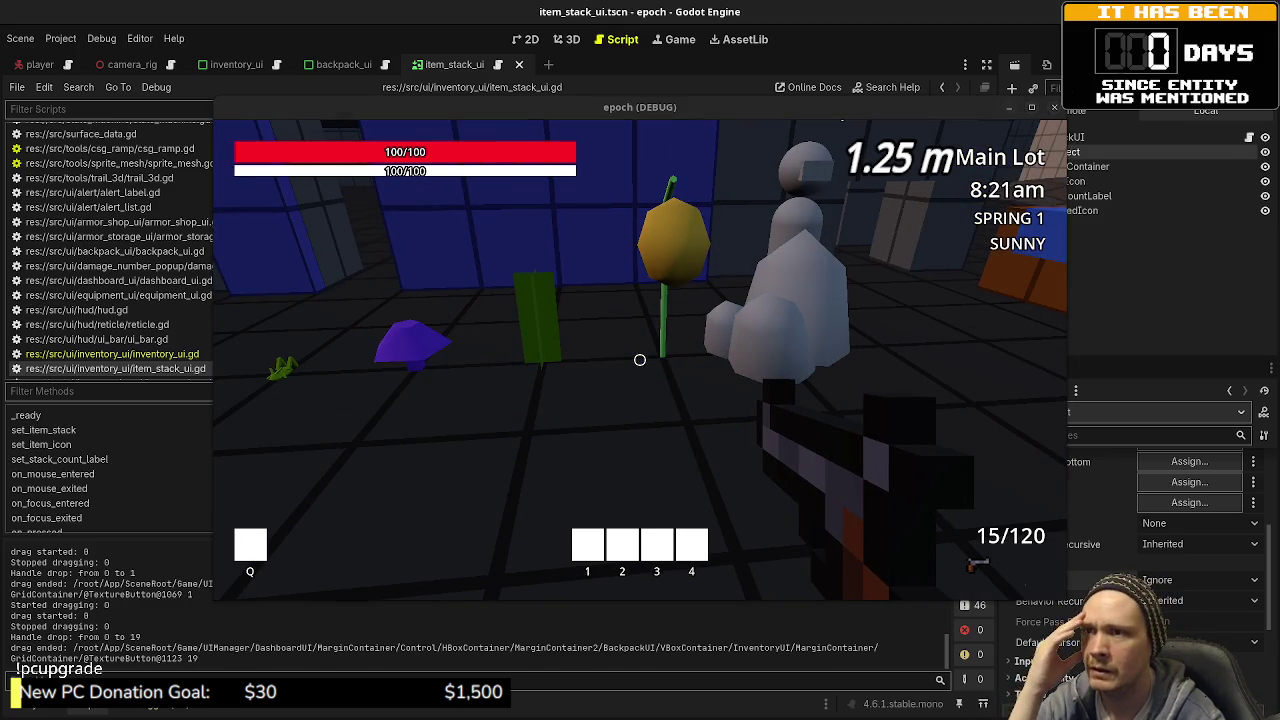
left_click(1054, 107)
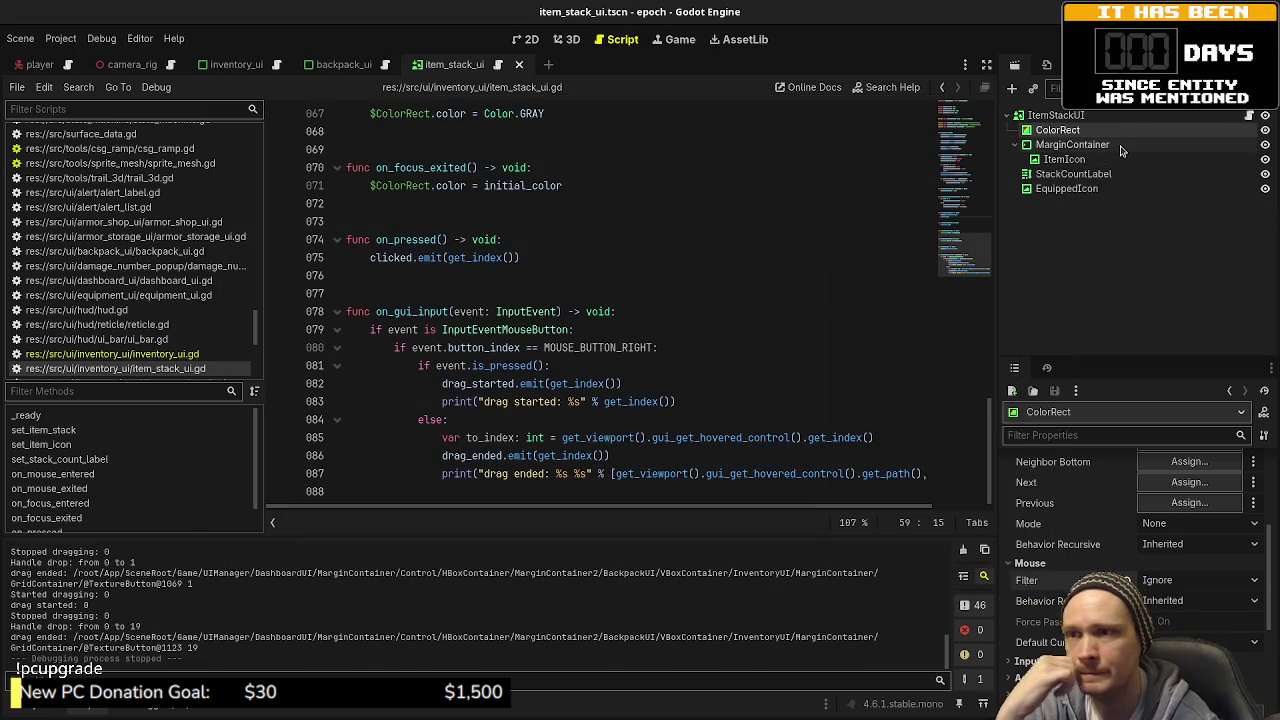
Step: Set ItemIcon's mouse filter to Ignore in the Inspector
left_click(1085, 146)
left_click(1065, 160)
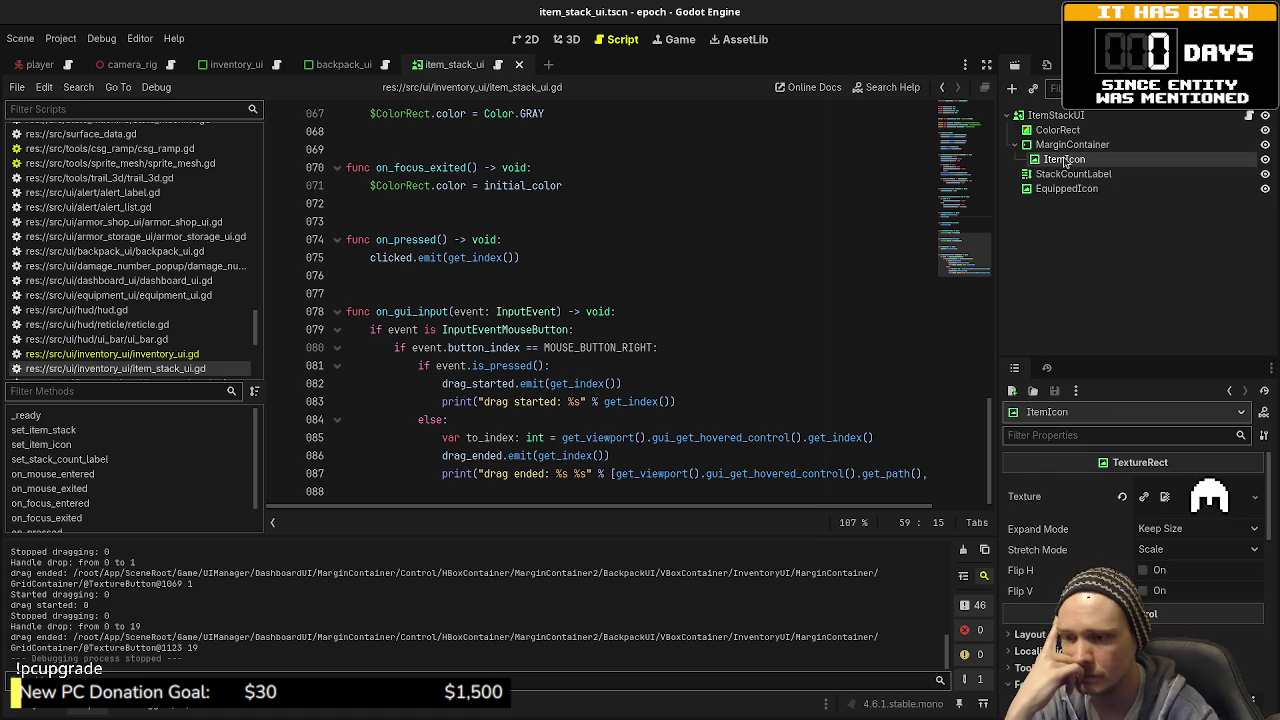
scroll(1120, 553, "down", 5)
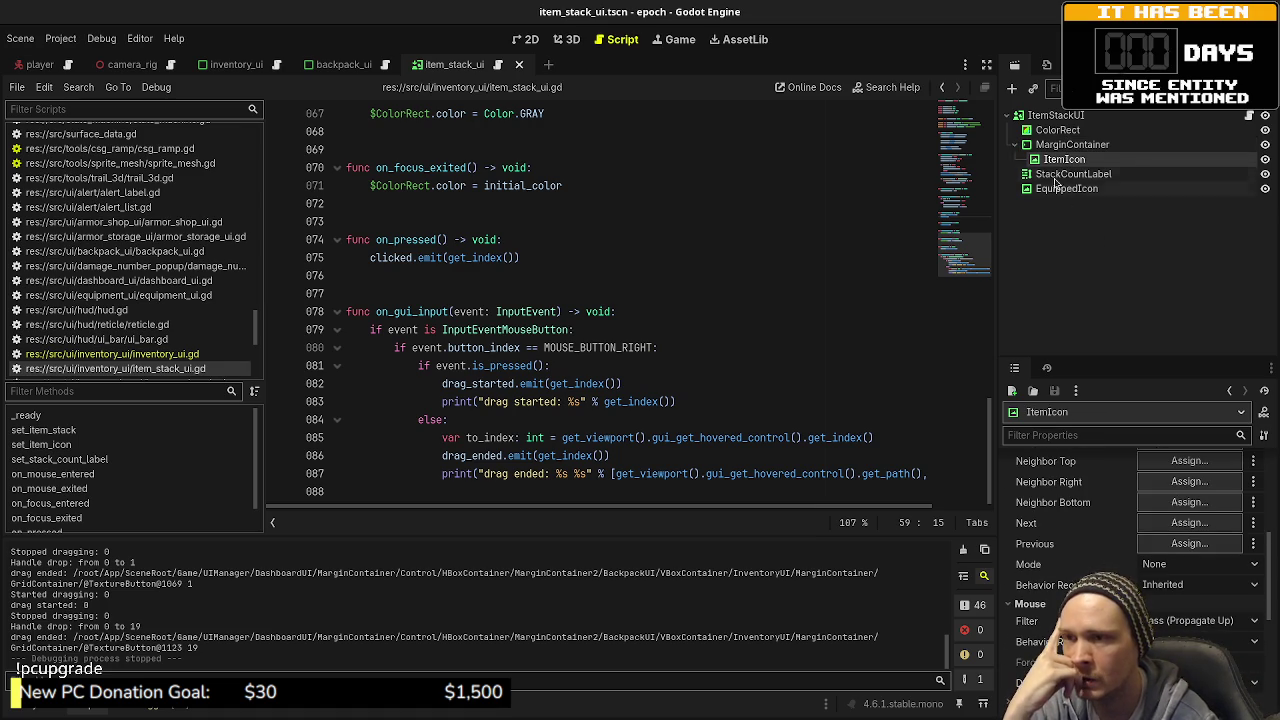
left_click(1168, 624)
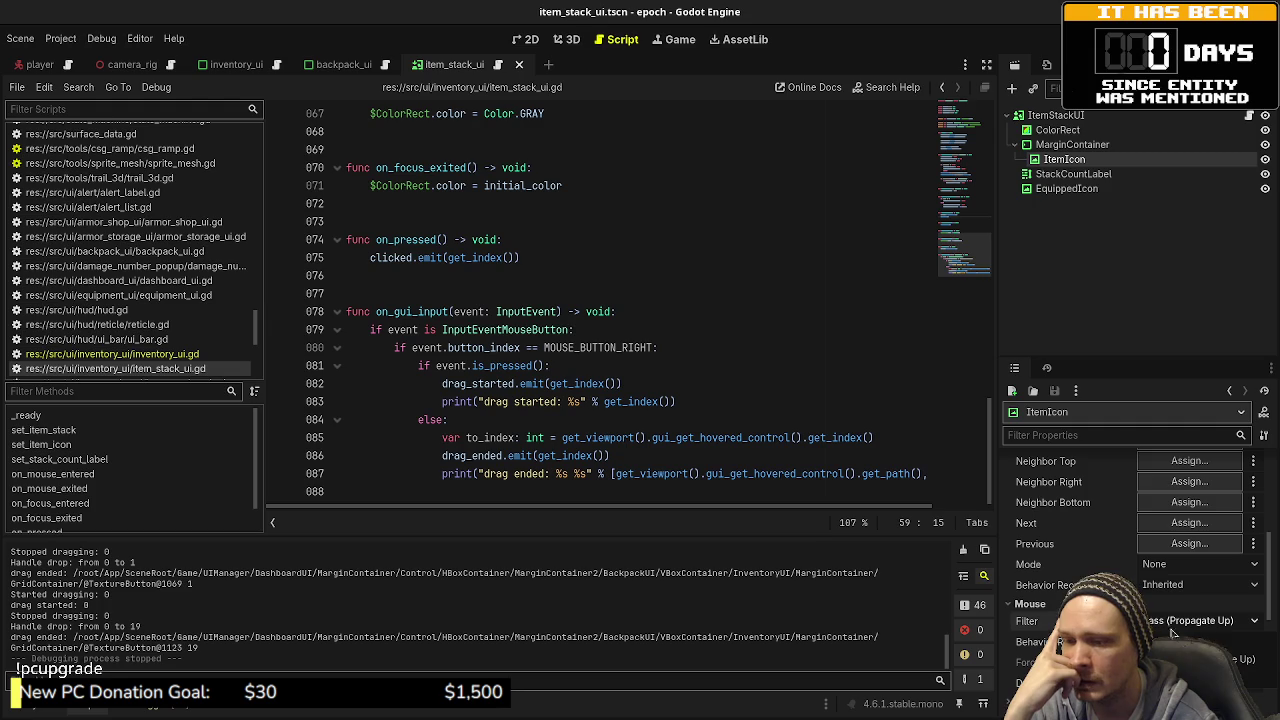
left_click(1230, 677)
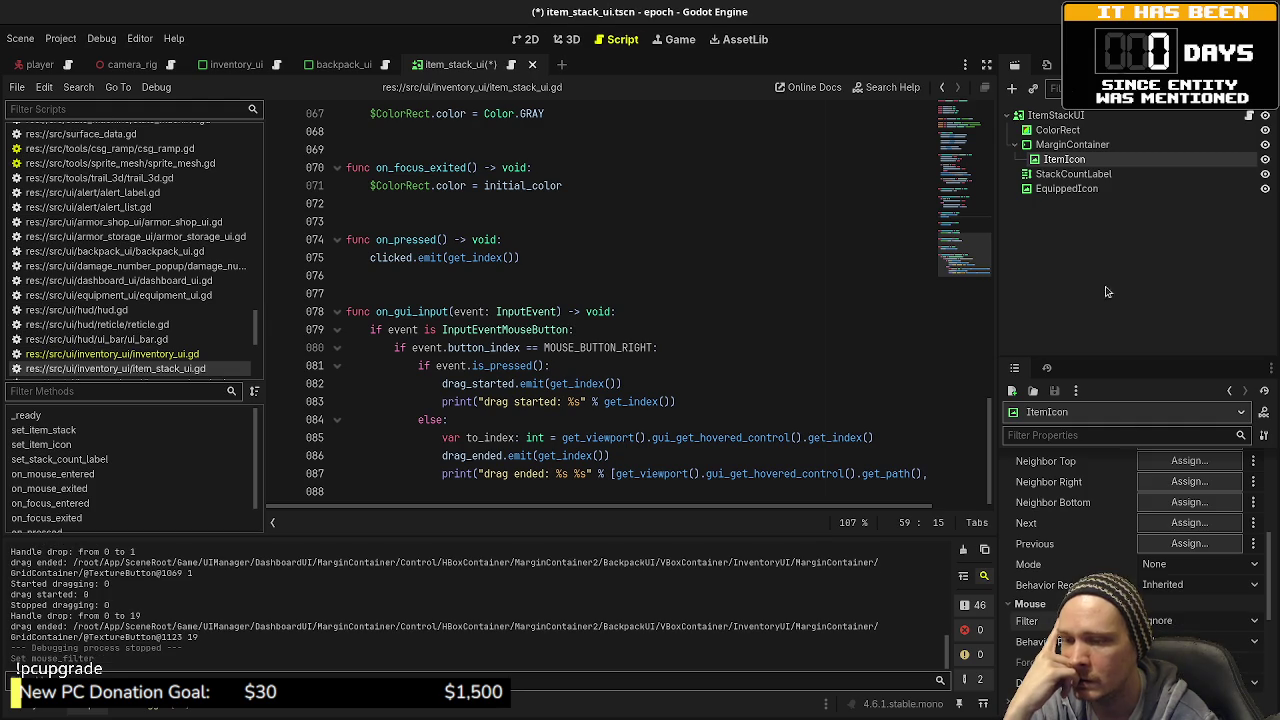
Step: Set EquippedIcon's mouse filter to Ignore, save the item stack scene, and run the game
left_click(1074, 174)
scroll(1130, 560, "down", 10)
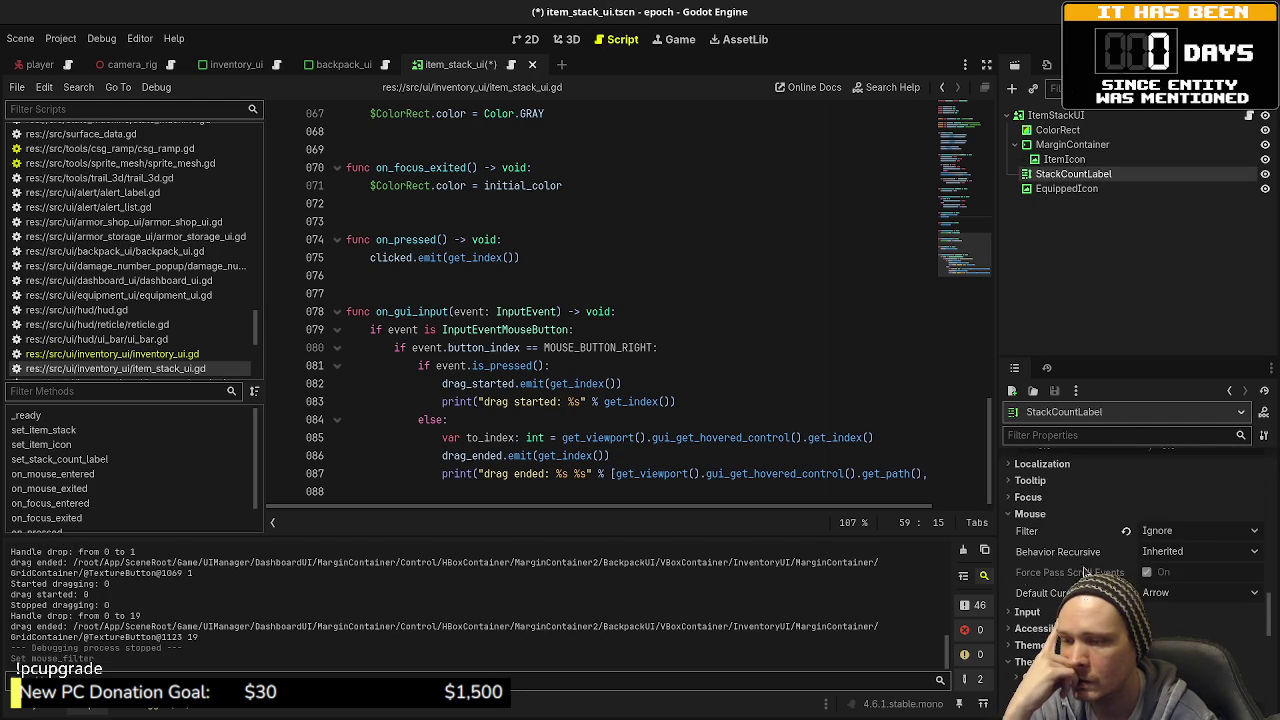
left_click(1066, 188)
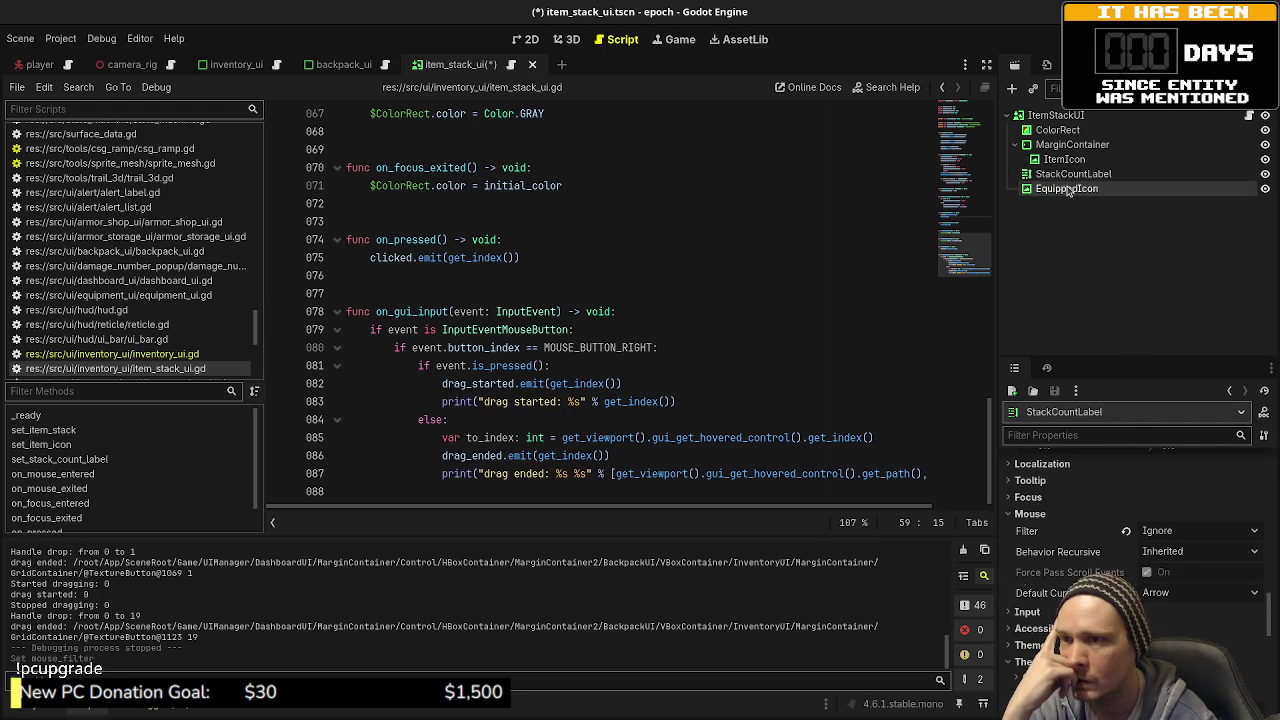
scroll(1115, 543, "down", 8)
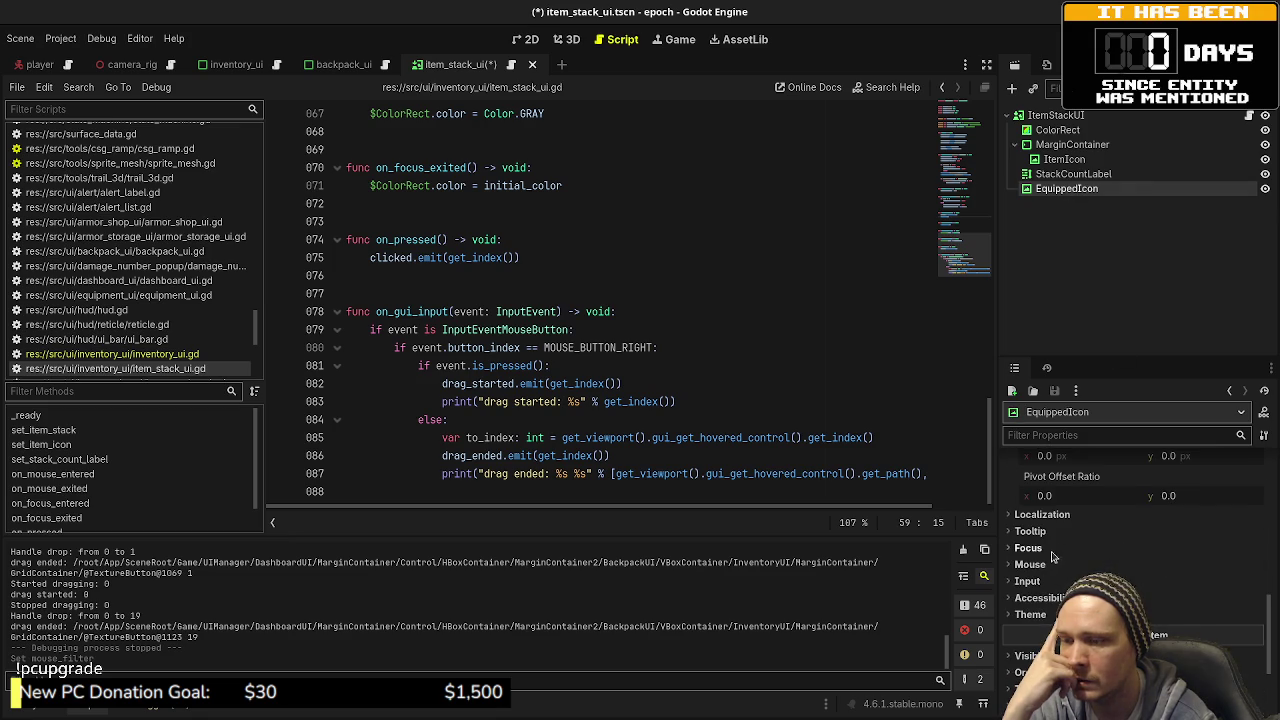
left_click(1035, 564)
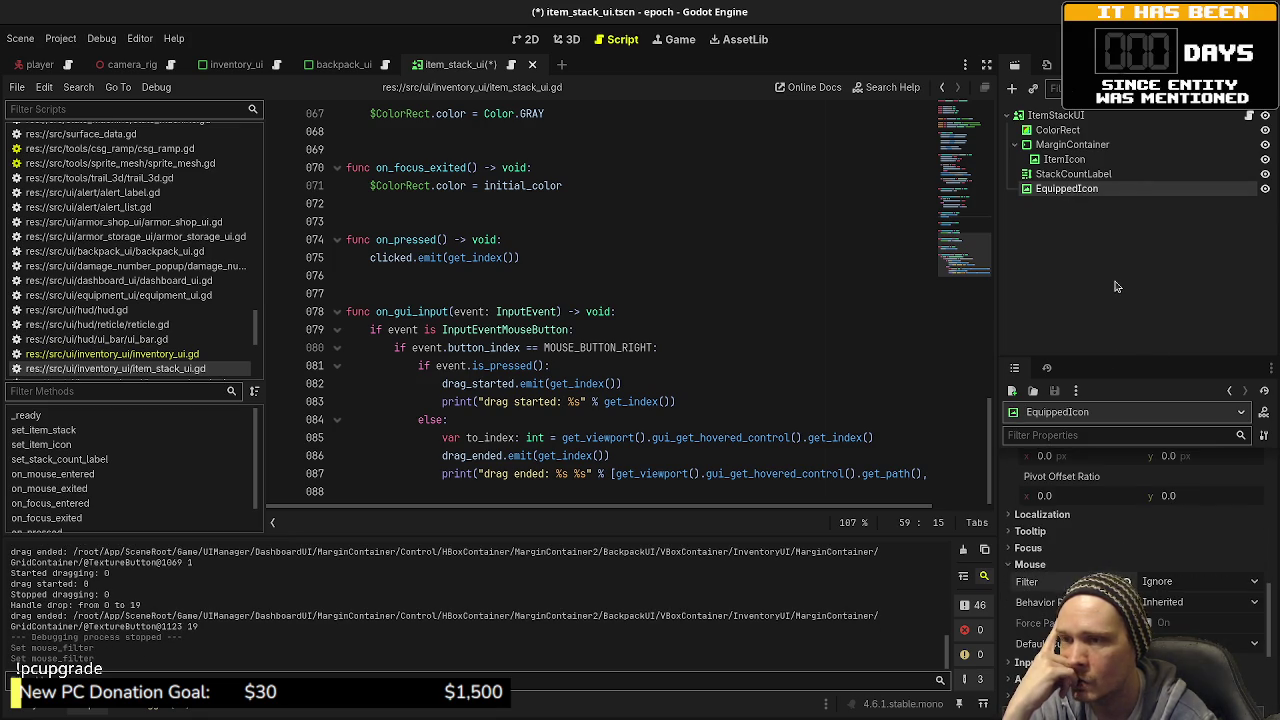
key("ctrl+s")
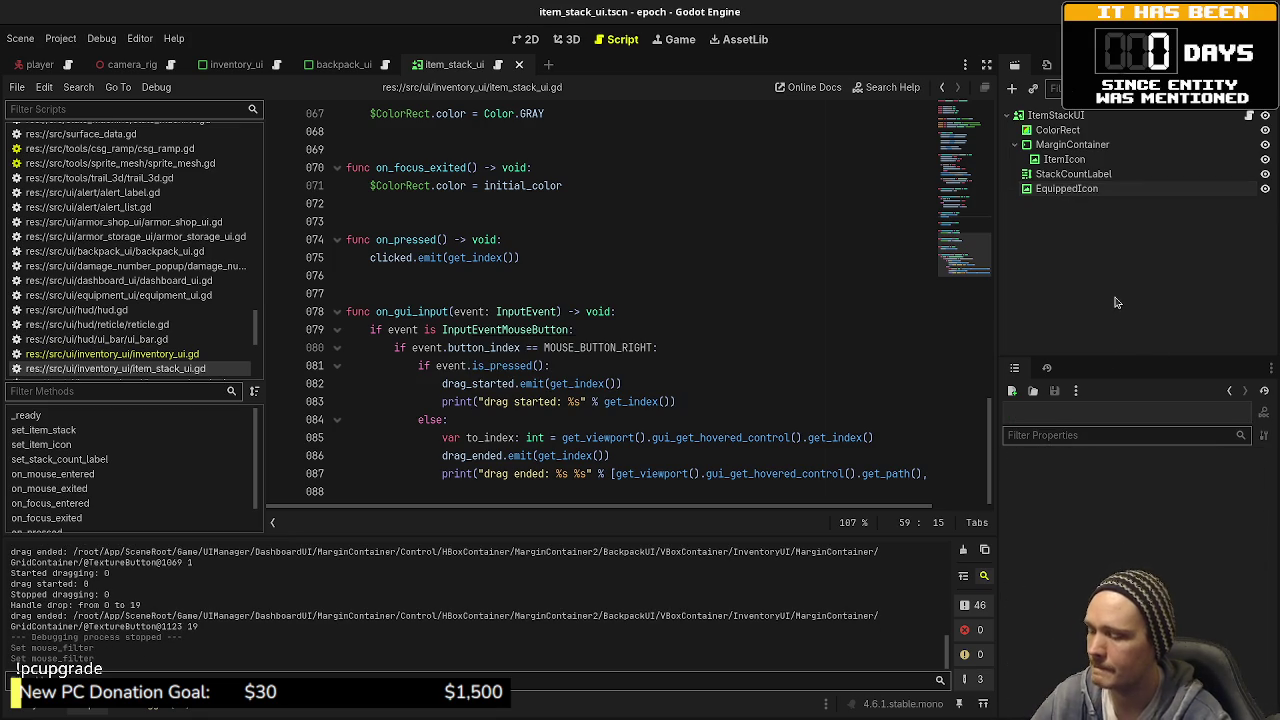
key("F5")
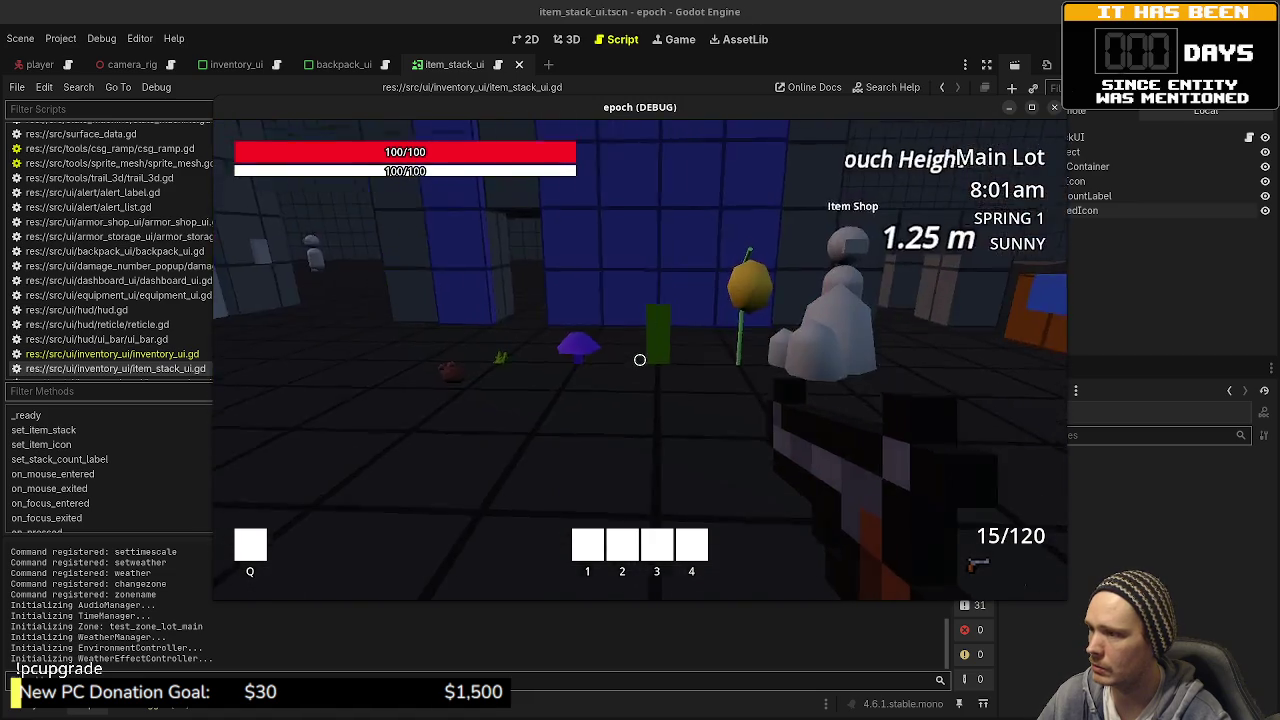
Step: Harvest honey, then move the Iron Ore stack from backpack slot 0 to slot 7
key("w")
key("e")
key("e")
key("e")
key("e")
key("Tab")
mouse_move(310, 272)
left_mouse_down()
mouse_move(453, 431)
mouse_move(380, 307)
left_mouse_up()
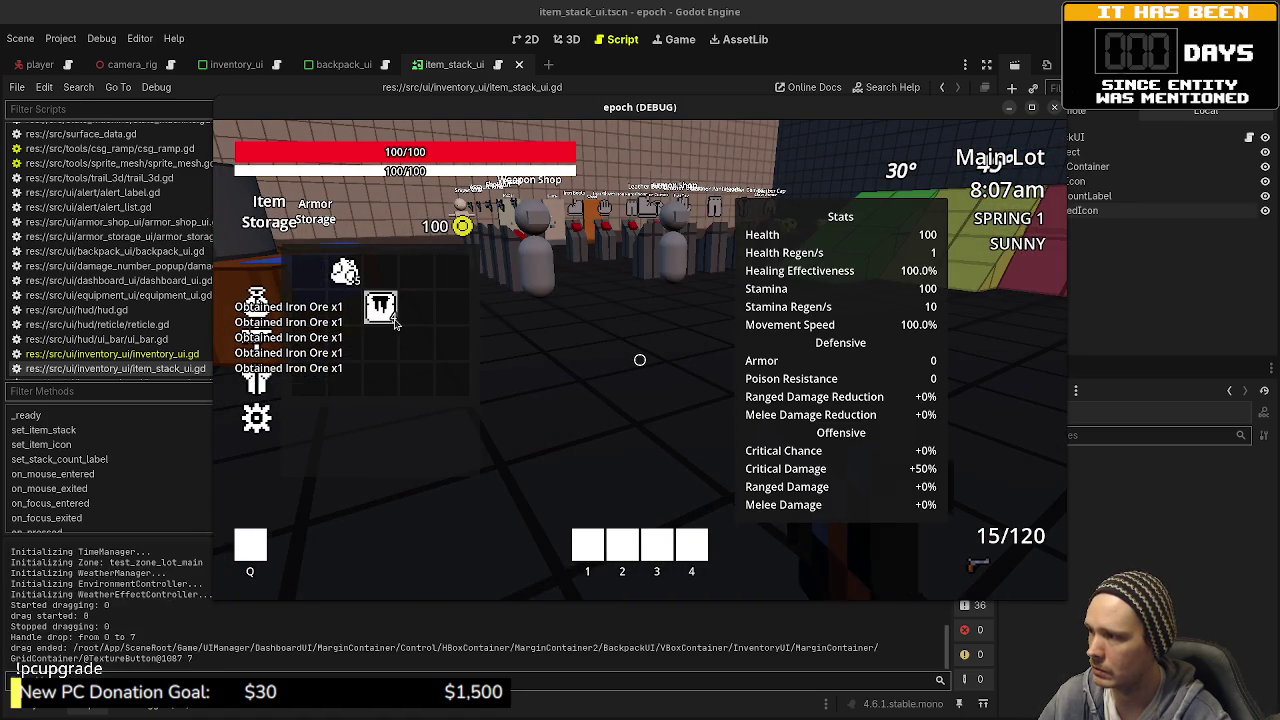
mouse_move(365, 282)
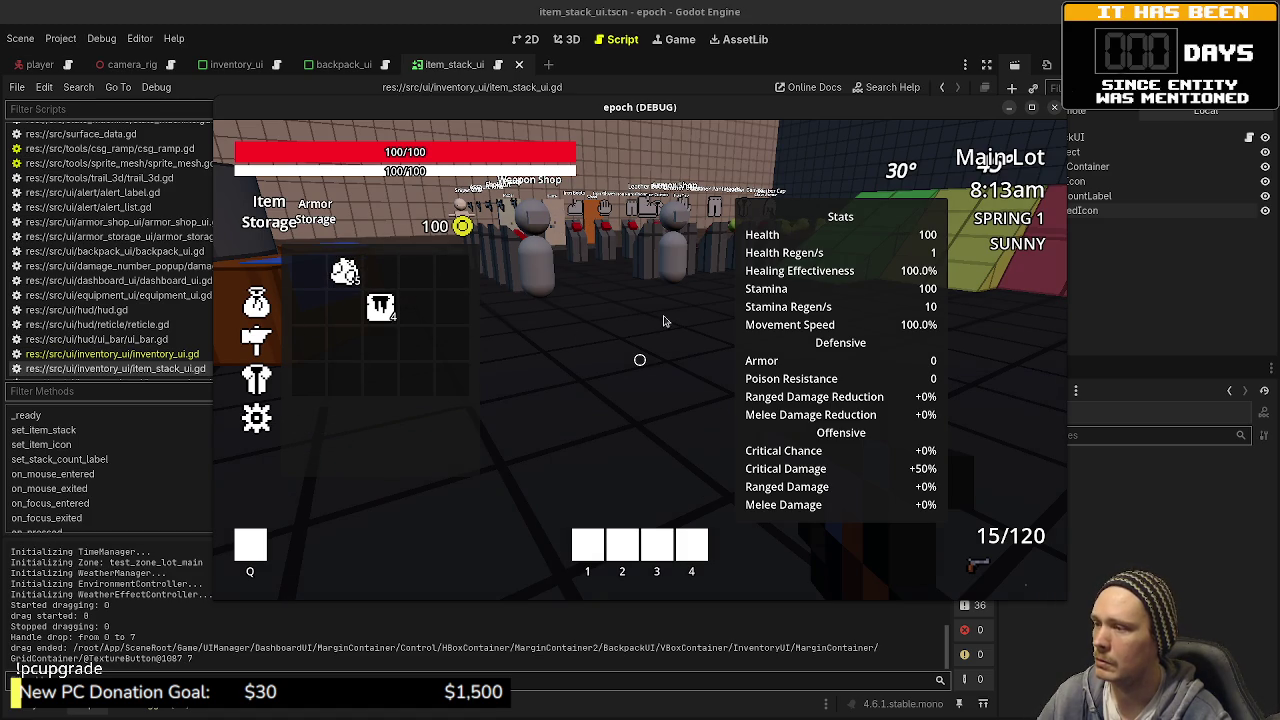
key("Tab")
Step: Move items between Armor Storage slots, close the crate, and stop the game
key("shift+w")
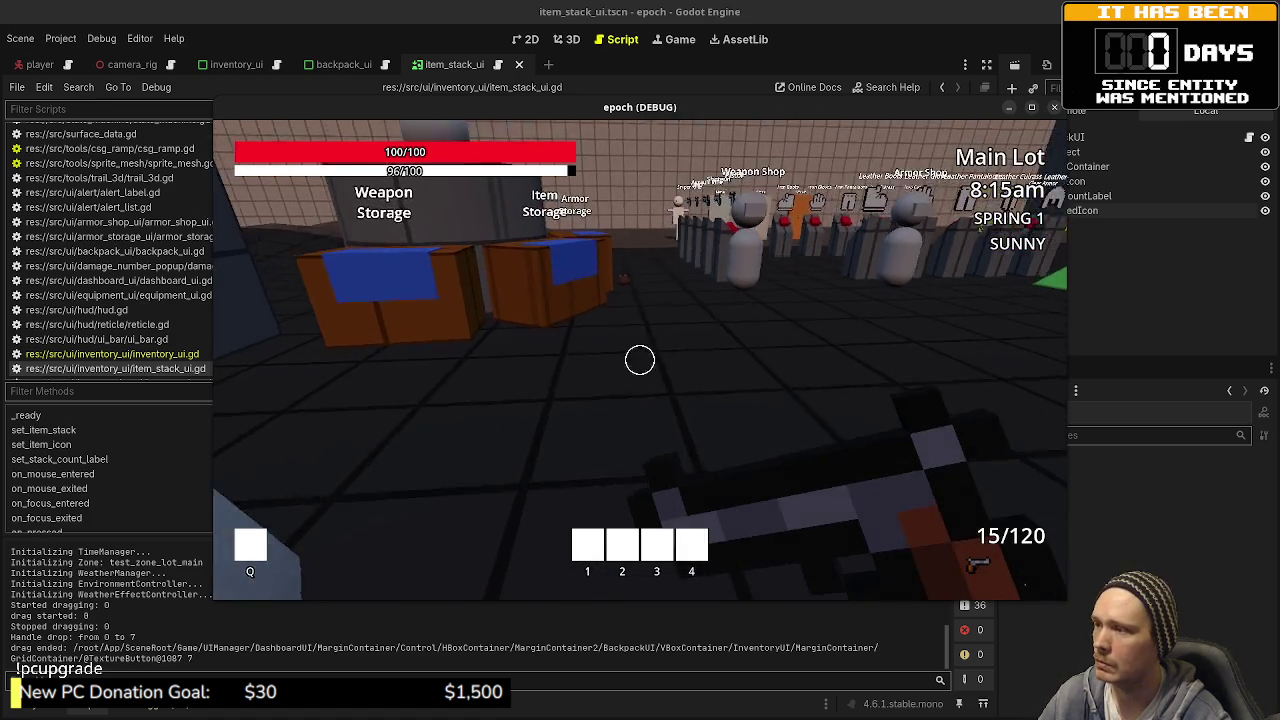
key("w")
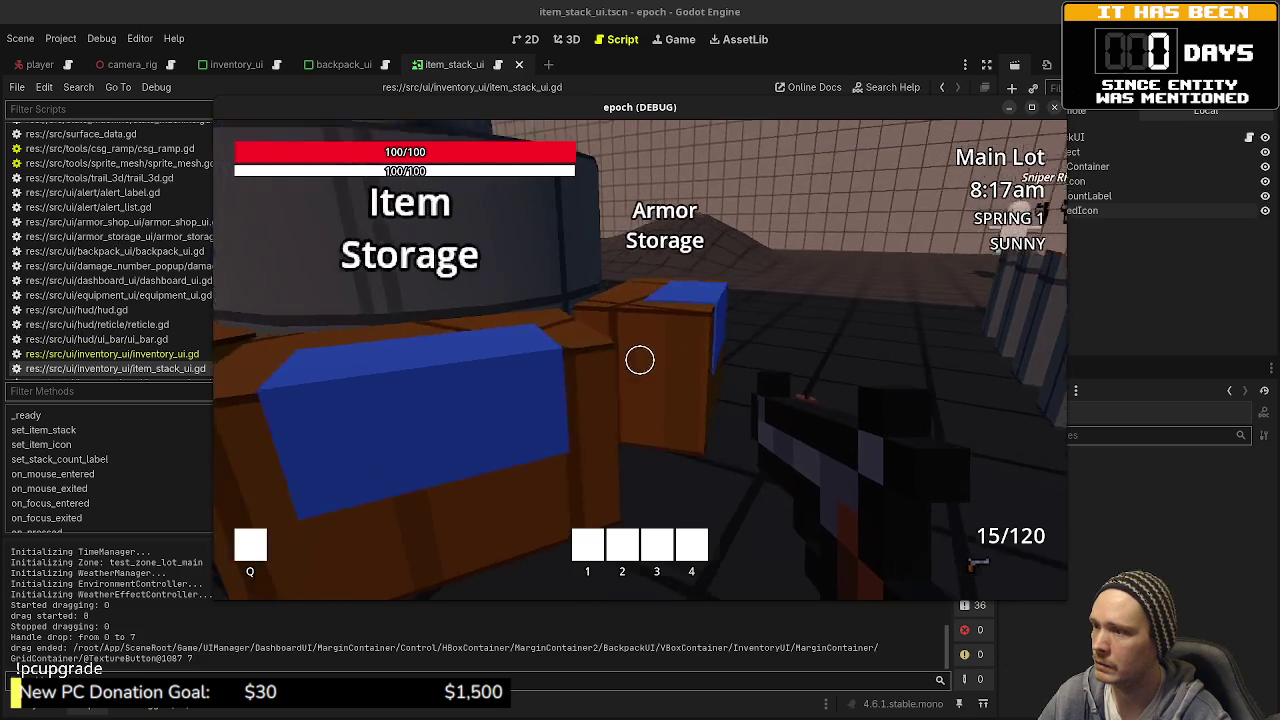
key("e")
mouse_move(790, 316)
left_mouse_down()
mouse_move(823, 312)
mouse_move(789, 312)
mouse_move(823, 351)
mouse_move(826, 387)
mouse_move(491, 540)
left_mouse_up()
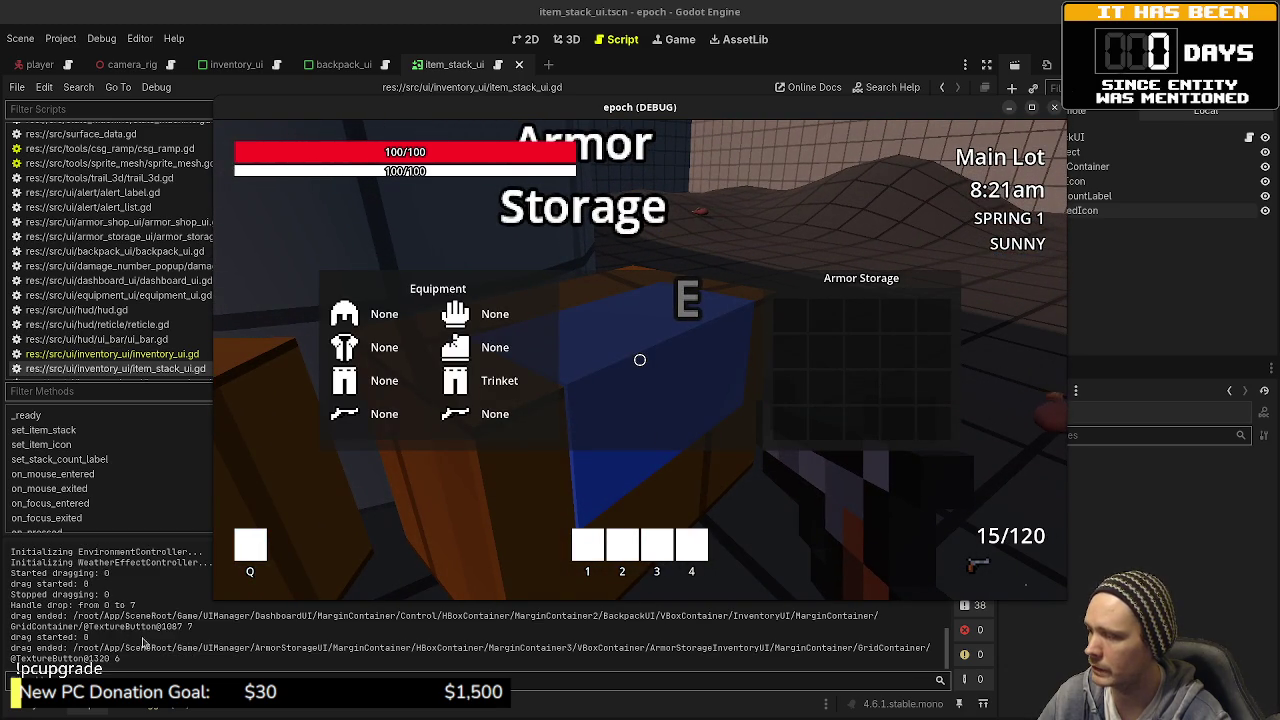
mouse_move(789, 314)
left_mouse_down()
mouse_move(826, 314)
mouse_move(793, 361)
mouse_move(929, 423)
left_mouse_up()
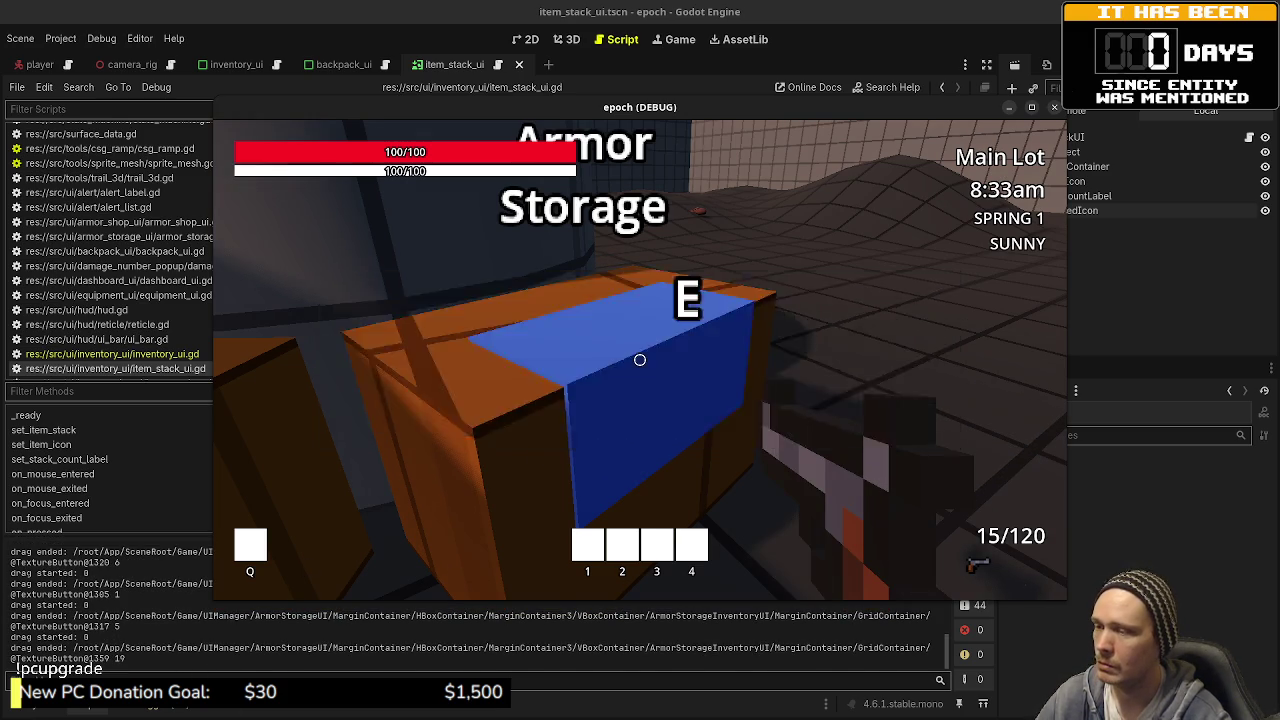
key("Escape")
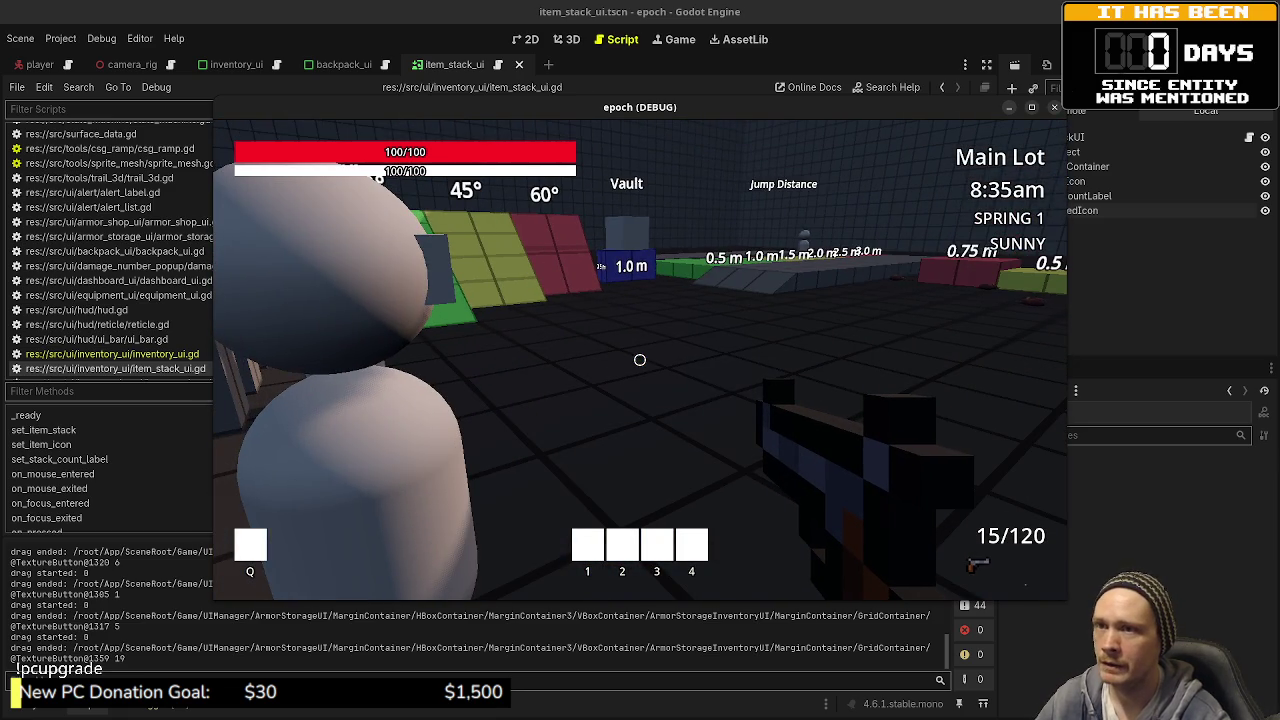
key("F8")
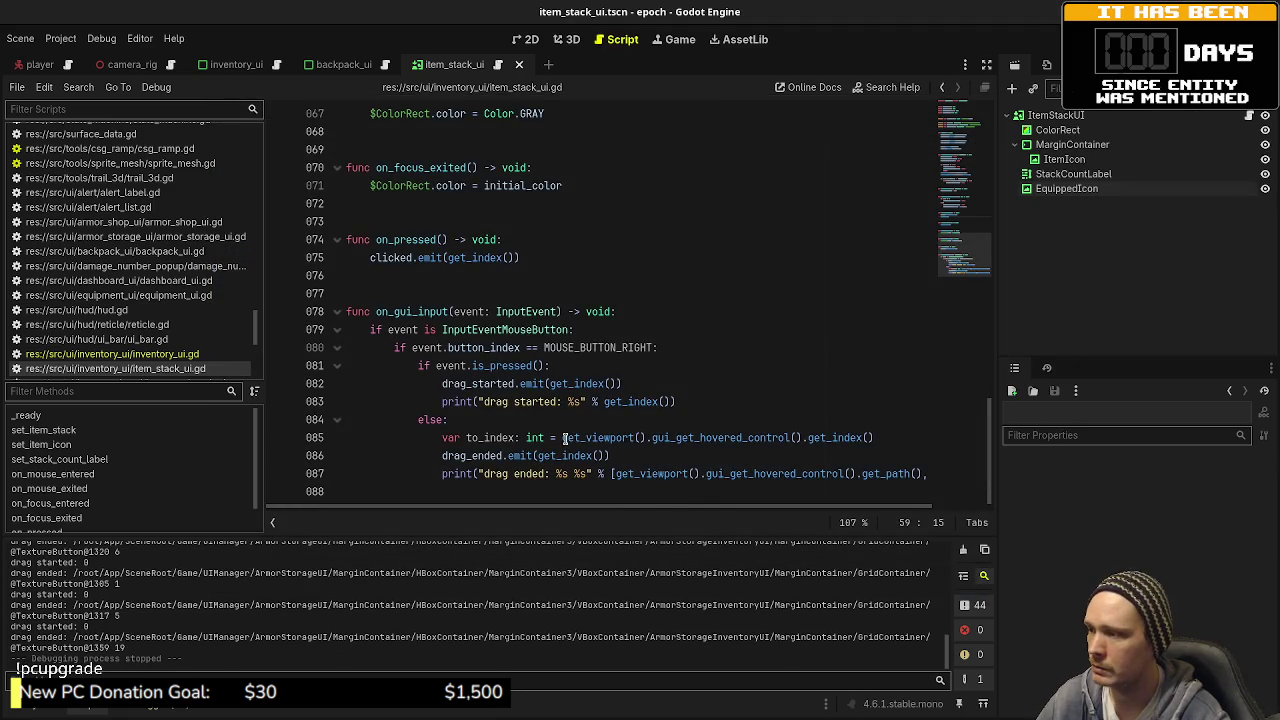
Step: Inspect the to_index and get_index() code on lines 84-86, checking get_index's documentation
left_click(466, 420)
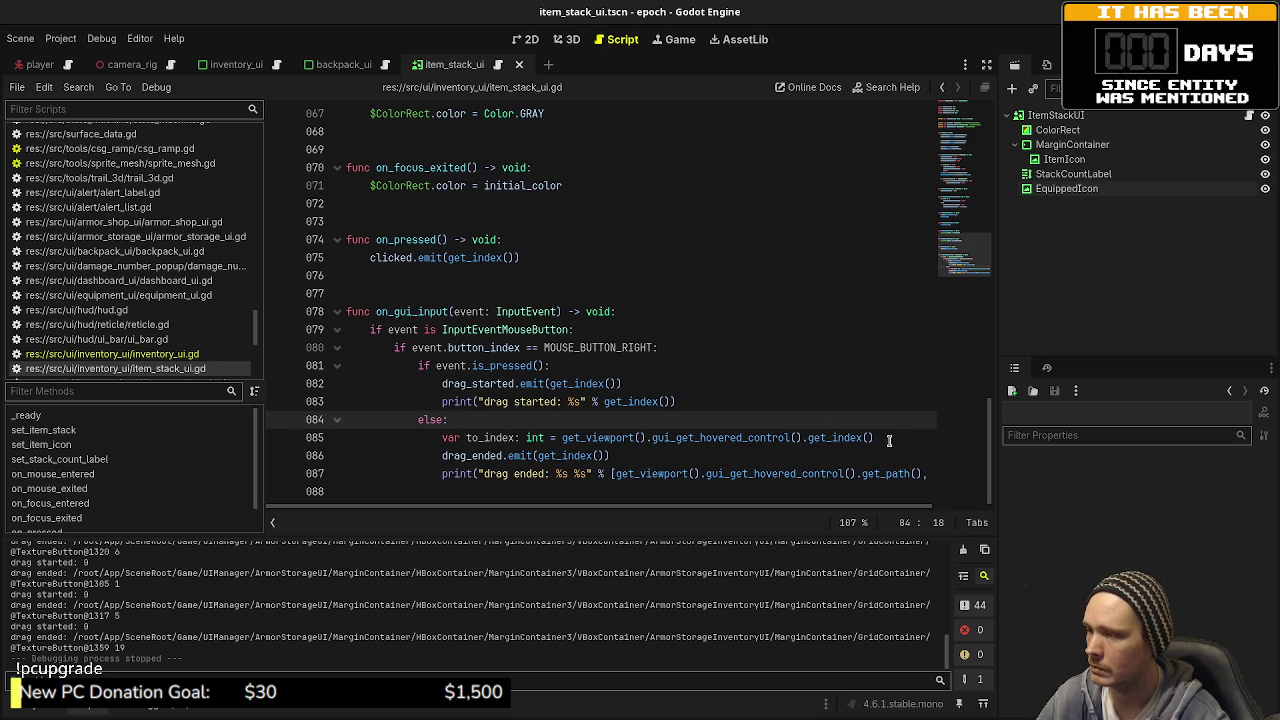
double_click(492, 457)
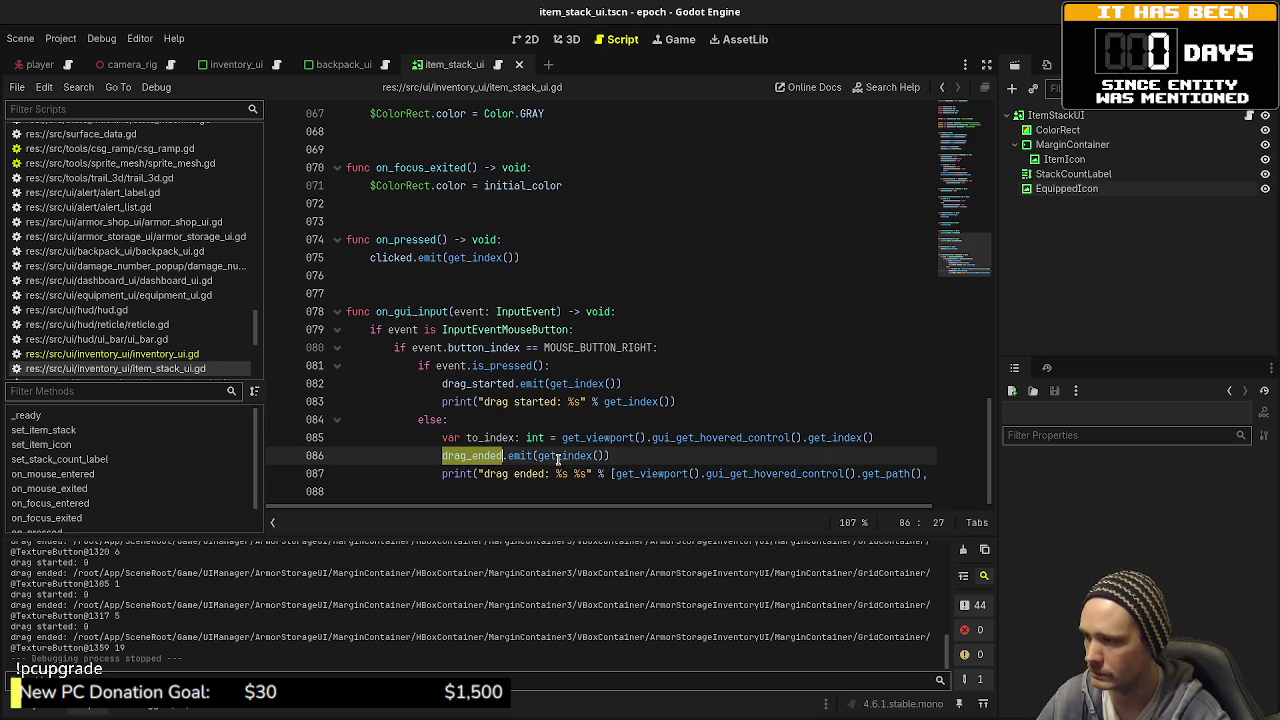
left_click_drag(538, 456, 606, 456)
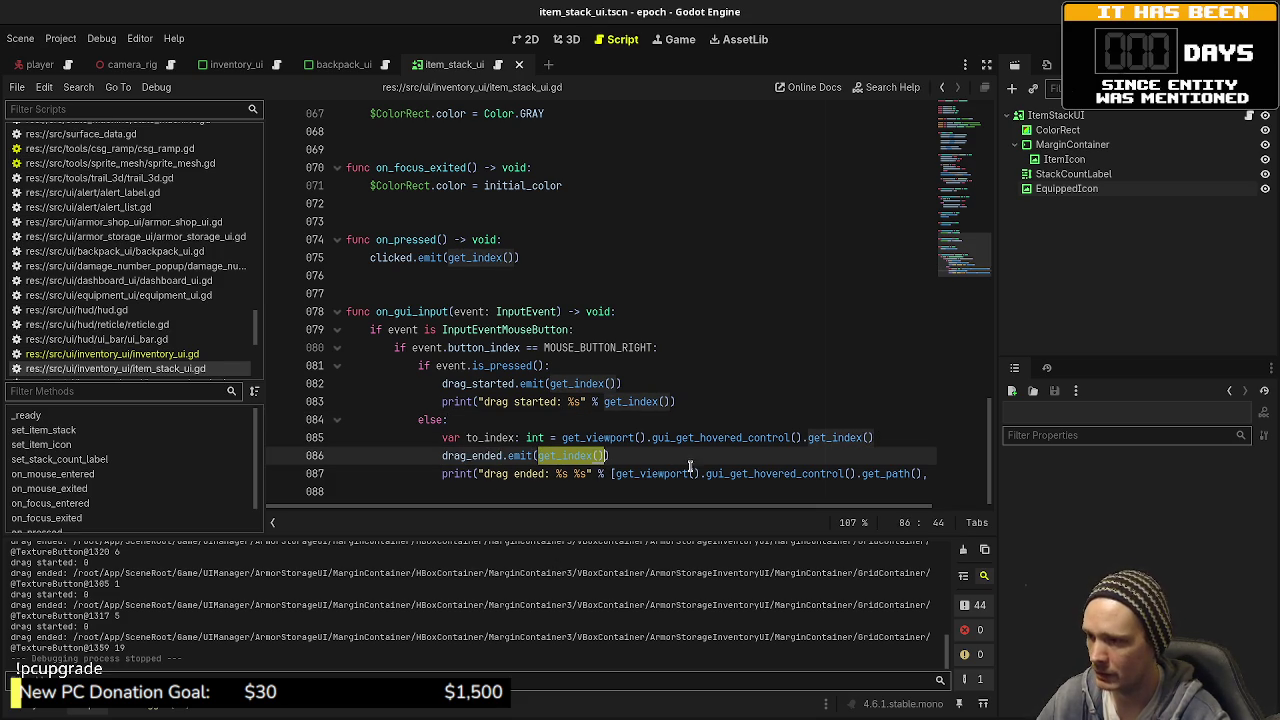
left_click(734, 437)
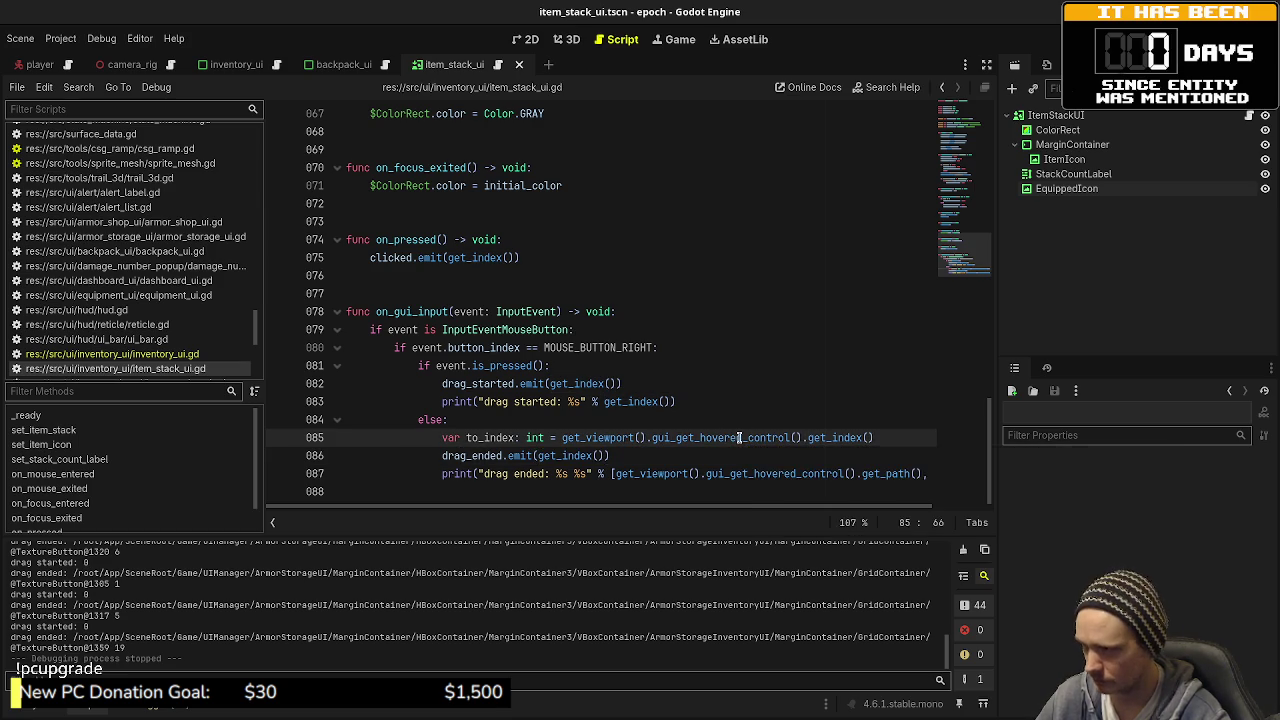
double_click(488, 437)
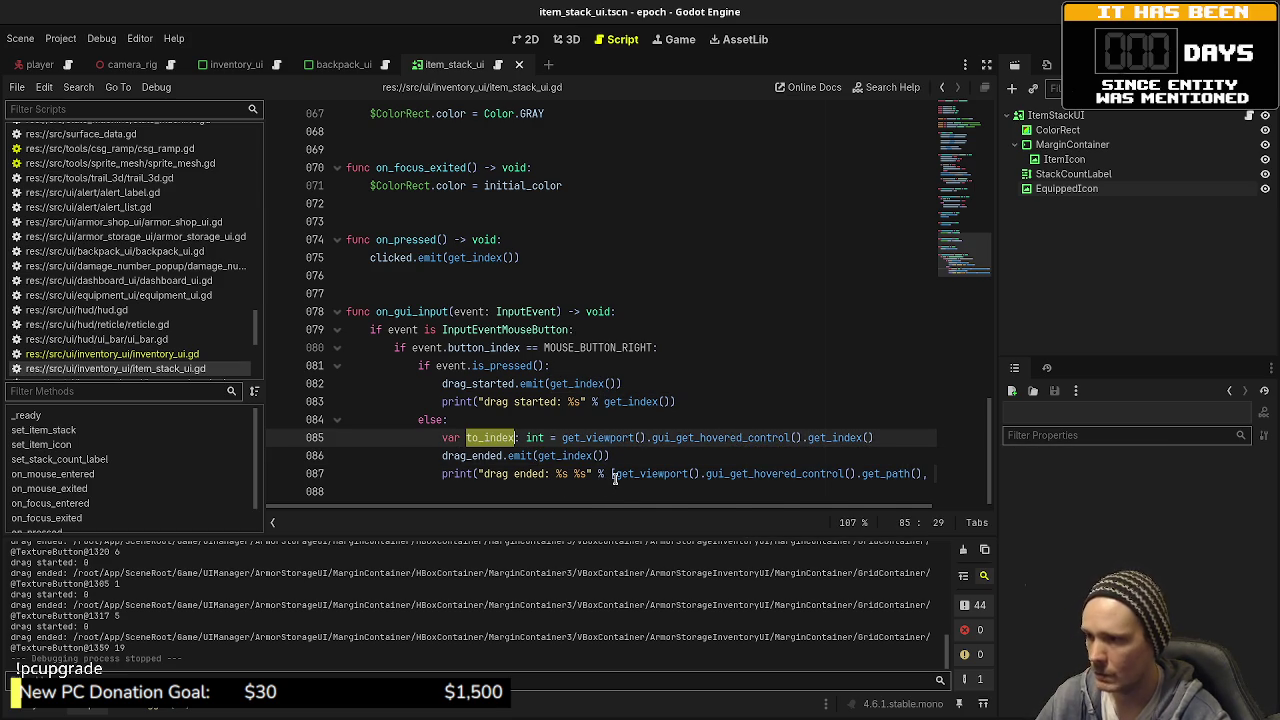
mouse_move(614, 476)
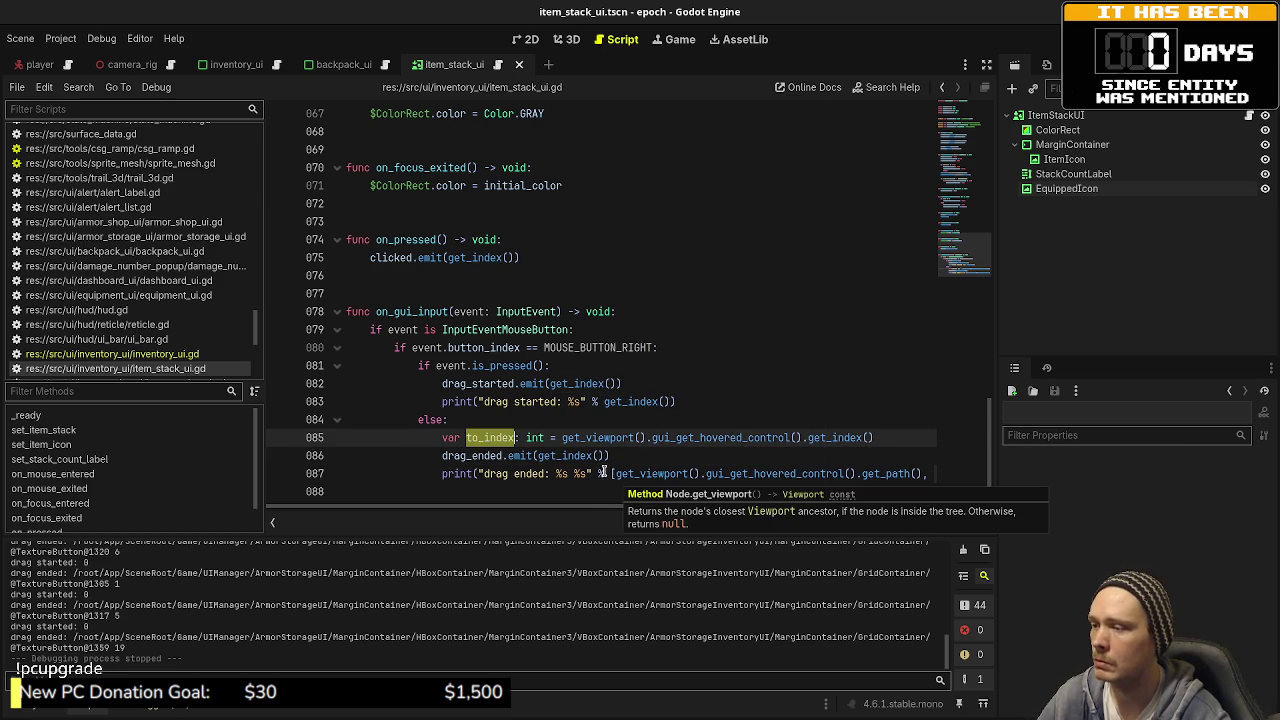
left_click_drag(606, 456, 541, 456)
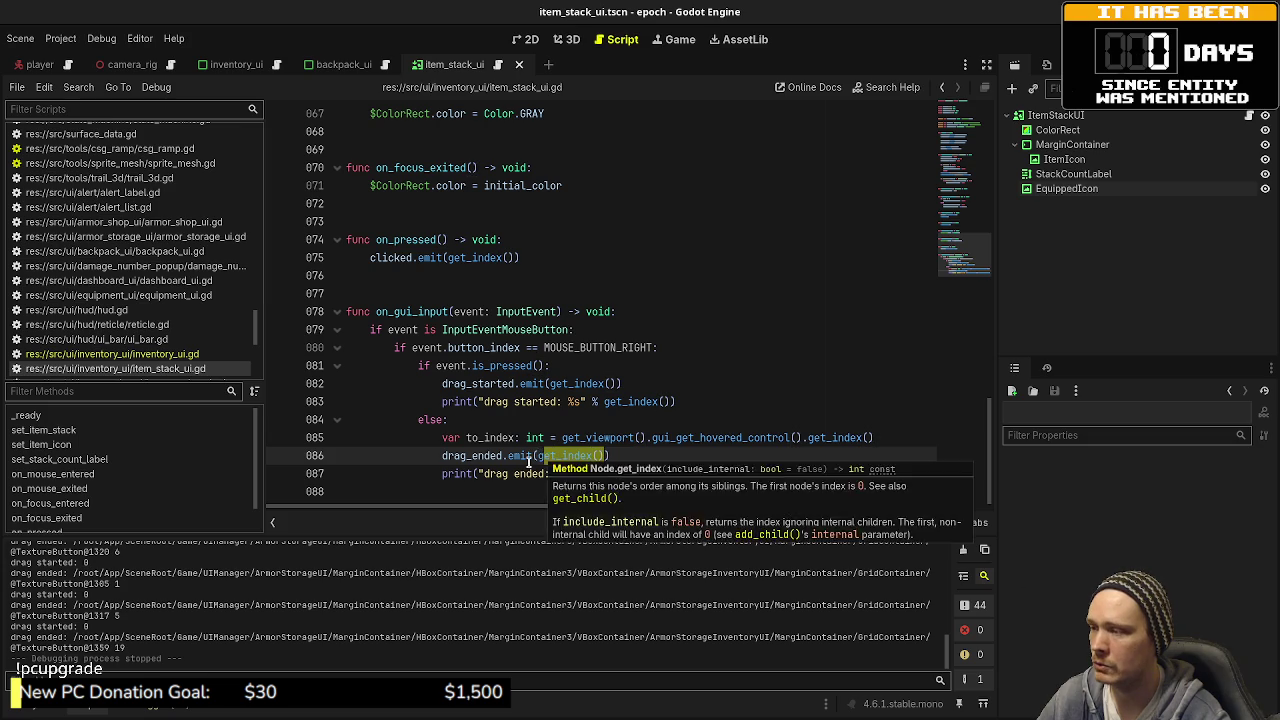
left_click(530, 457)
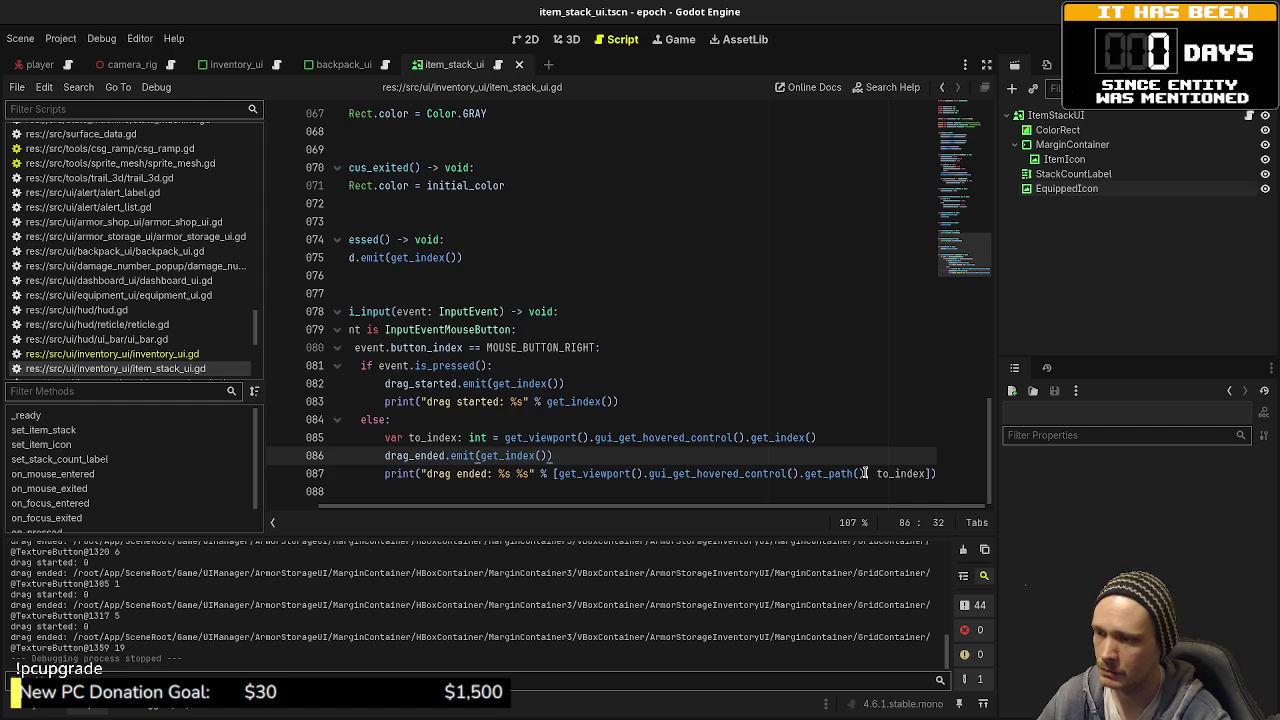
Step: Replace .get_path() with .name on line 87 and save the script
left_click(913, 473)
left_click(800, 476, "shift")
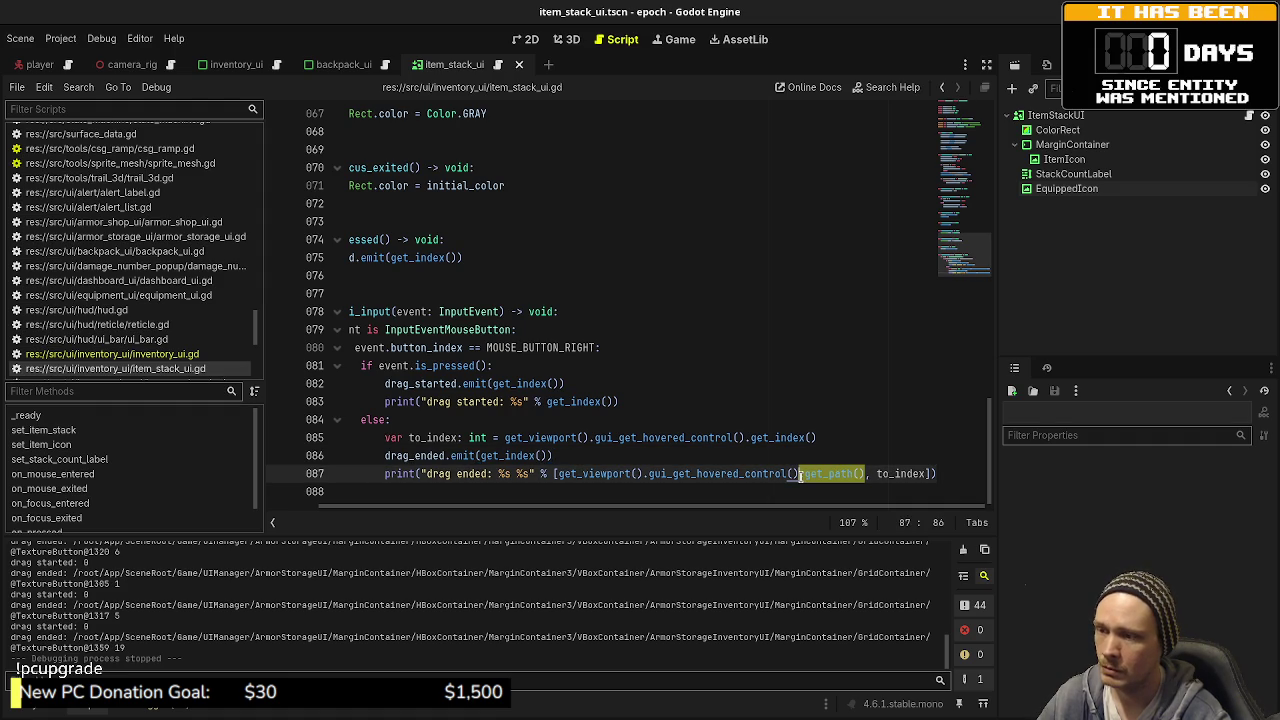
type(".name")
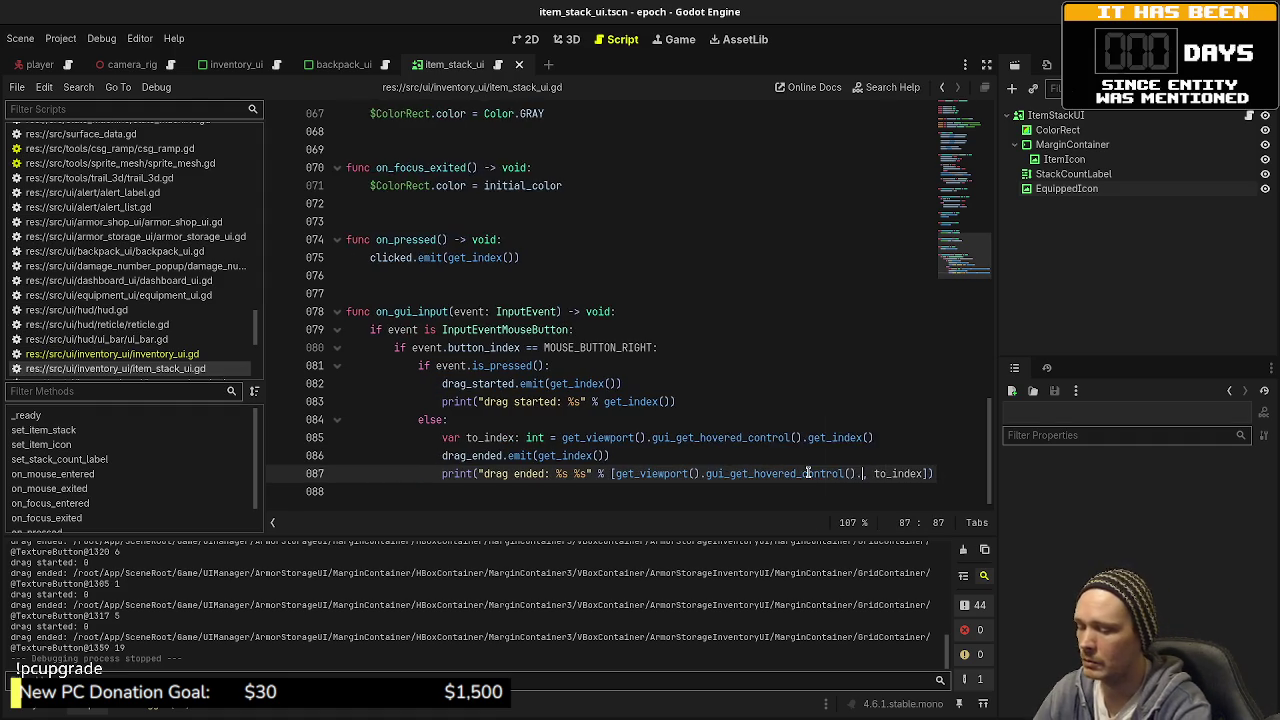
key("ctrl+s")
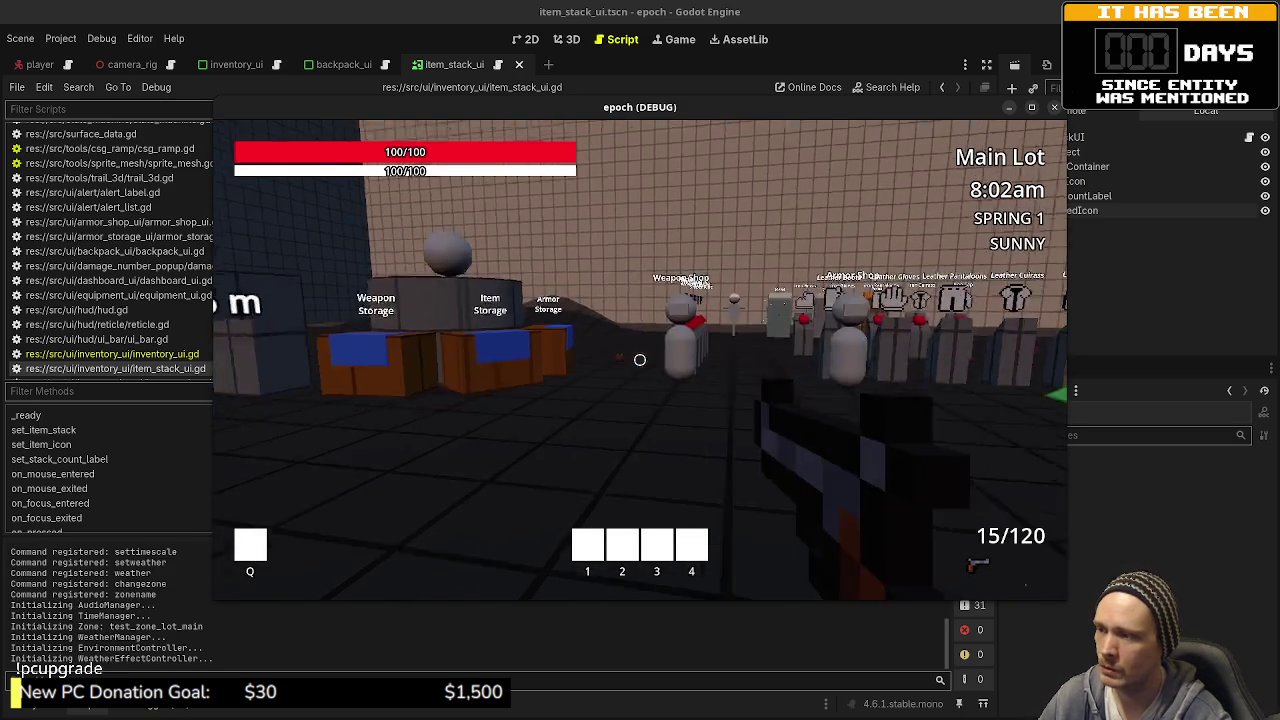
Step: Move inventory items from slot 7 to slot 13 and into another cell
key("Tab")
mouse_move(414, 340)
left_mouse_down()
mouse_move(380, 308)
mouse_move(414, 338)
left_mouse_up()
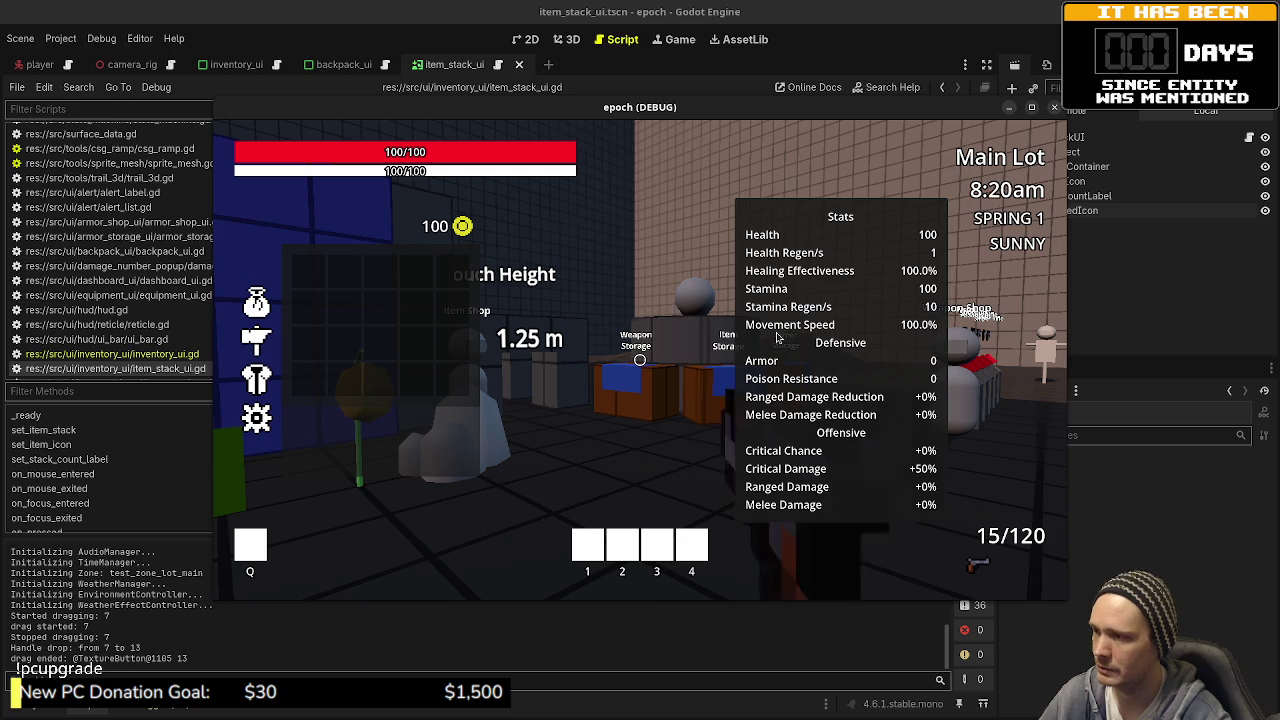
key("Tab")
key("Tab")
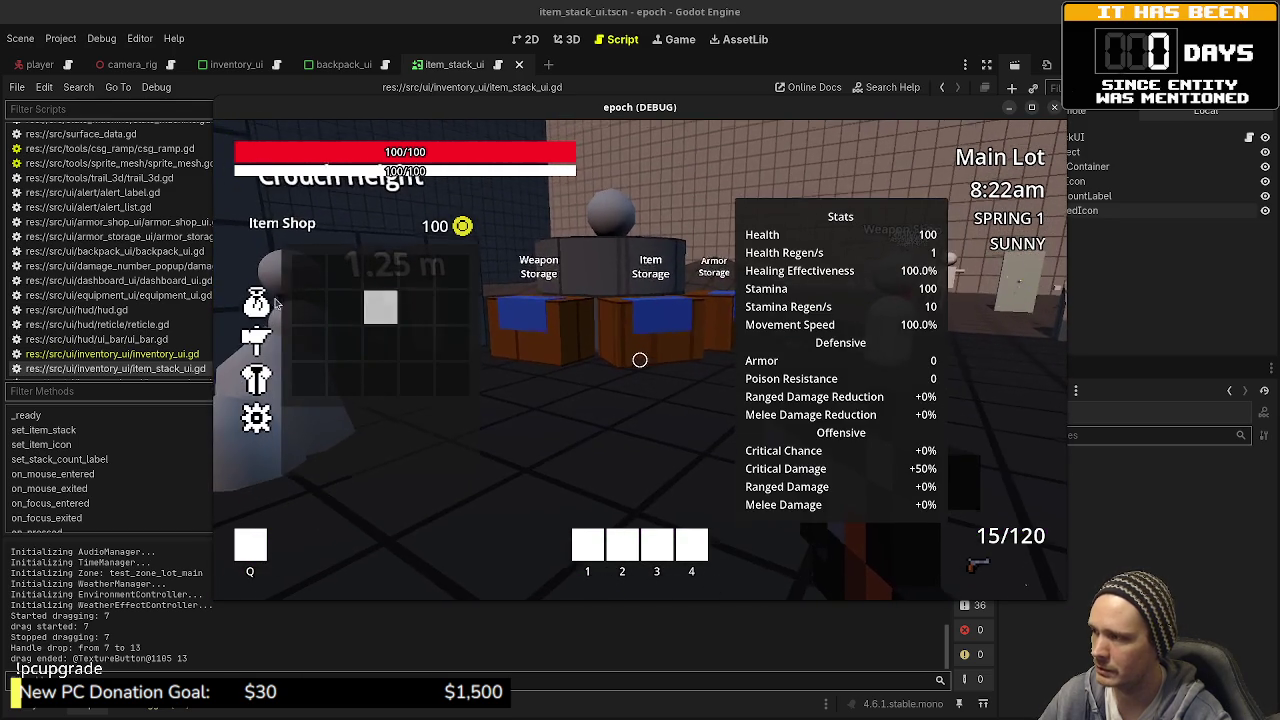
mouse_move(379, 280)
left_mouse_down()
mouse_move(452, 344)
mouse_move(416, 308)
mouse_move(352, 373)
left_mouse_up()
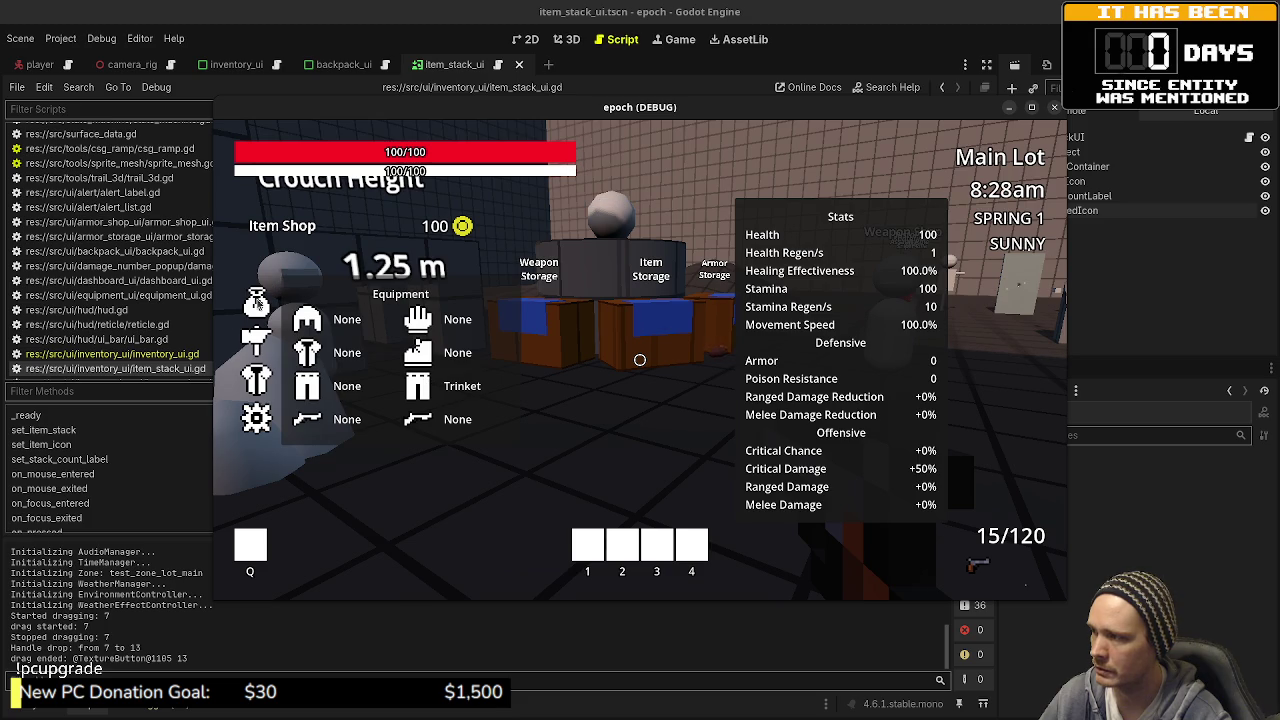
key("Tab")
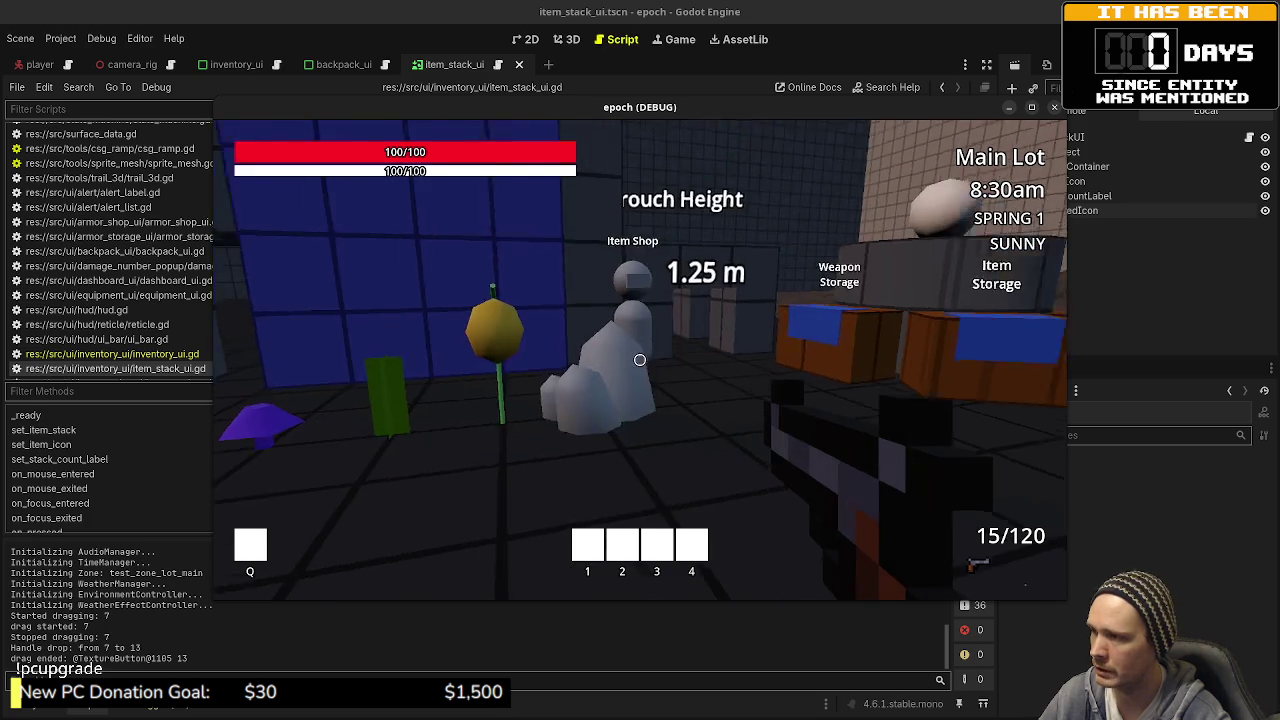
Step: Check the Weapon Storage box, then move an item between Armor Storage slots
key("w")
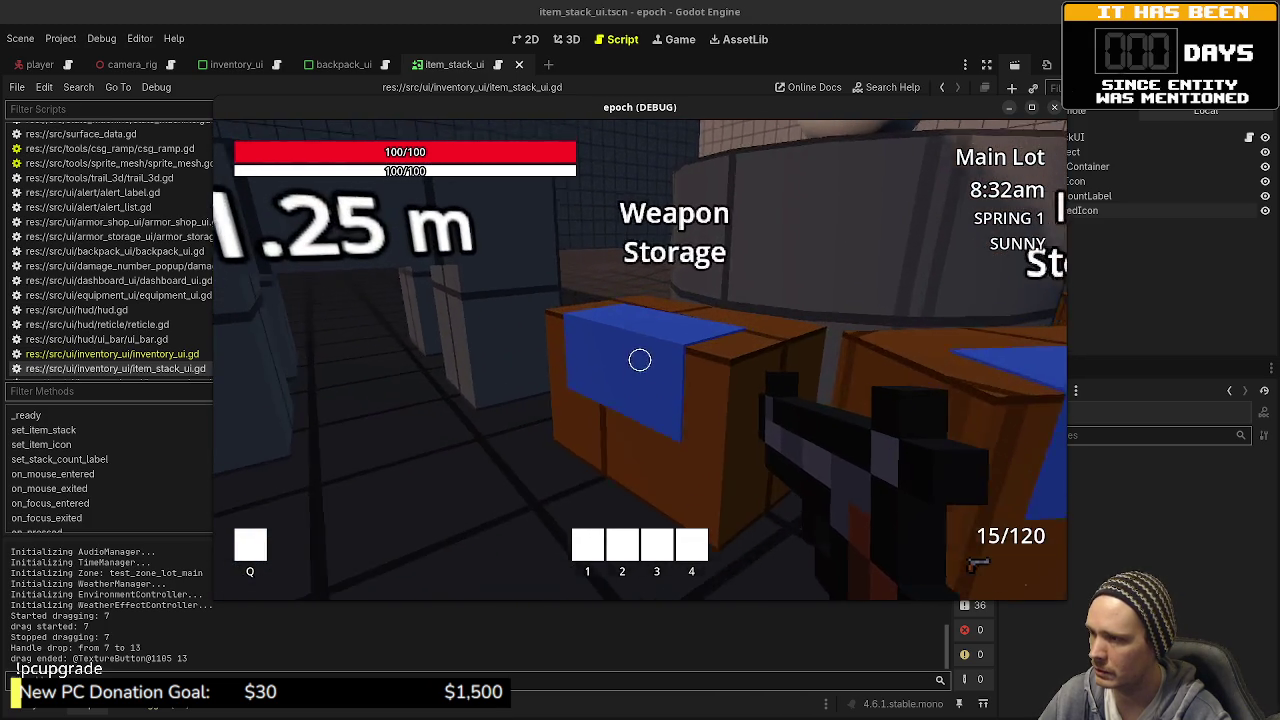
key("e")
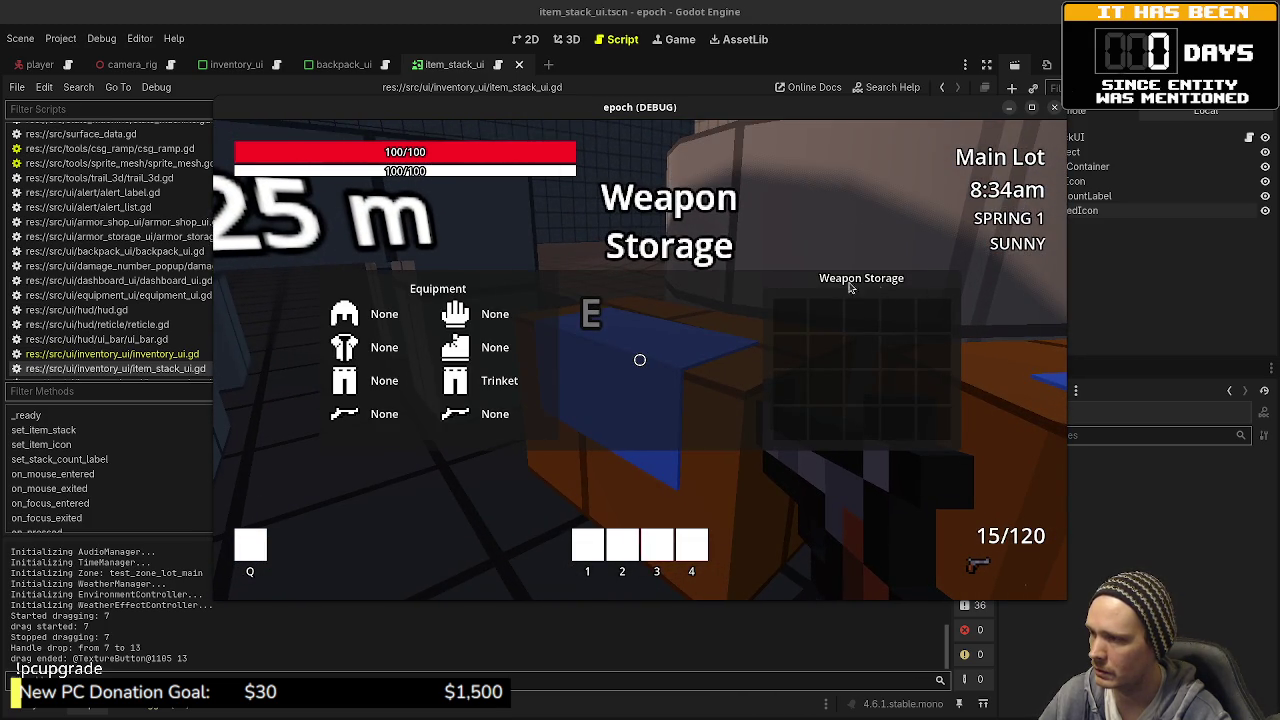
key("e")
key("d")
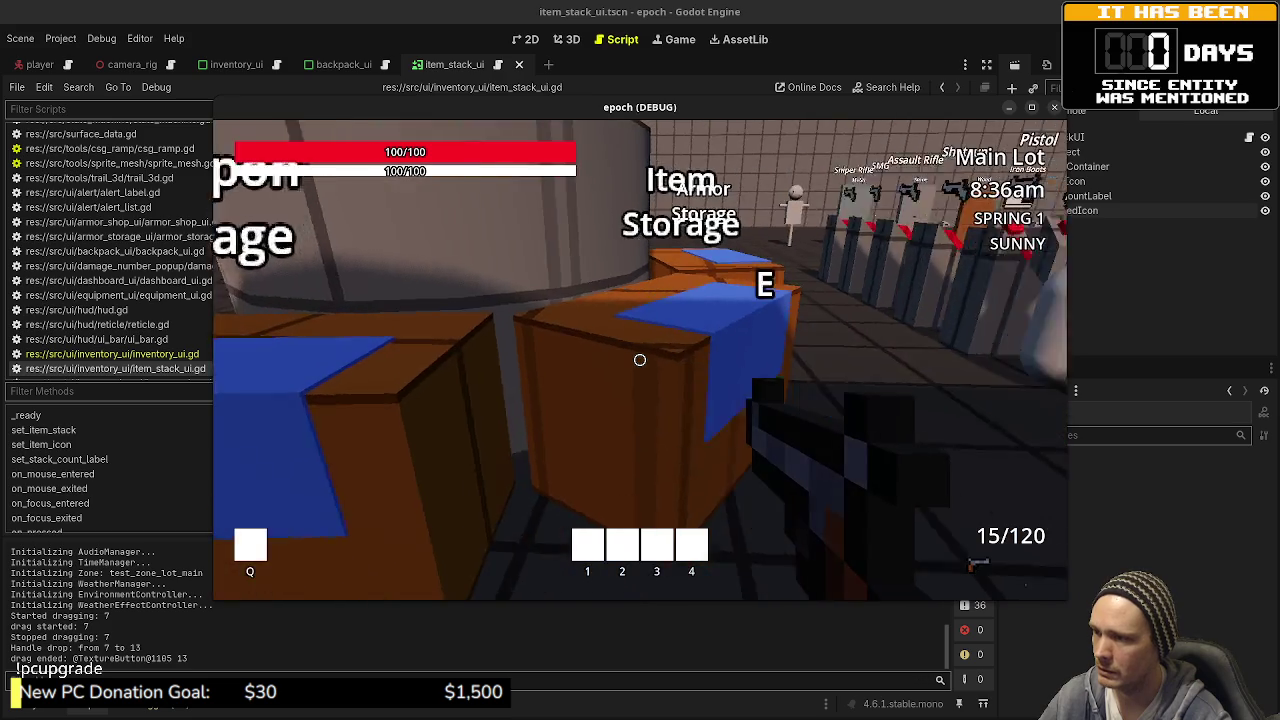
key("e")
mouse_move(790, 352)
left_mouse_down()
mouse_move(900, 317)
mouse_move(824, 391)
left_mouse_up()
key("e")
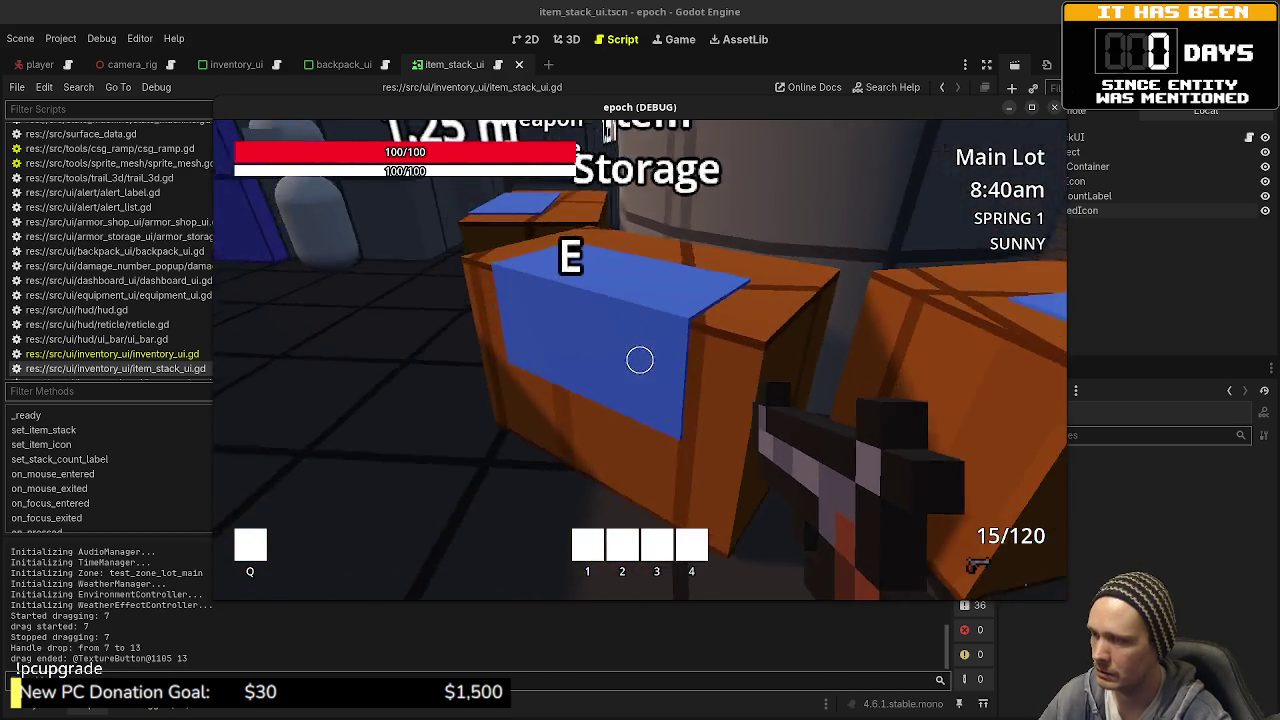
Step: Drag item stacks from the Armor Storage grid into the Armor Shop grid
key("e")
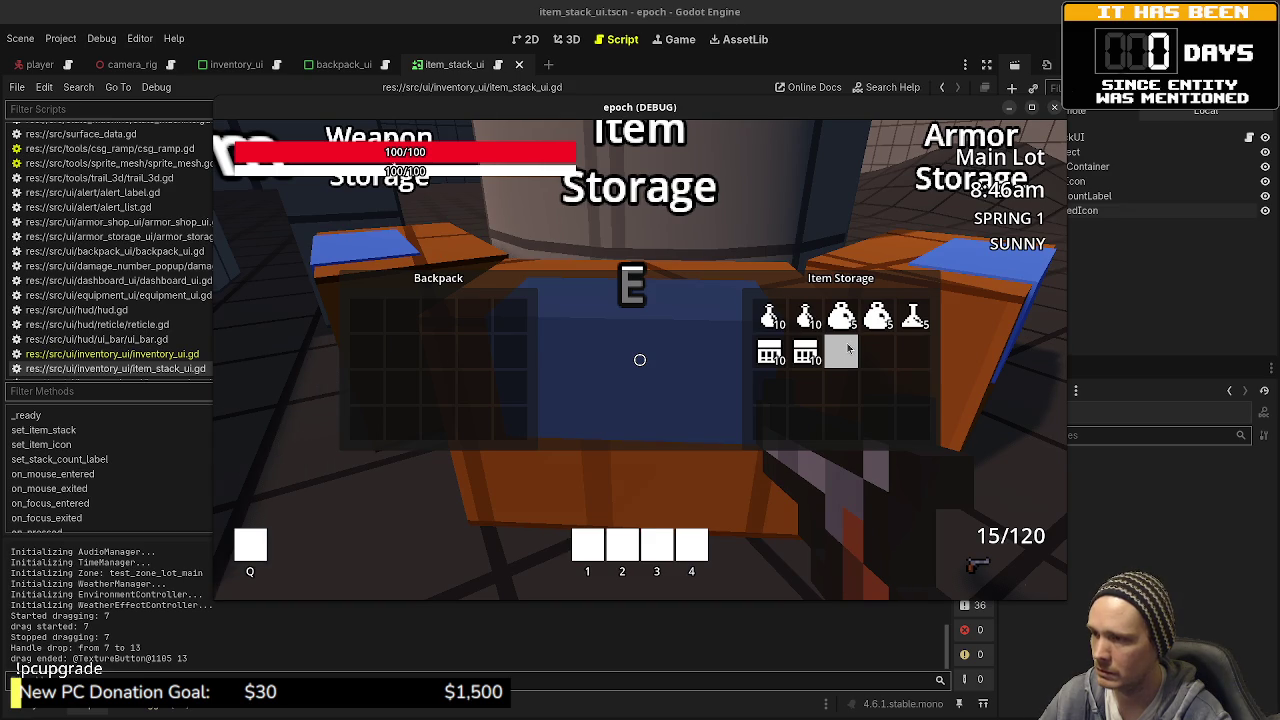
key("Tab")
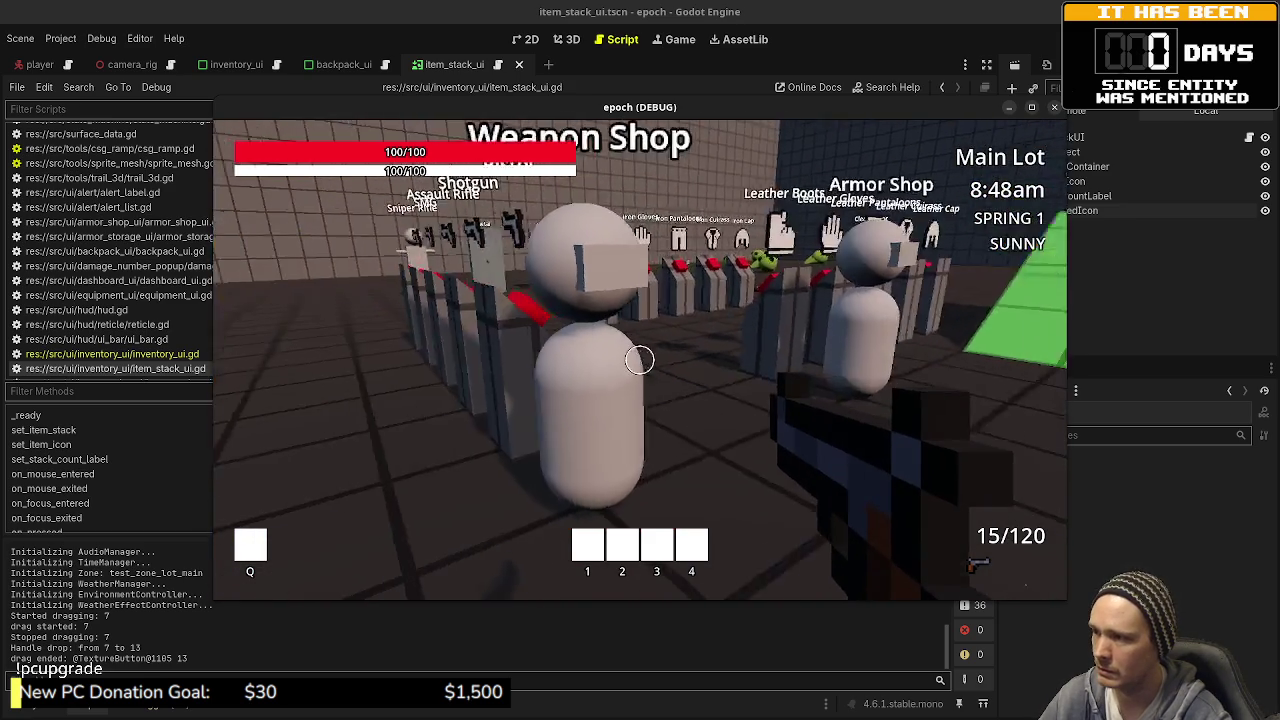
key("e")
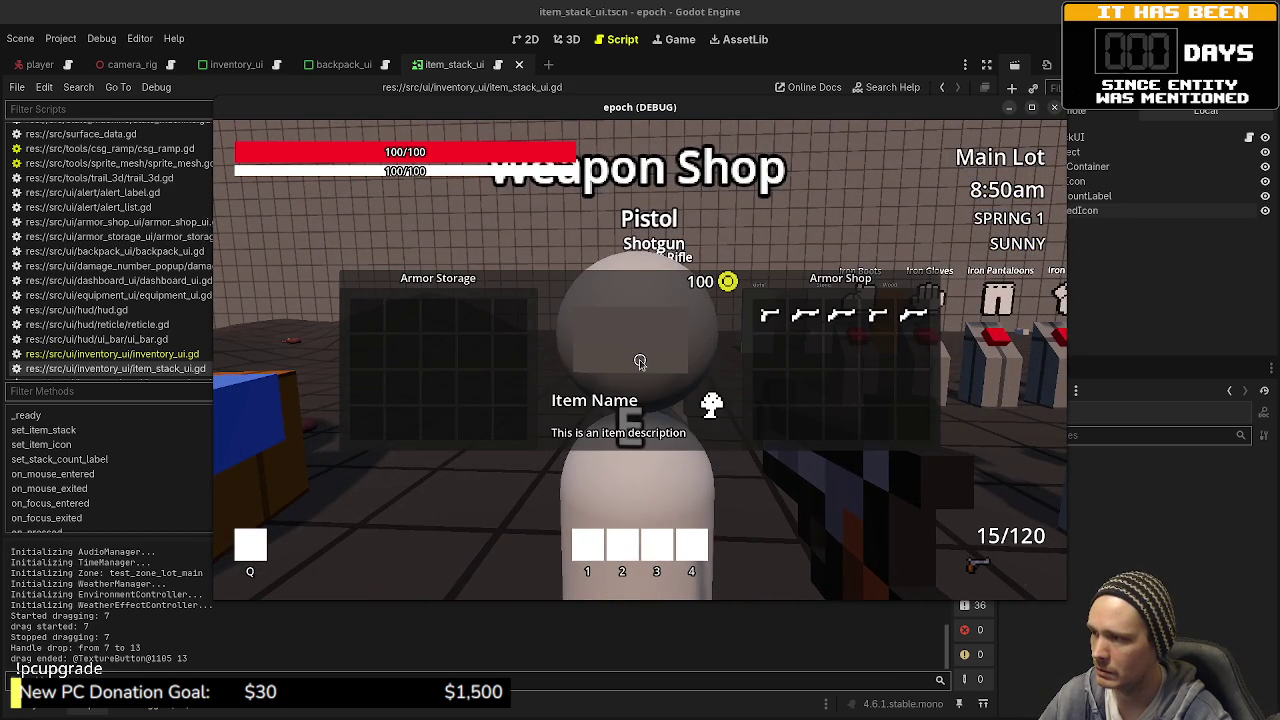
mouse_move(629, 357)
left_mouse_down()
mouse_move(434, 425)
mouse_move(436, 398)
mouse_move(475, 360)
mouse_move(858, 383)
left_mouse_up()
key("e")
key("e")
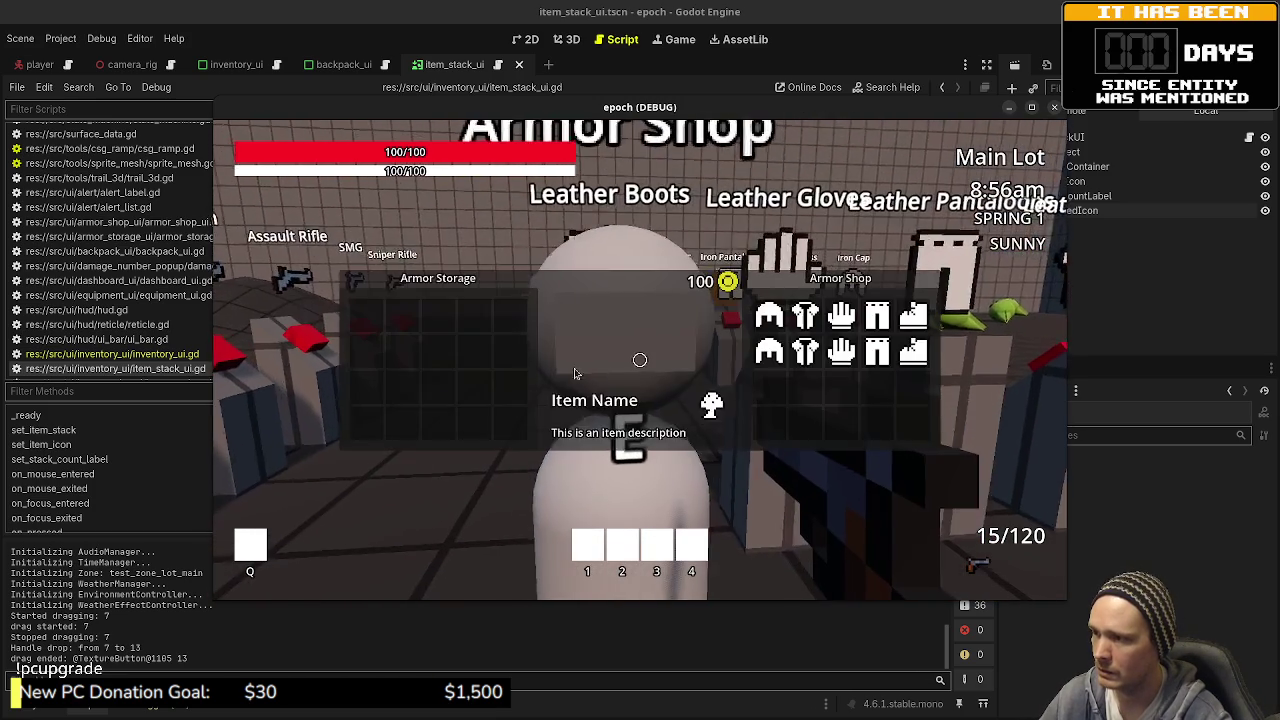
mouse_move(417, 357)
left_mouse_down()
mouse_move(405, 355)
mouse_move(851, 377)
left_mouse_up()
key("e")
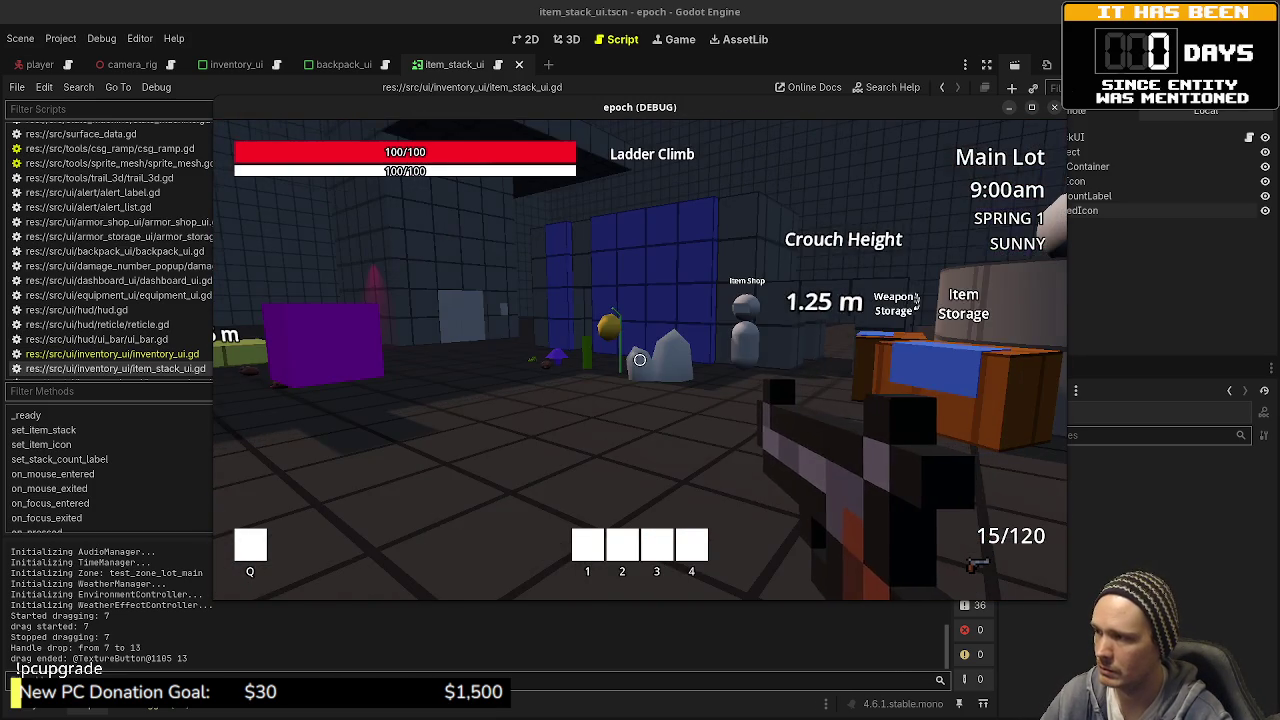
key("w")
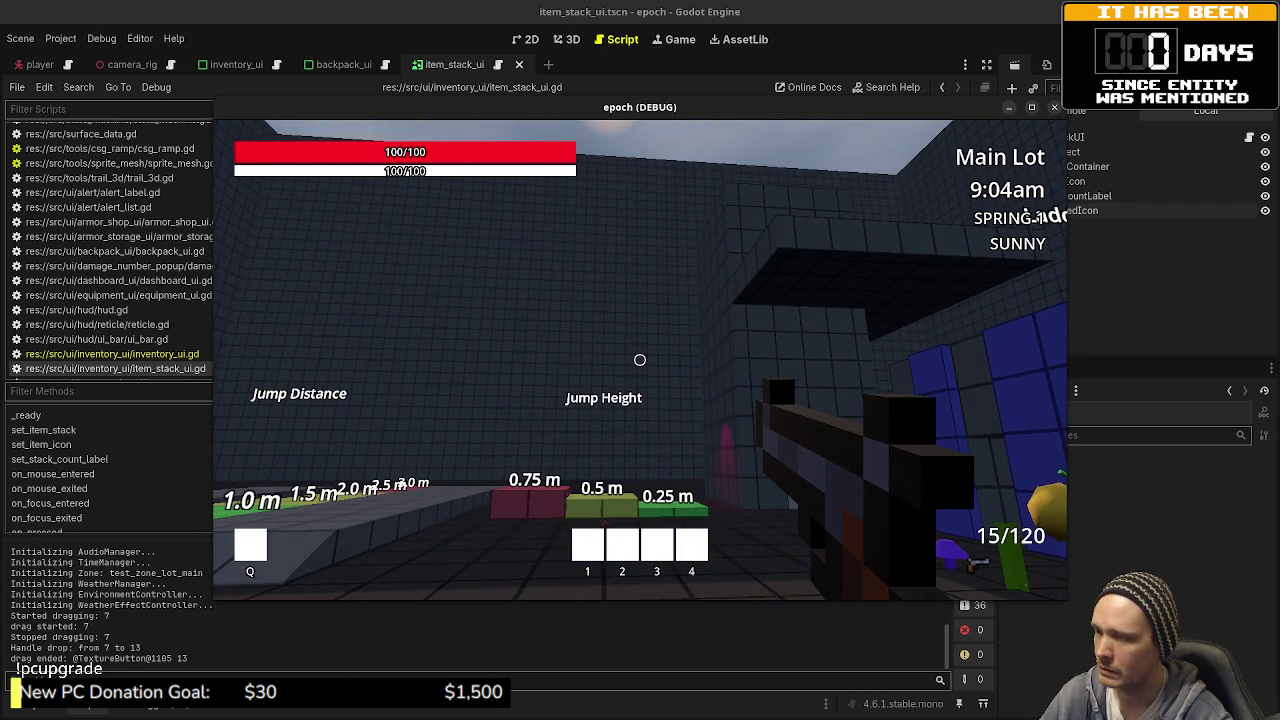
Step: Open and close the Backpack and Item Shop trade panels at the vendor
mouse_move(640, 360)
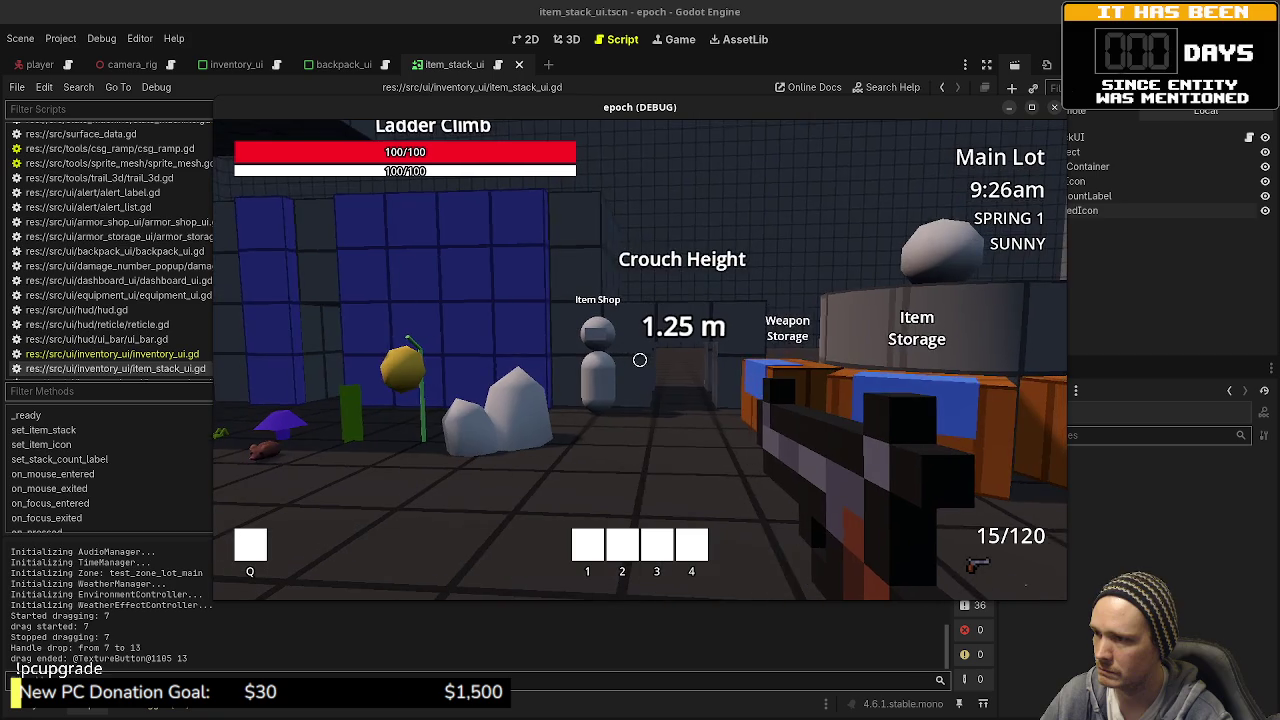
key("w")
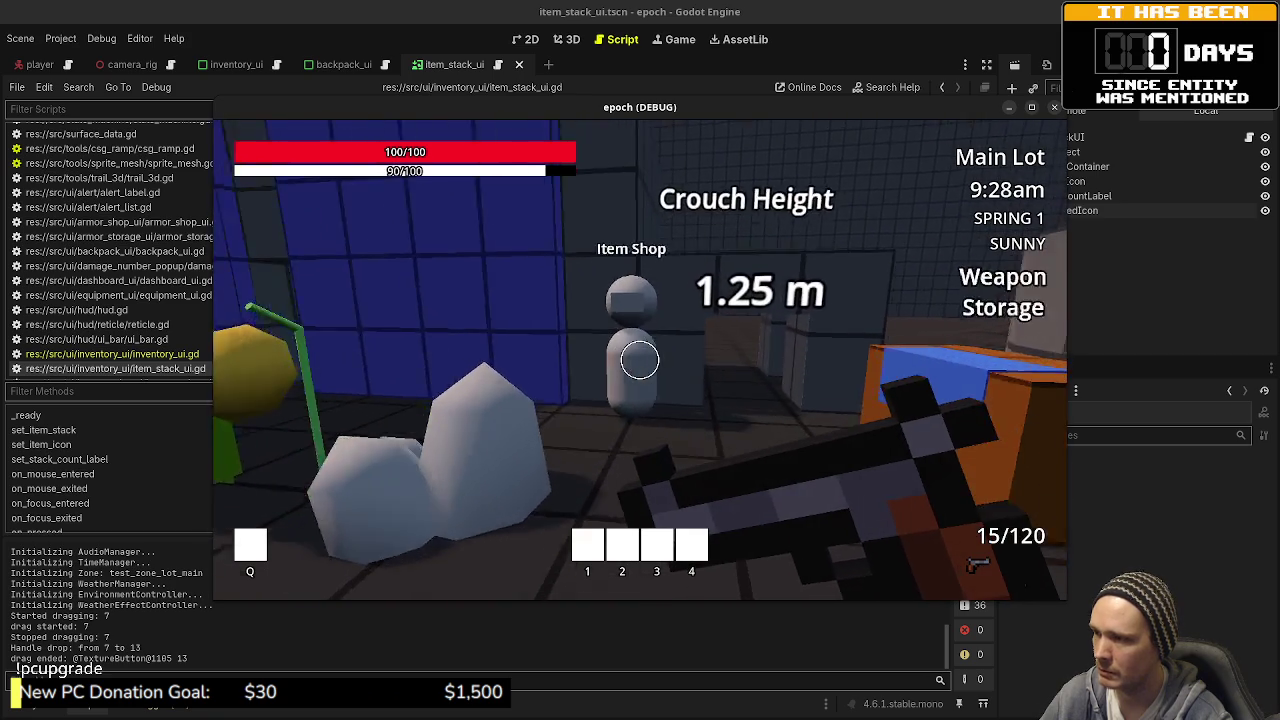
key("e")
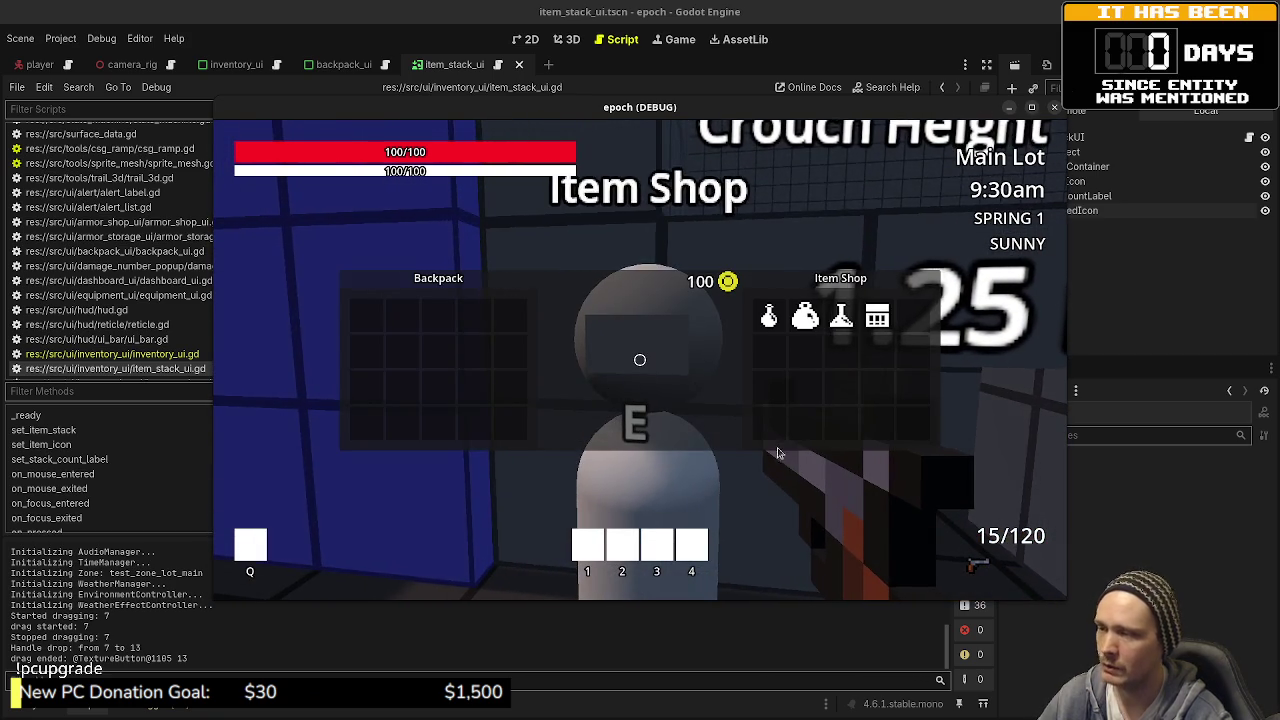
key("Escape")
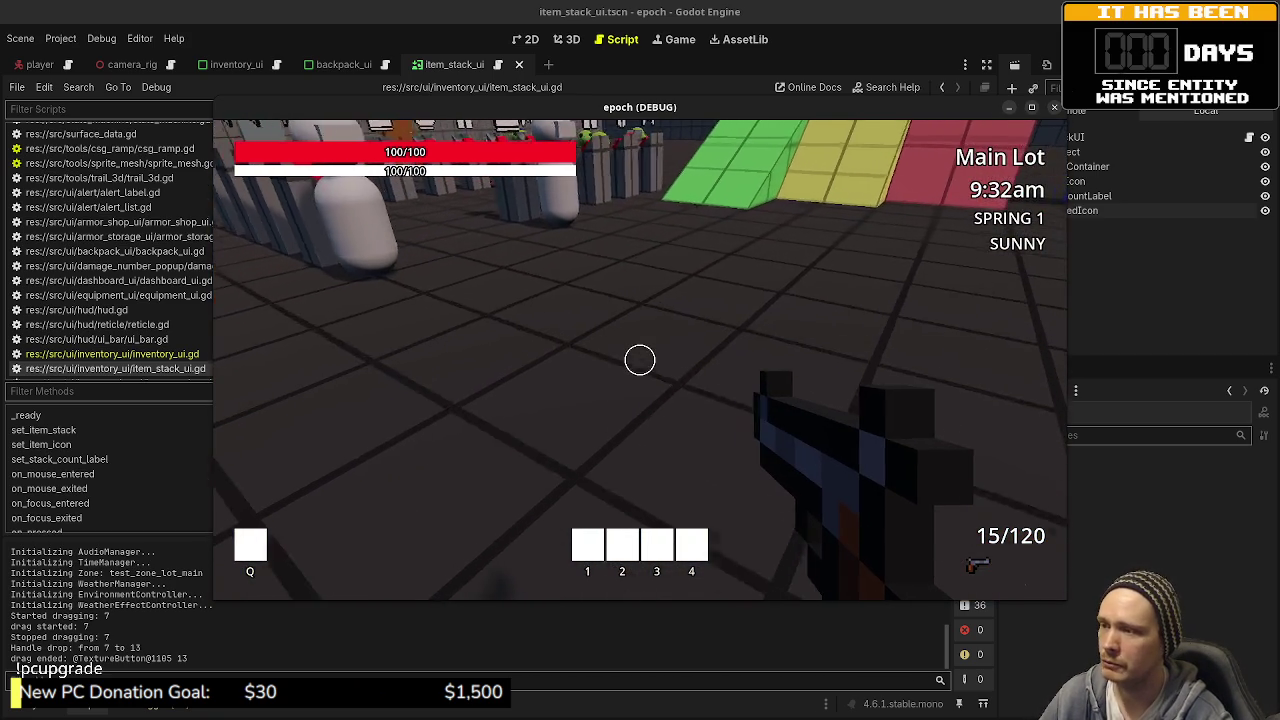
key("w")
key("s")
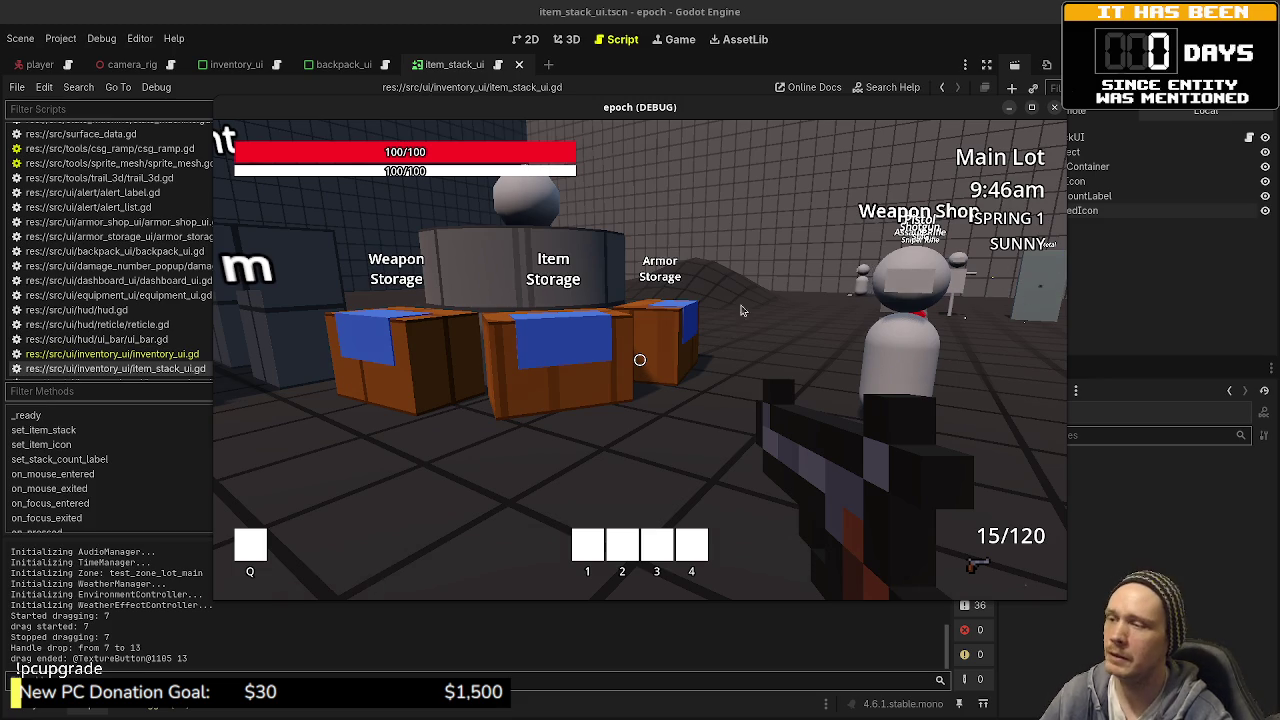
Step: Walk past the ramps, jump blocks and shops, then stop the game with F8
left_click(370, 578)
key("w")
key("w")
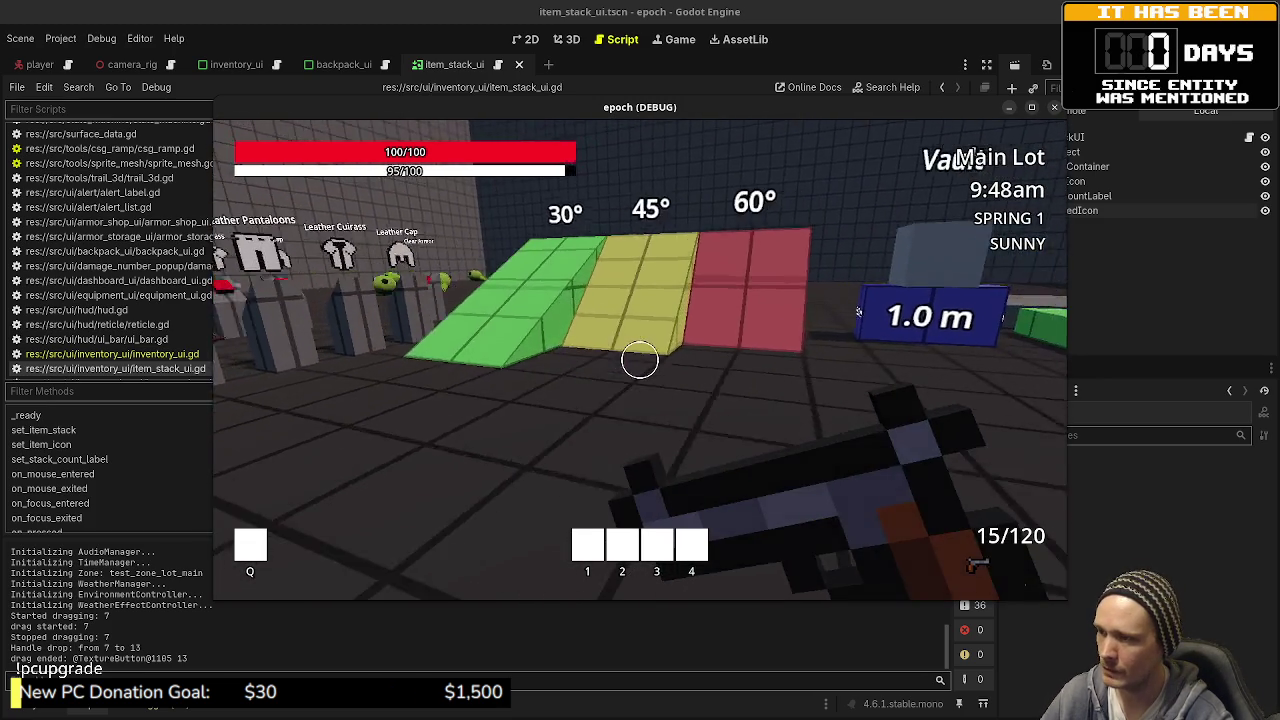
key("w")
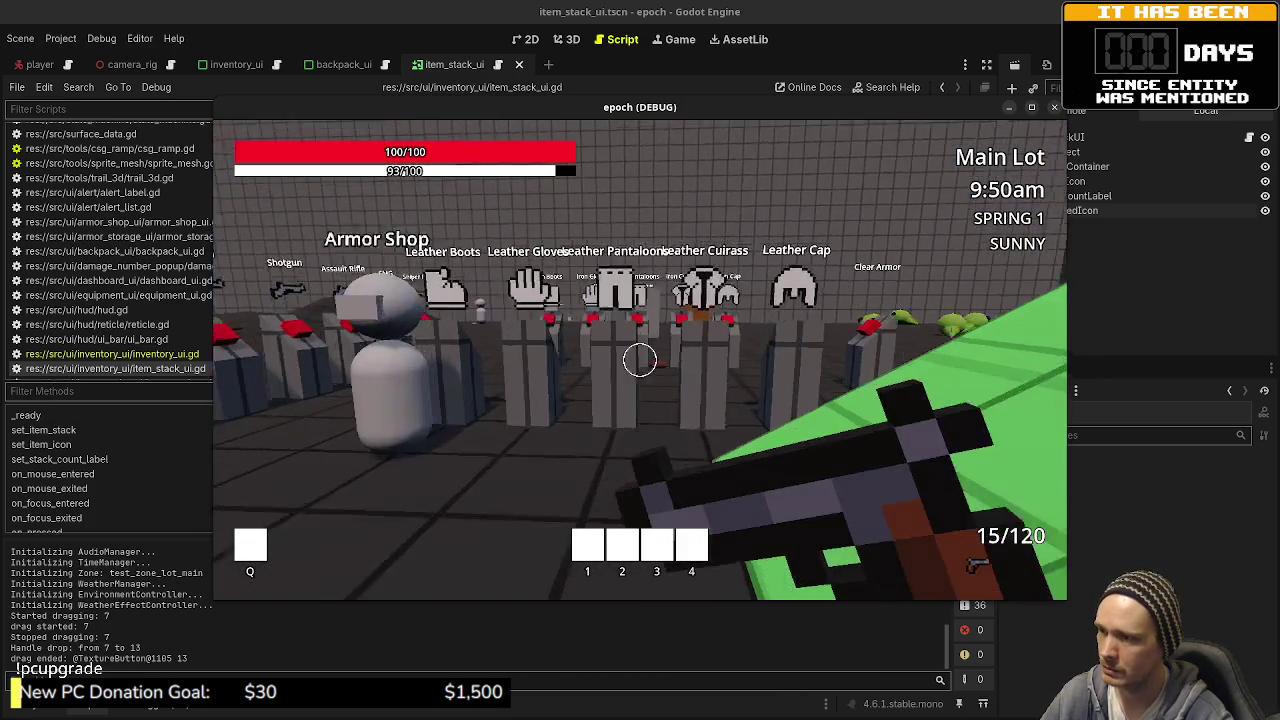
key("s")
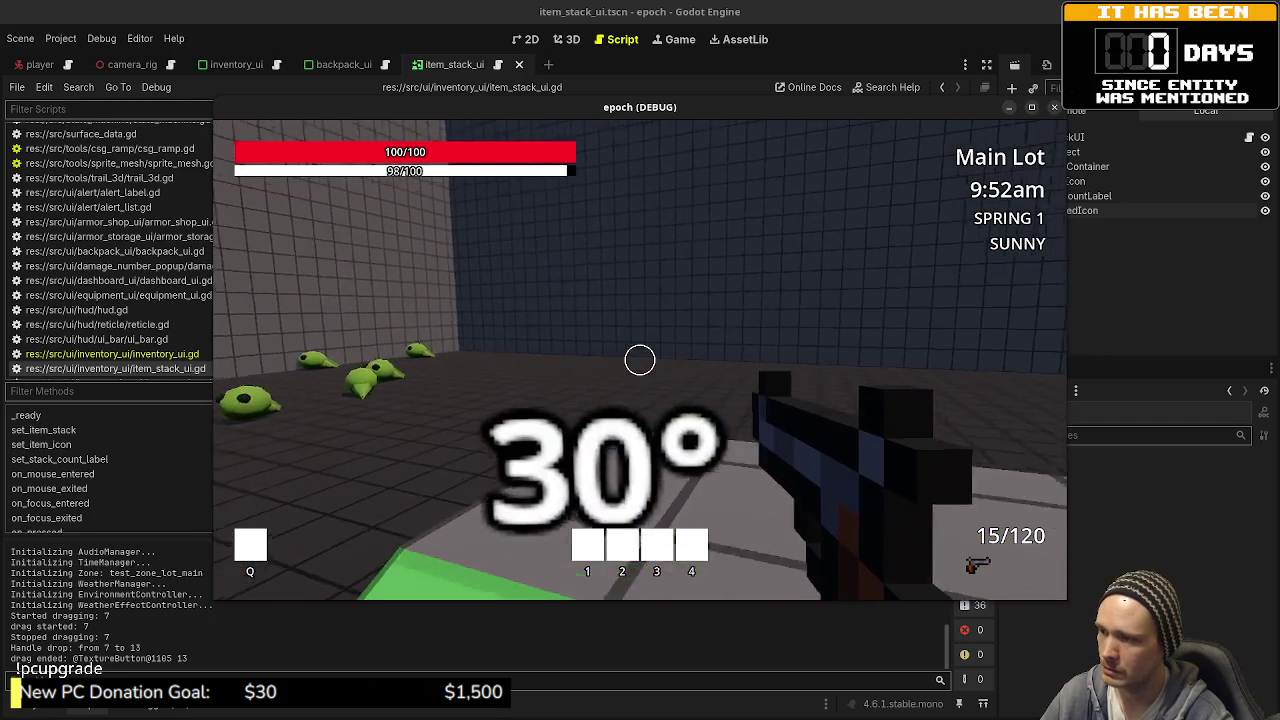
key("w")
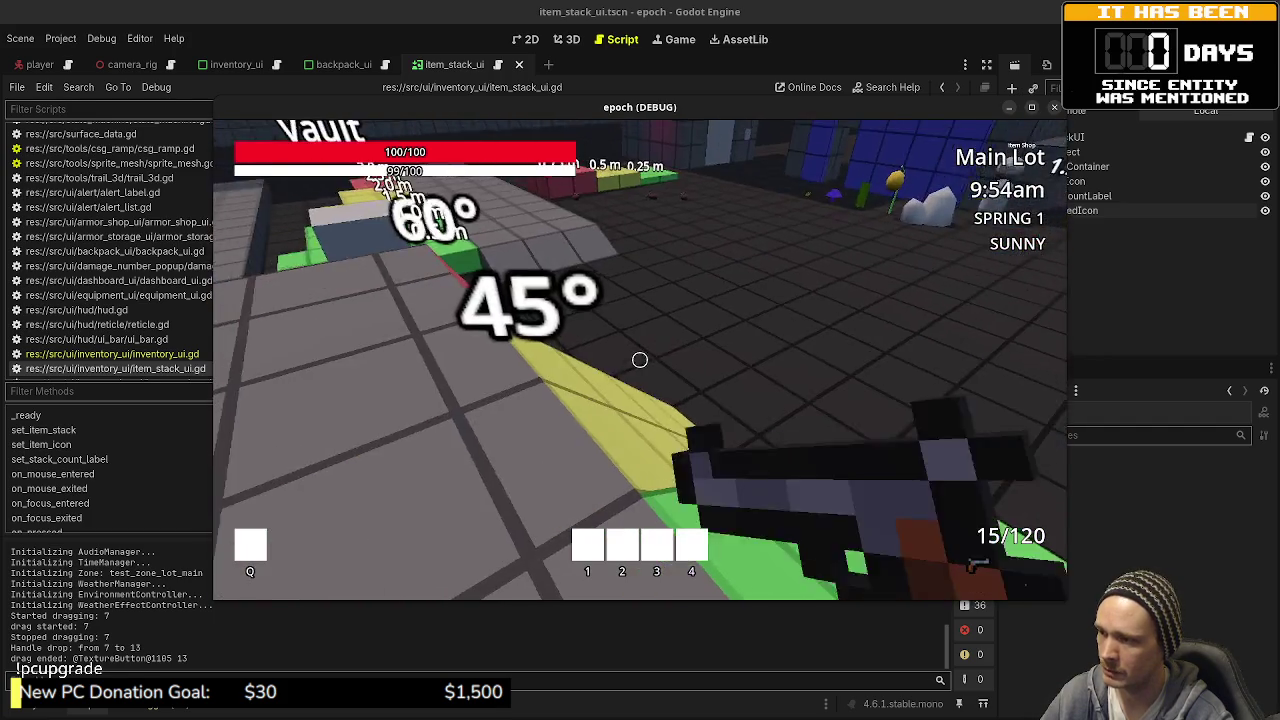
key("w")
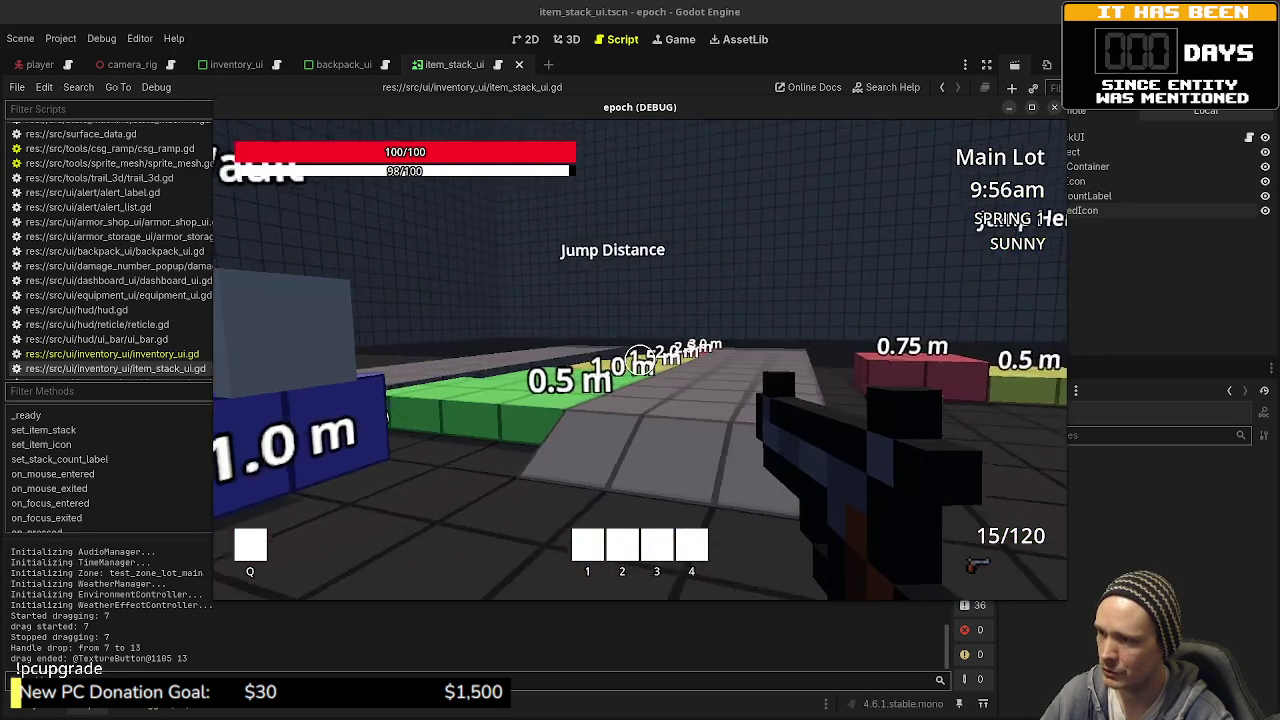
key("w")
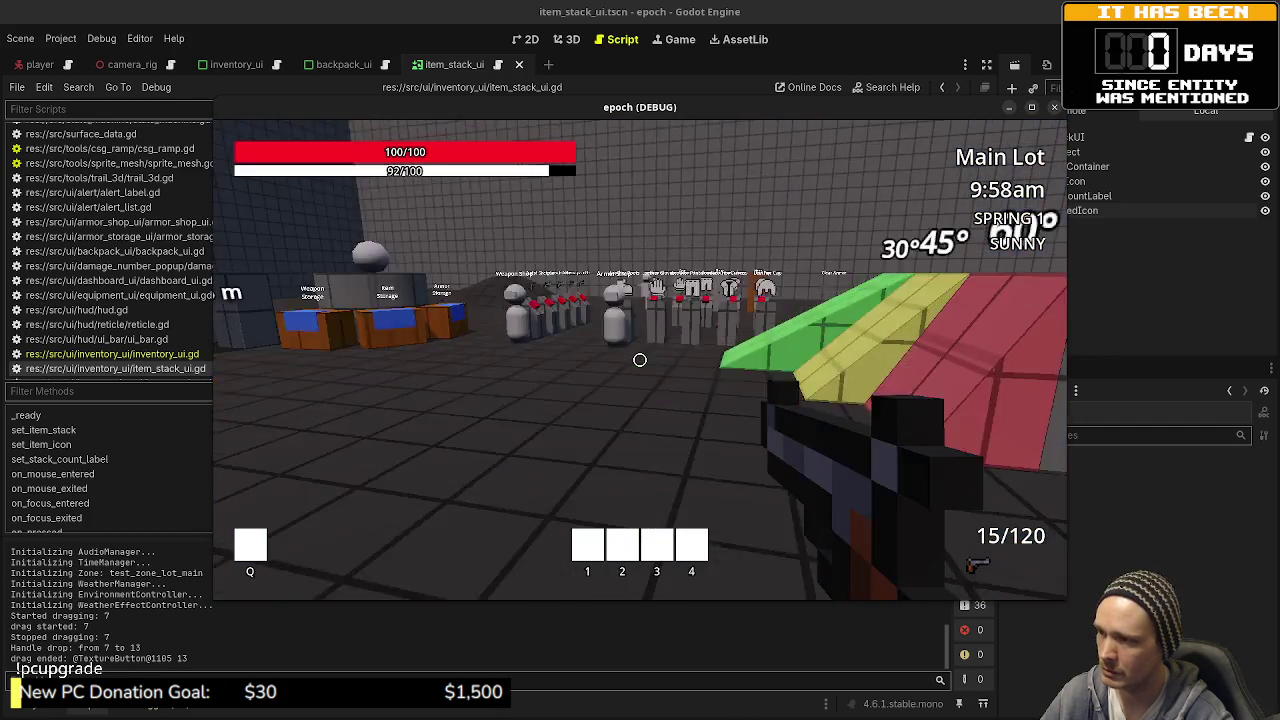
key("w")
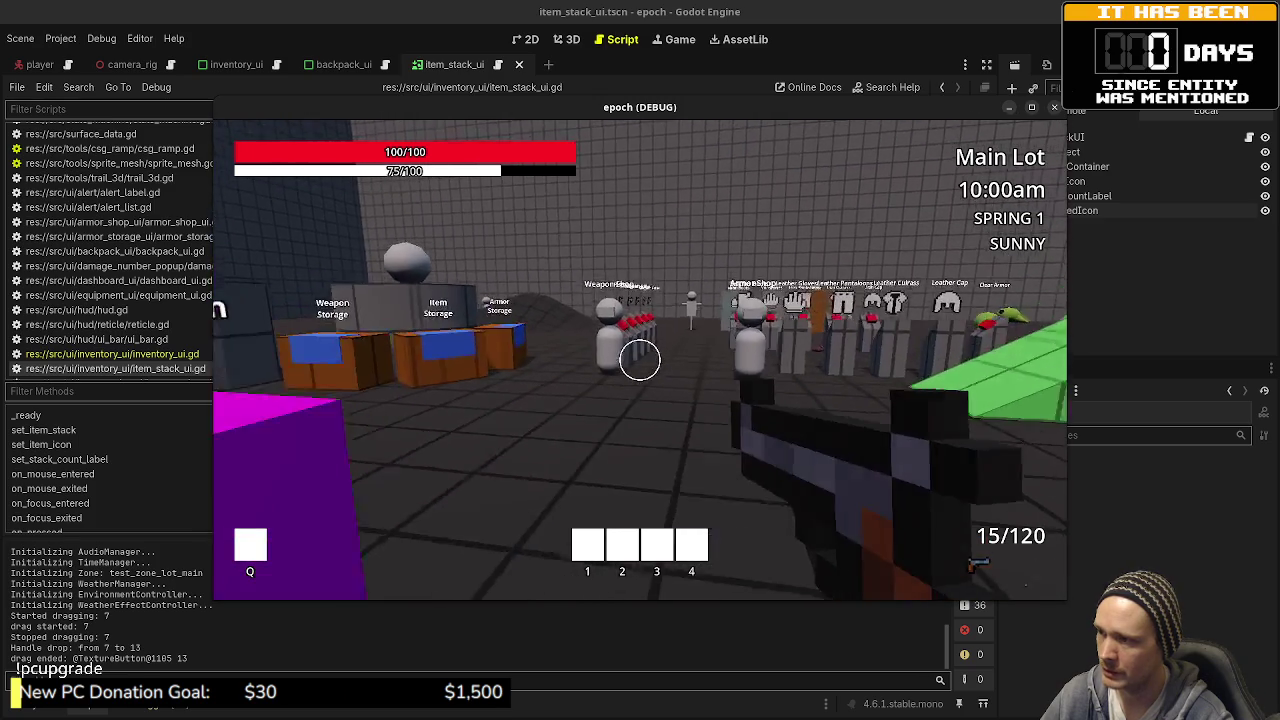
key("w")
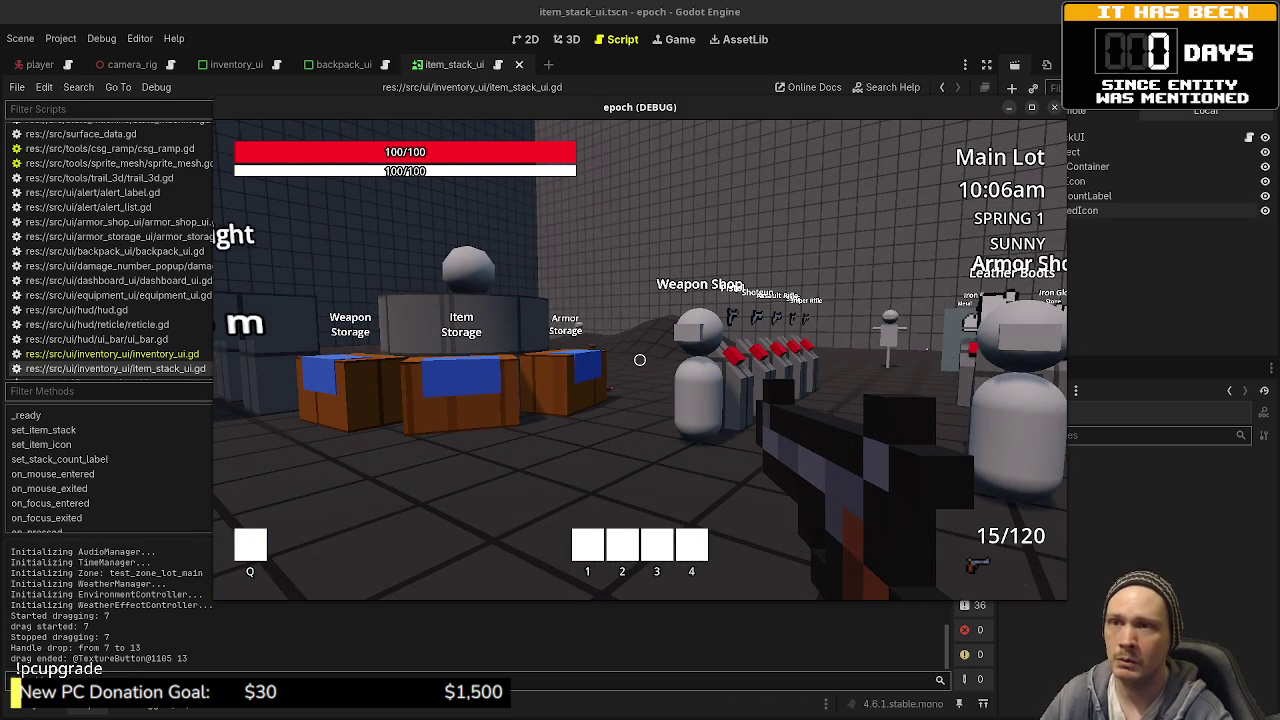
key("F8")
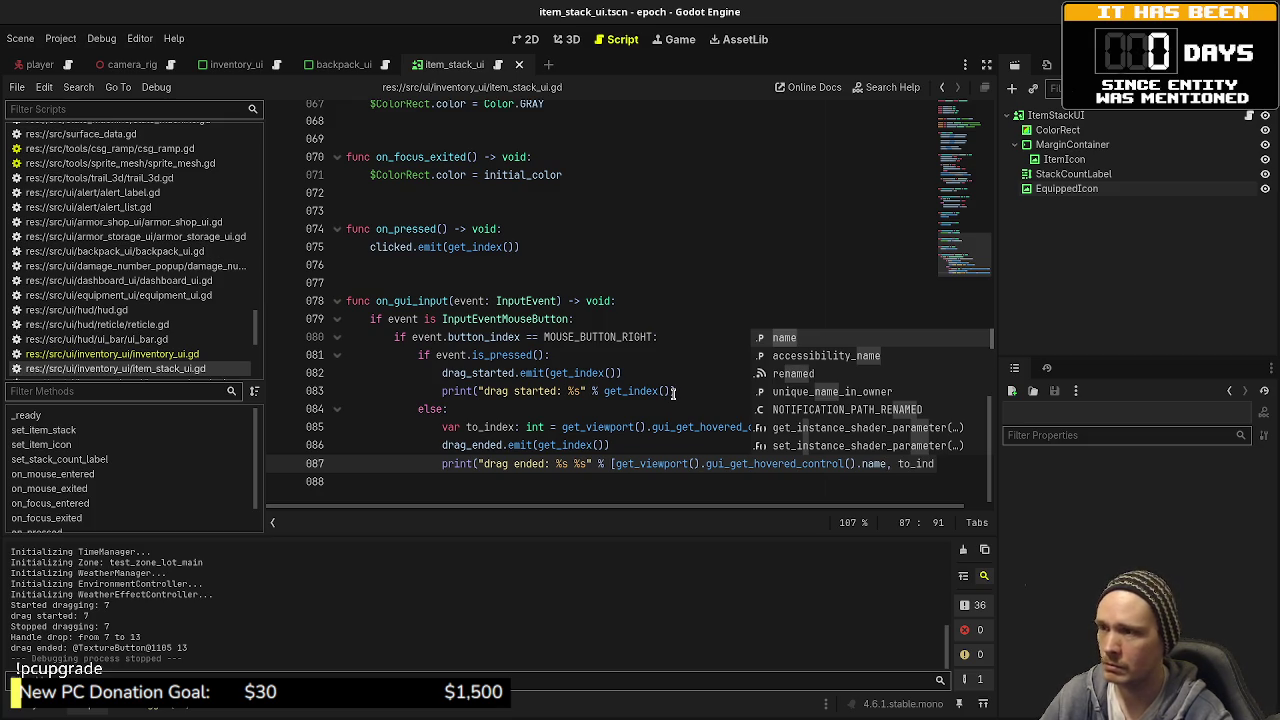
Step: Put the caret at the end of line 81 and switch to the Control class docs
left_click(549, 357)
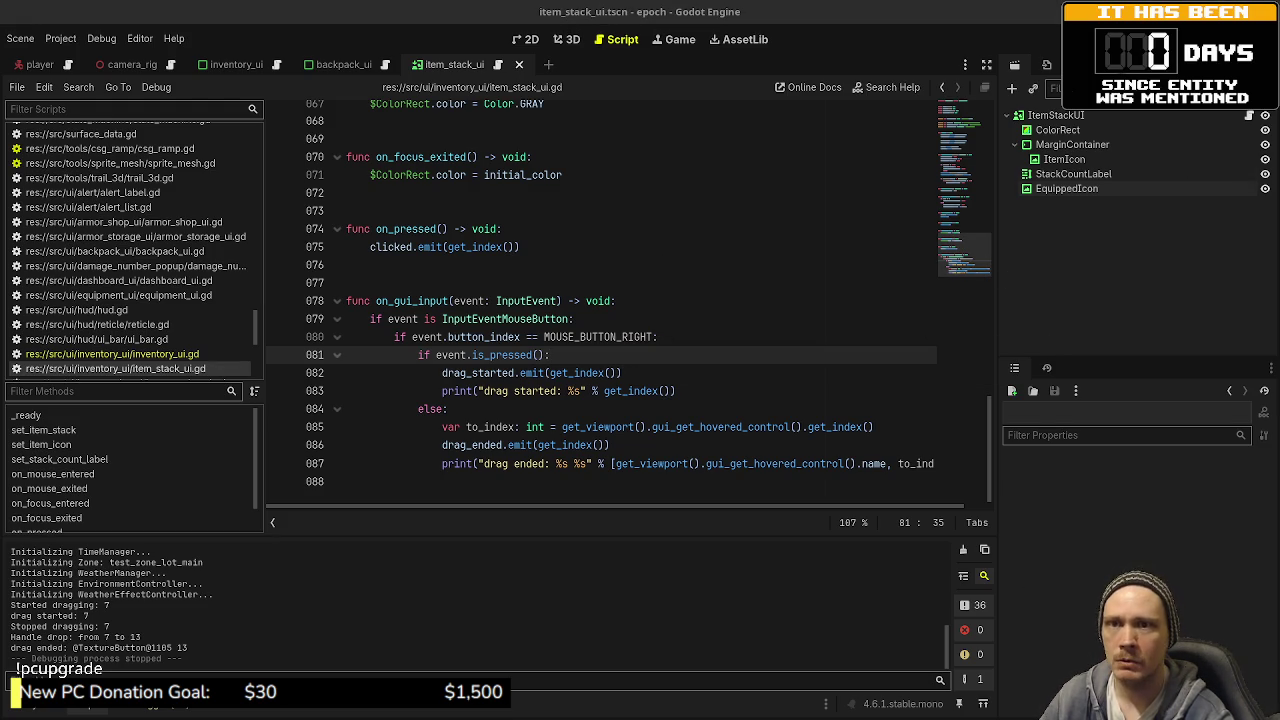
key("alt+Tab")
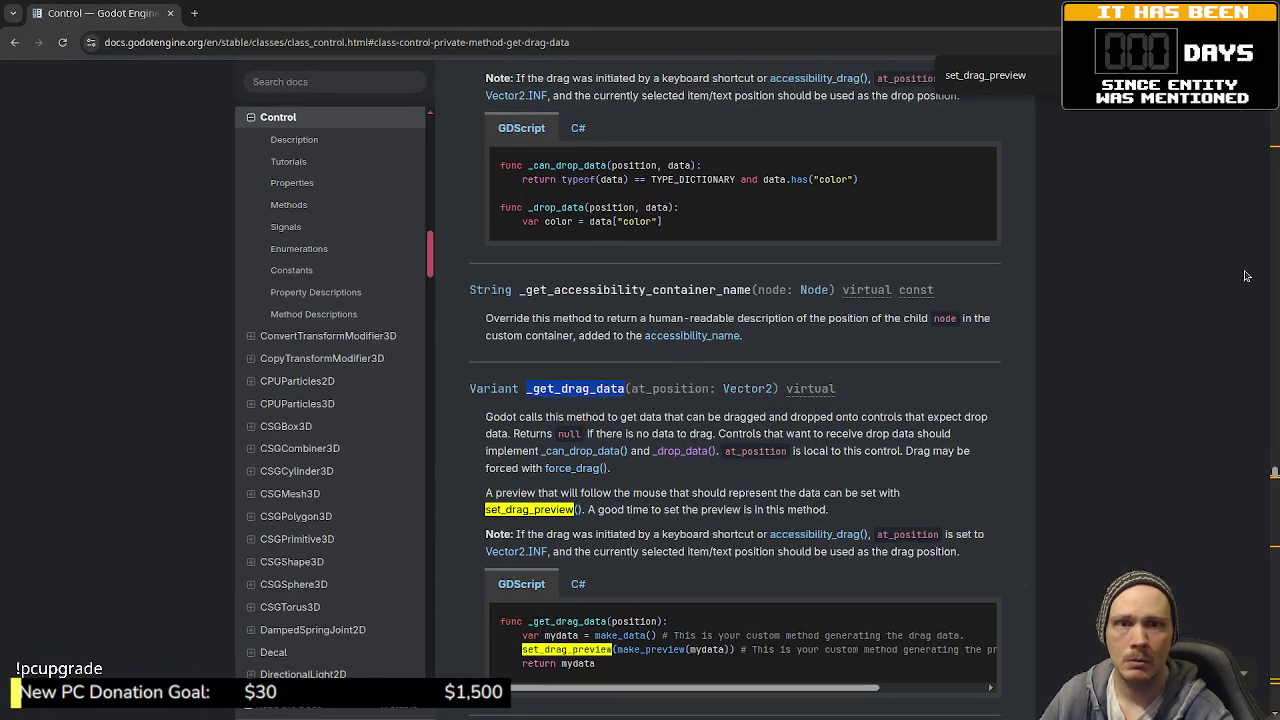
Step: Read the _get_drag_data example, jump to the _drop_data description, then switch to VS Code
mouse_move(666, 689)
left_mouse_down()
mouse_move(686, 689)
mouse_move(634, 687)
mouse_move(770, 699)
mouse_move(635, 697)
left_mouse_up()
double_click(578, 664)
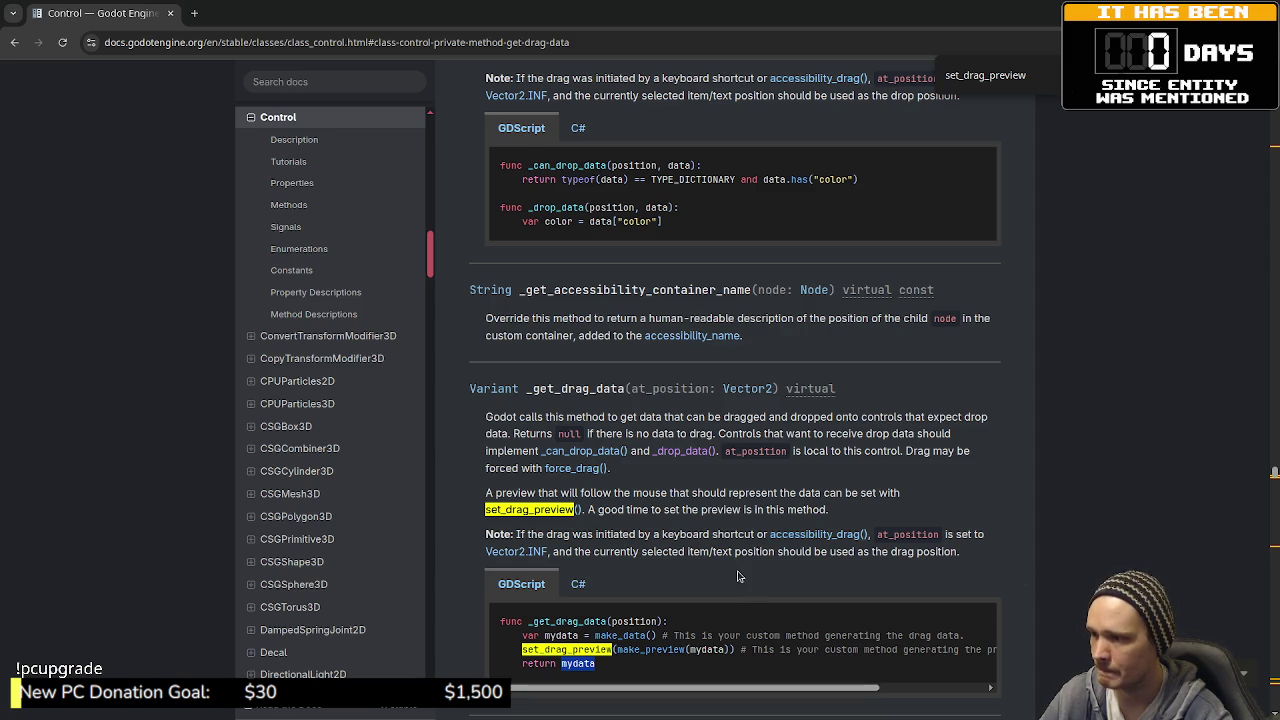
scroll(738, 576, "down", 1)
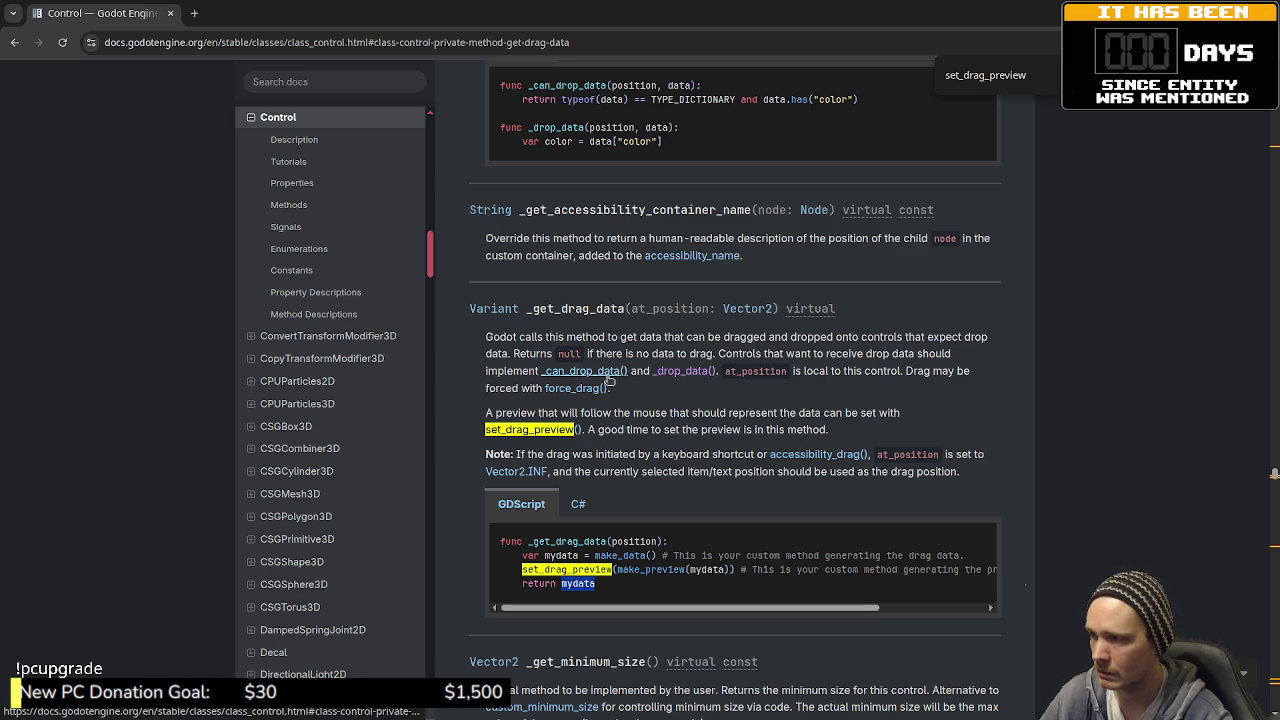
left_click(685, 372)
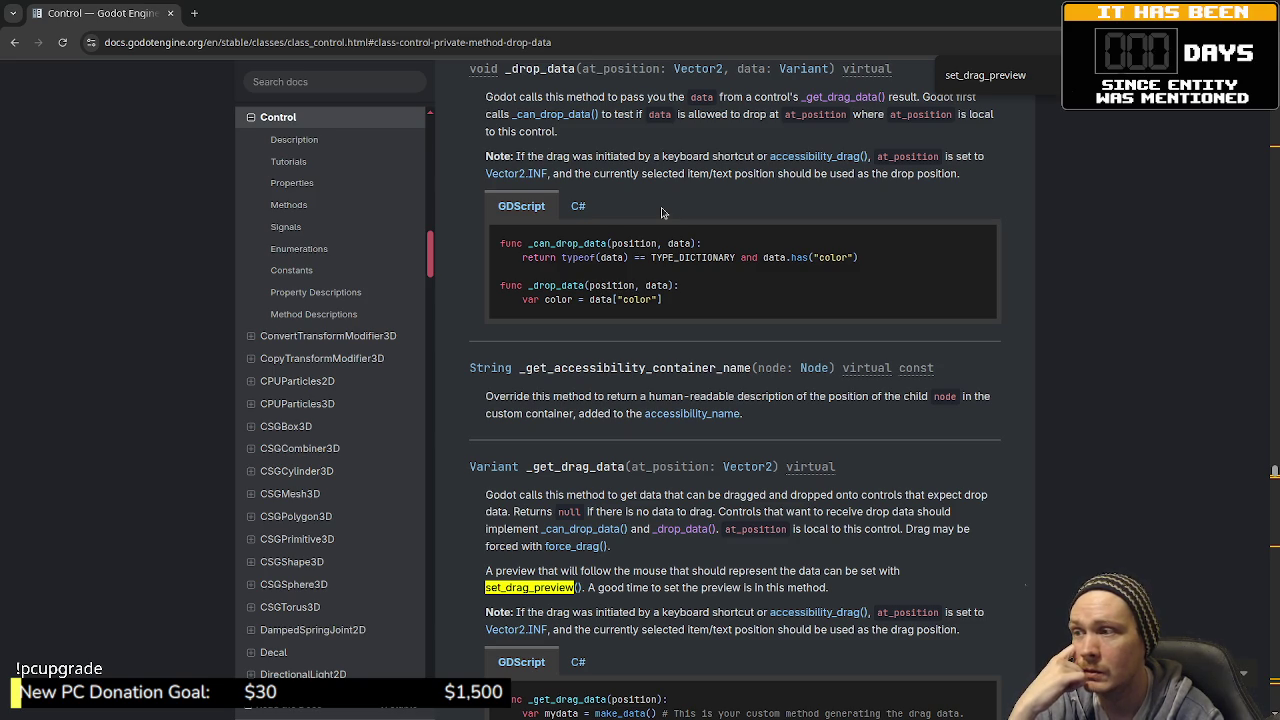
key("alt+Tab")
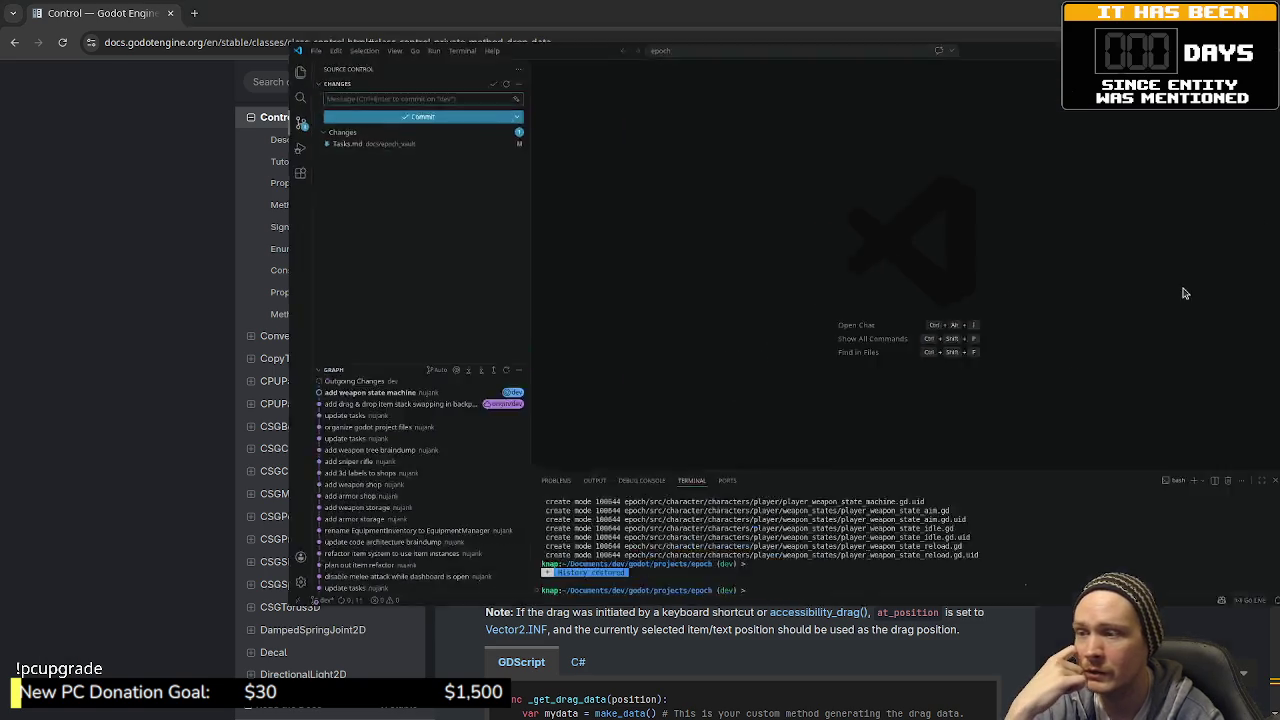
key("alt+Tab")
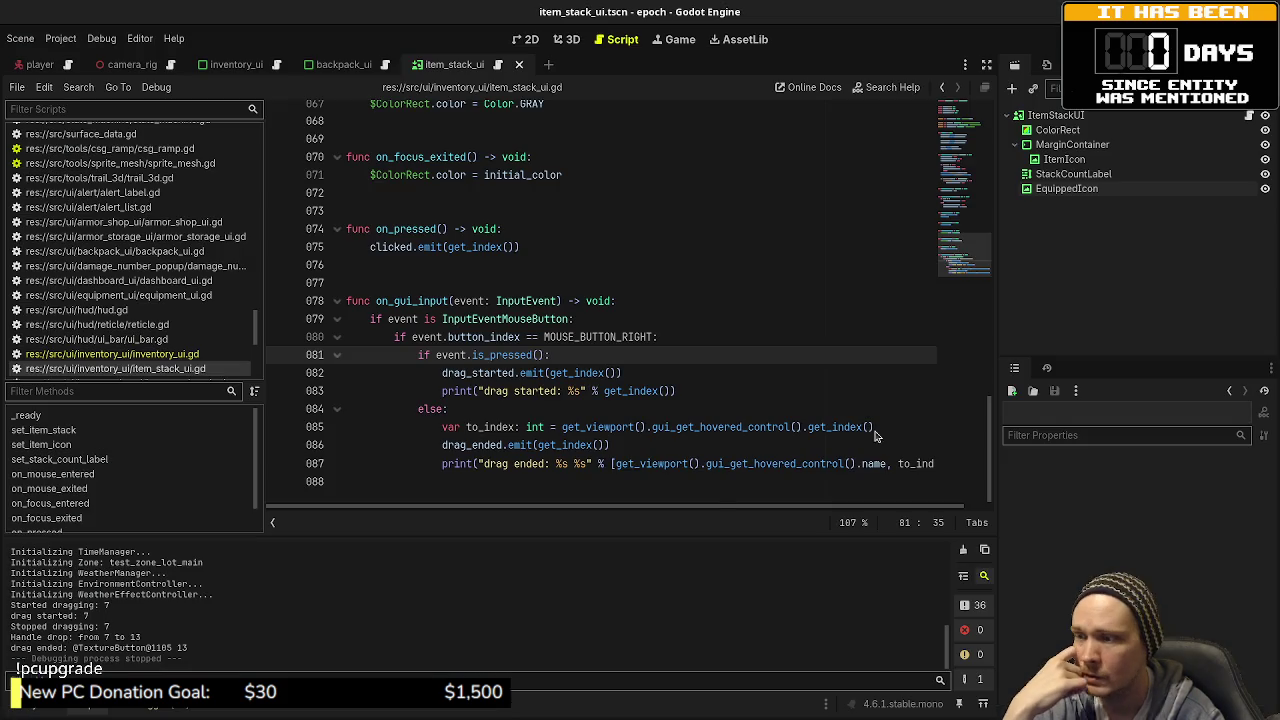
left_click(611, 464)
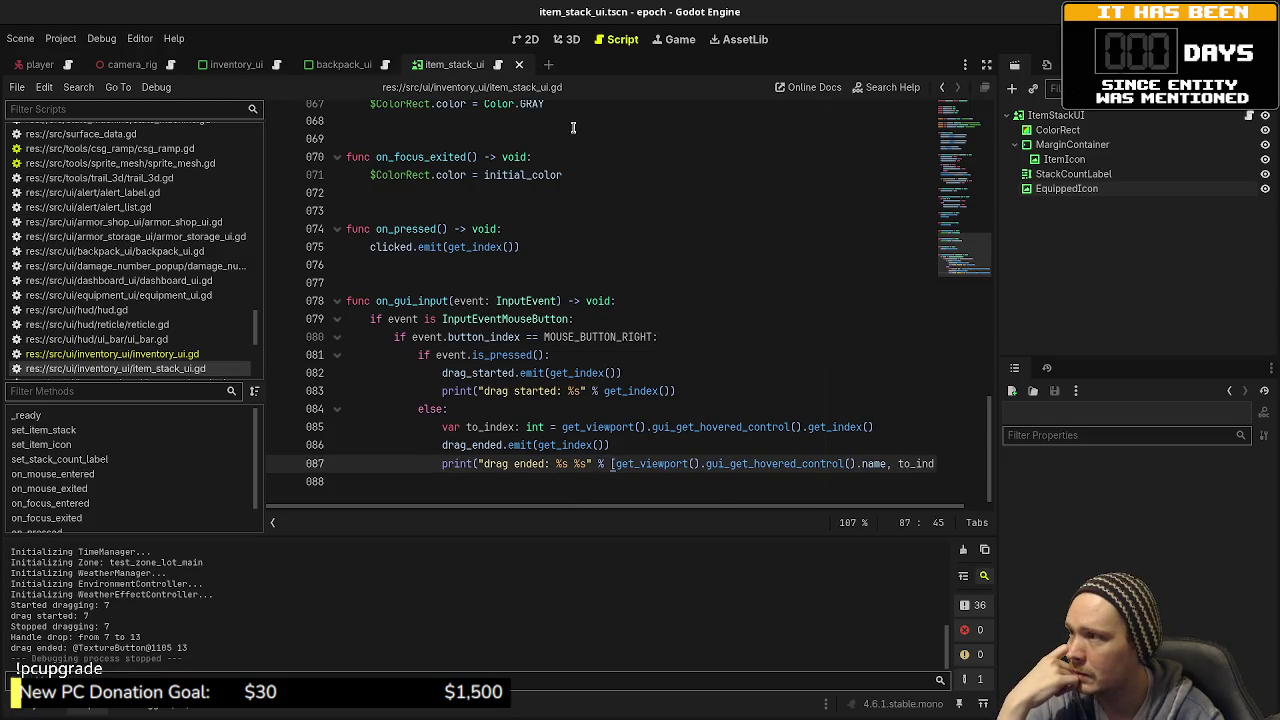
scroll(572, 400, "up", 3)
scroll(572, 400, "up", 9)
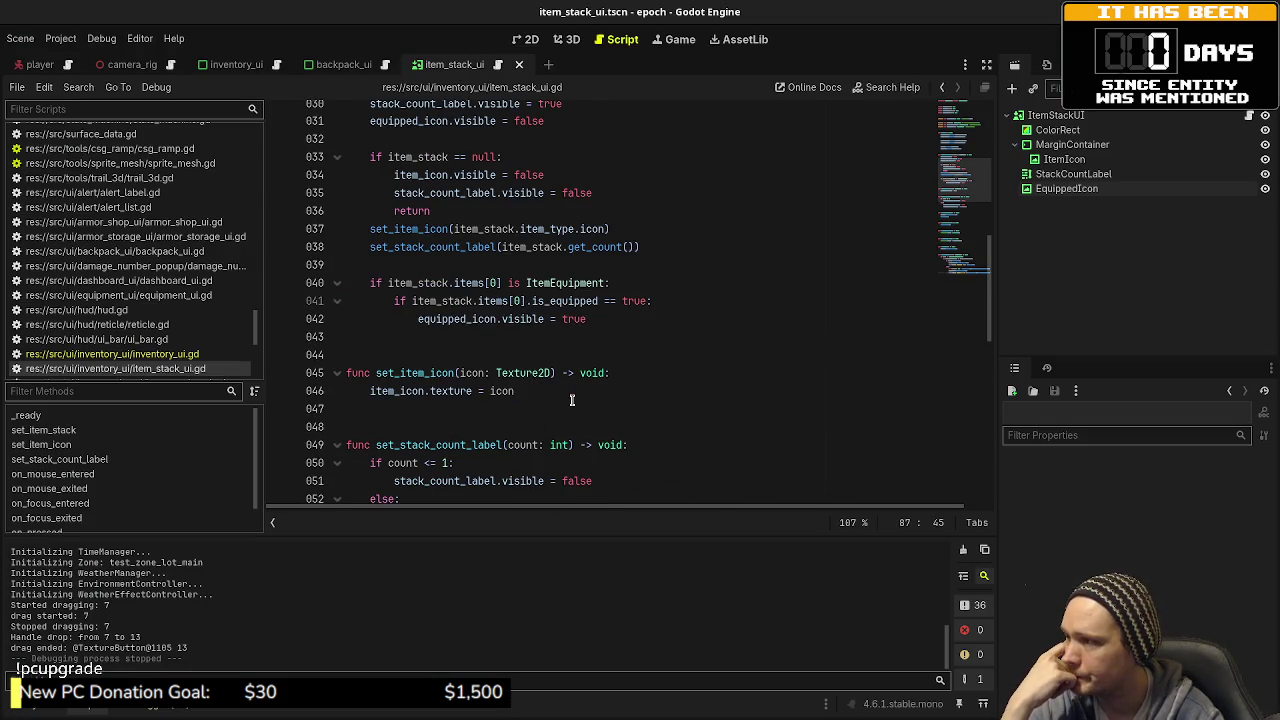
scroll(572, 400, "up", 9)
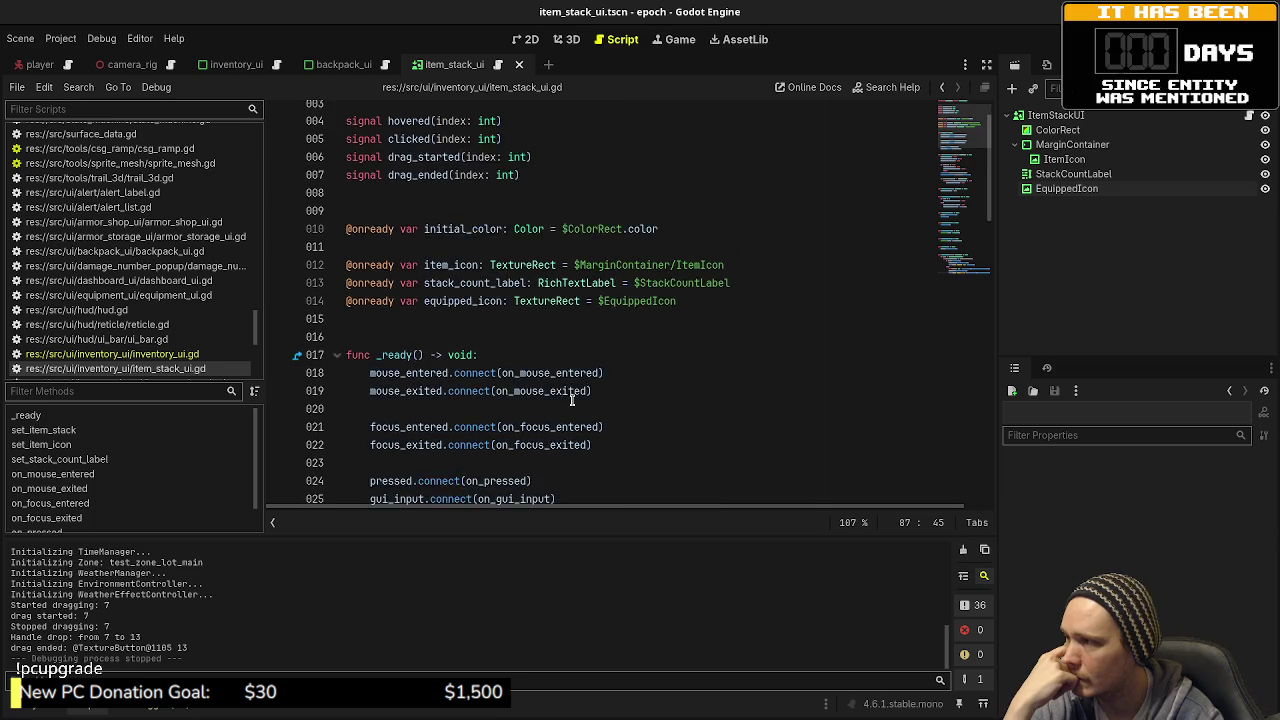
scroll(572, 400, "up", 1)
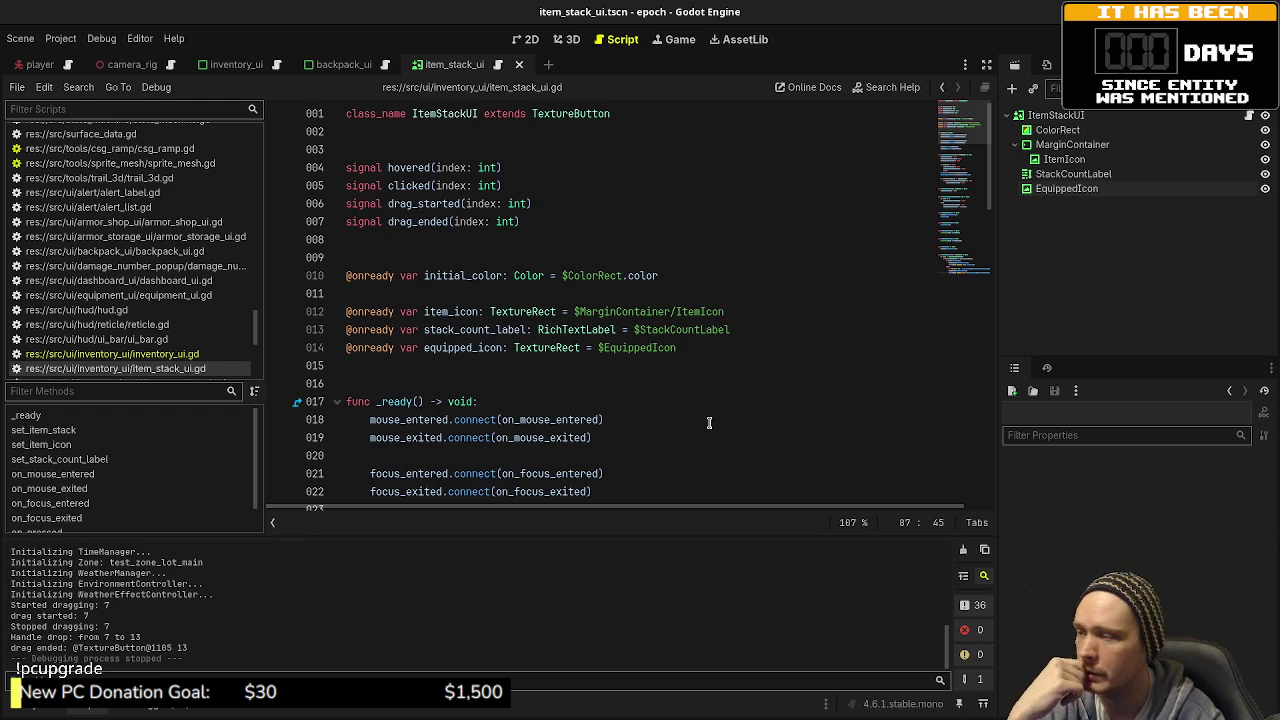
scroll(709, 422, "down", 7)
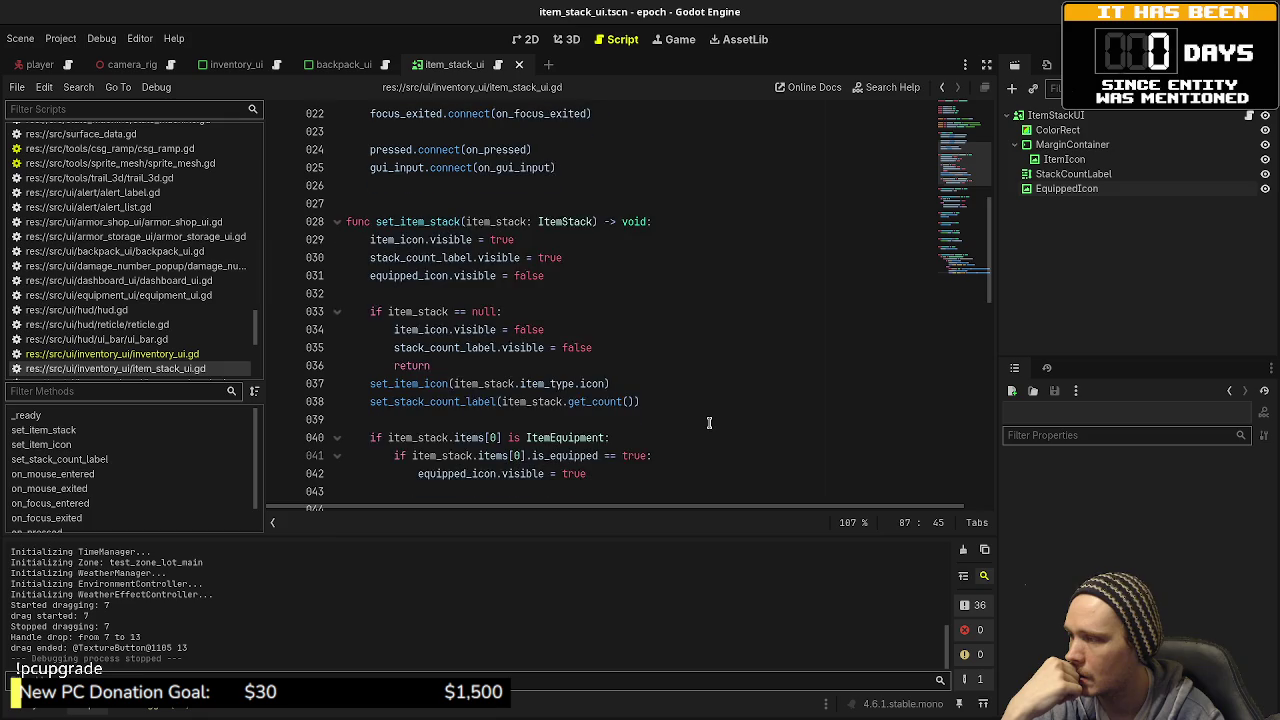
scroll(709, 422, "down", 11)
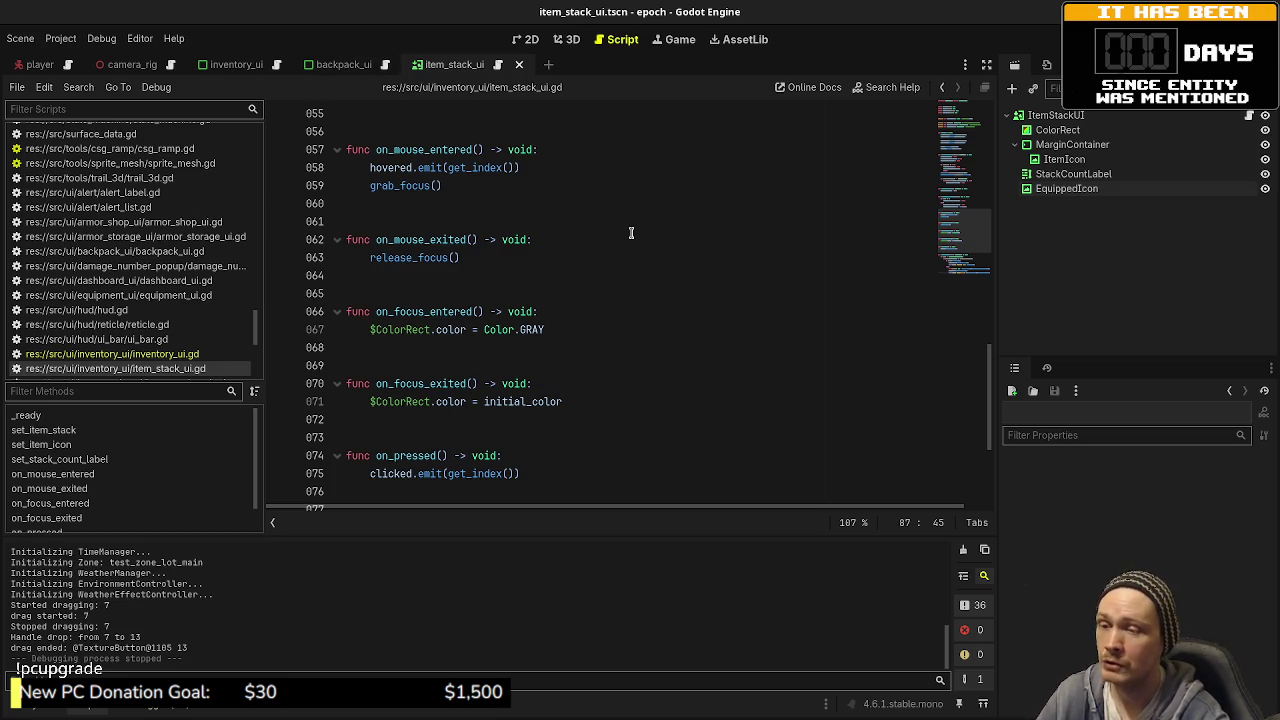
scroll(631, 233, "down", 4)
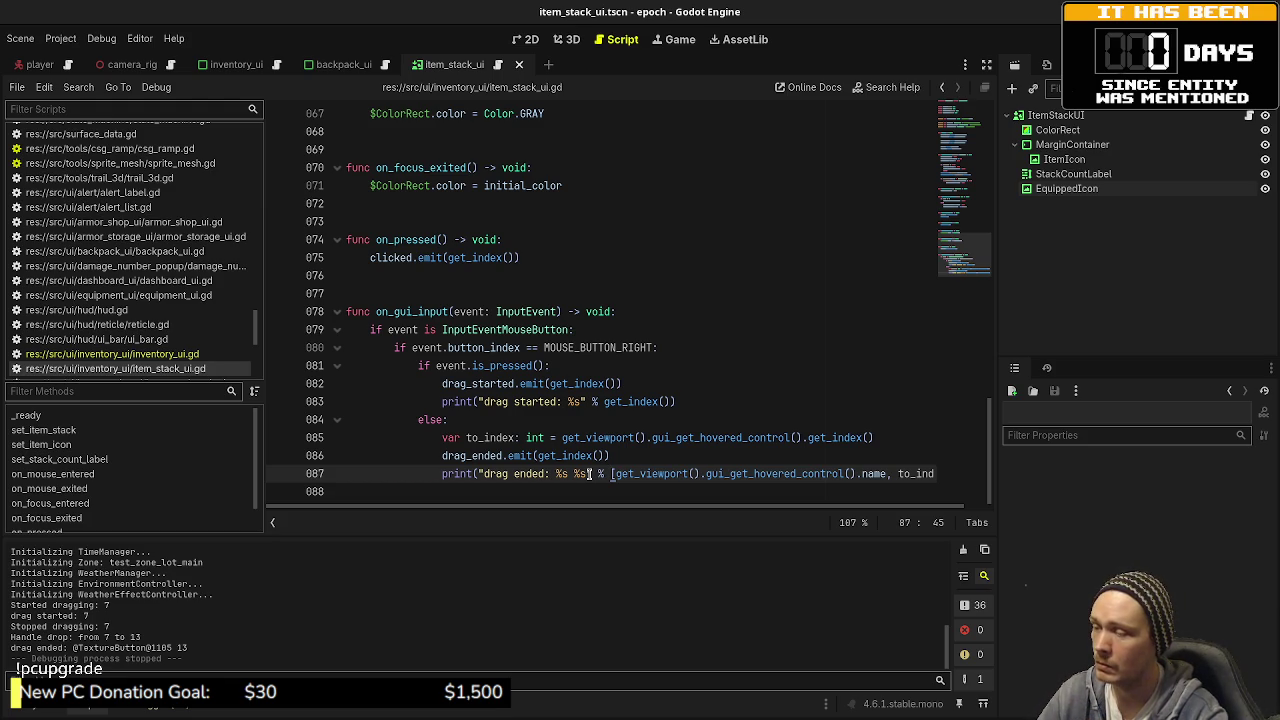
Step: Open inventory_ui.gd and highlight every use of set_item_stack
left_click(165, 356)
scroll(420, 300, "left", 3)
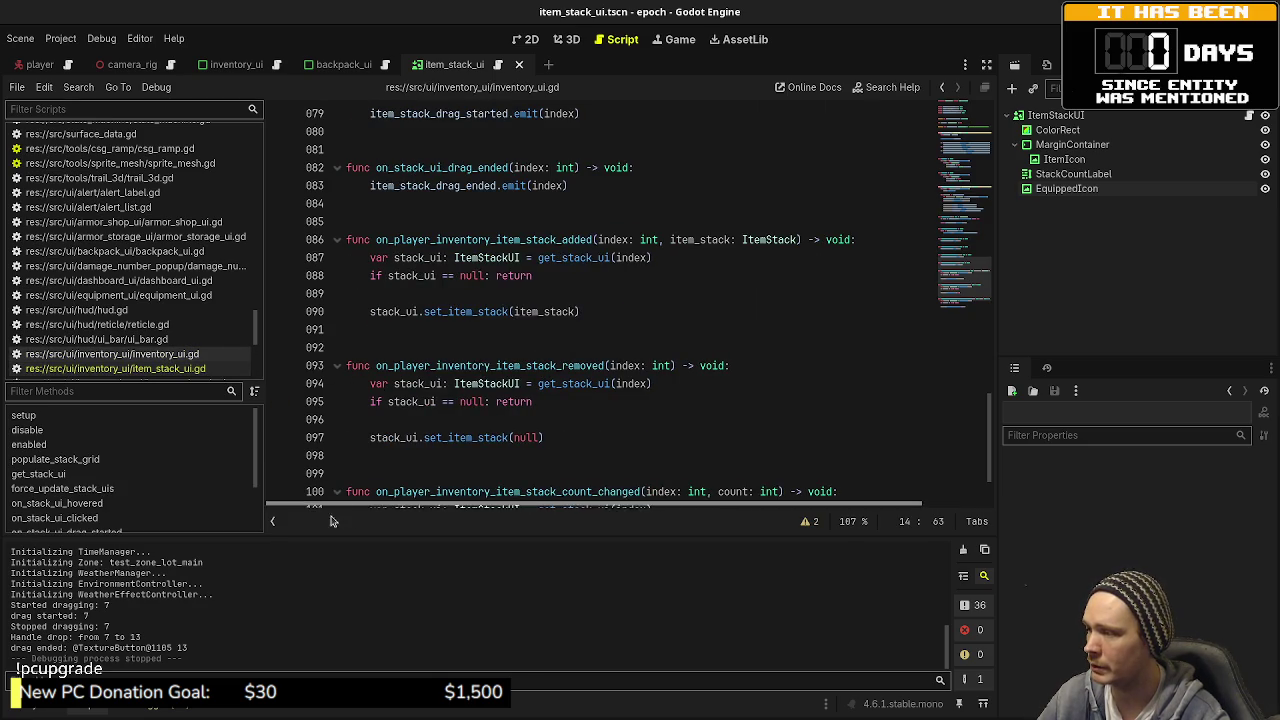
double_click(446, 311)
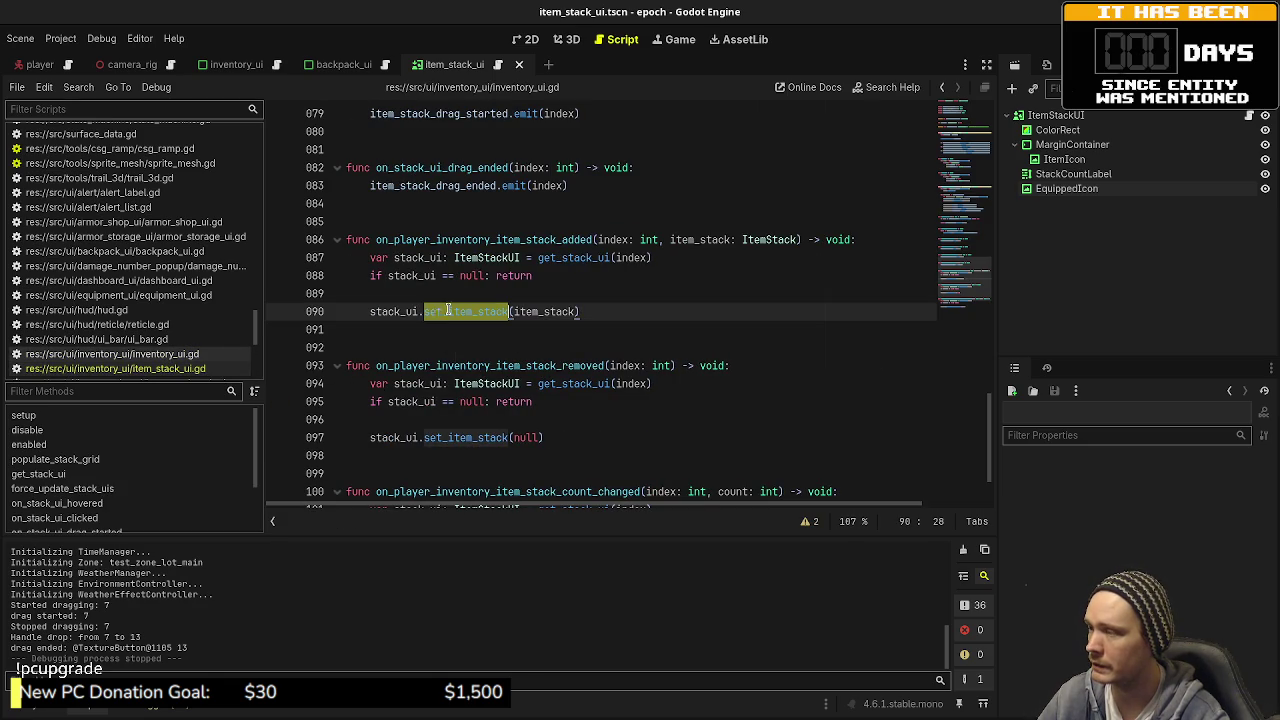
scroll(500, 290, "up", 4)
scroll(500, 290, "up", 20)
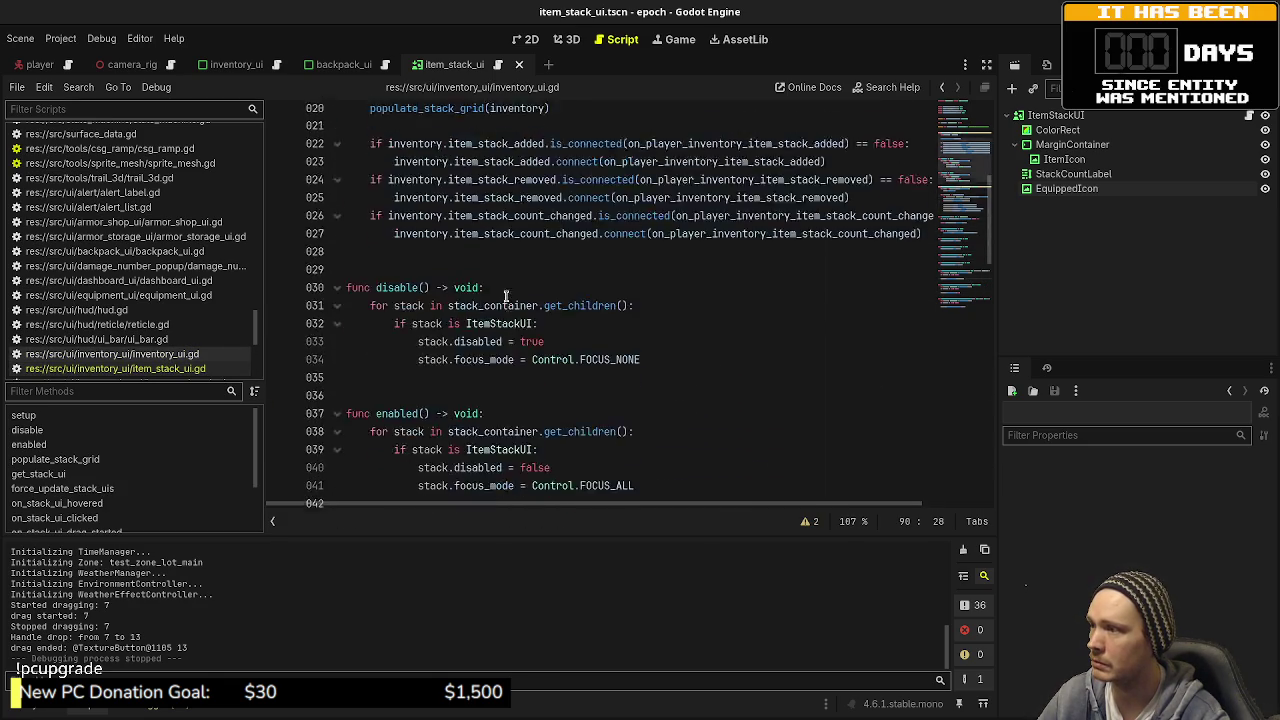
scroll(506, 296, "down", 2)
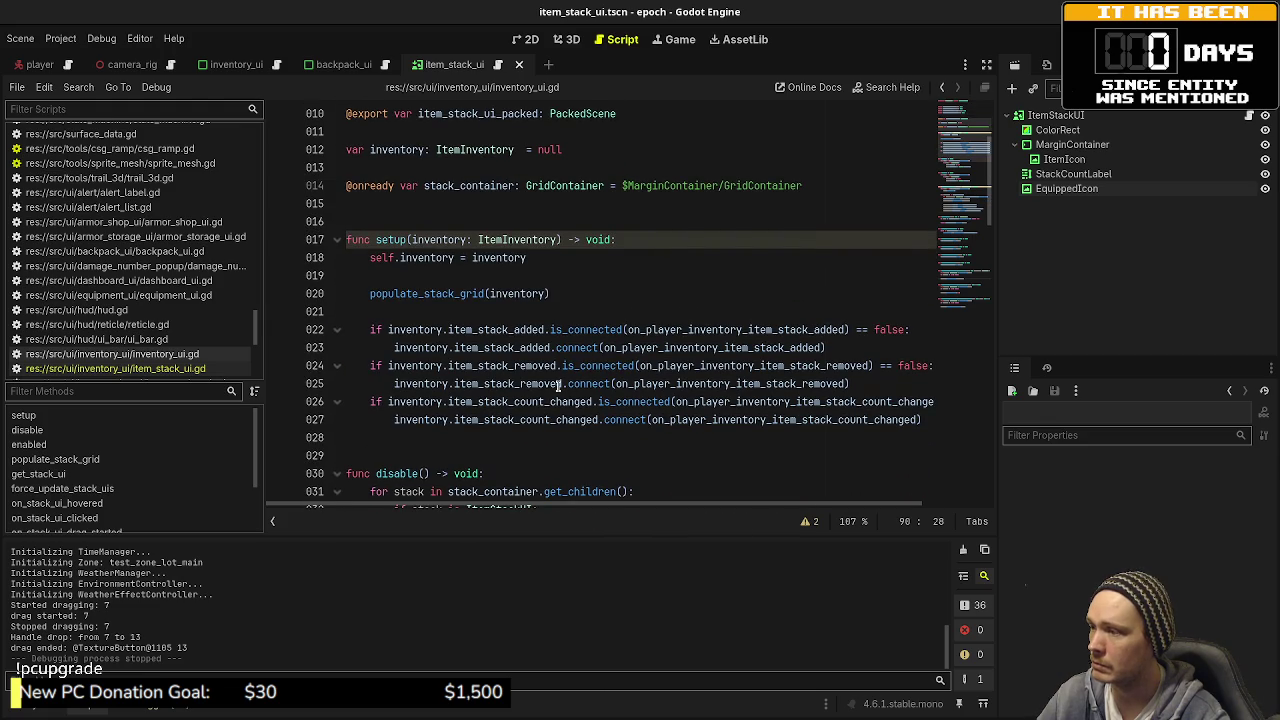
scroll(514, 289, "up", 3)
Step: Review the item_stack_drag_started and item_stack_drag_ended signal declarations and their usage
double_click(490, 204)
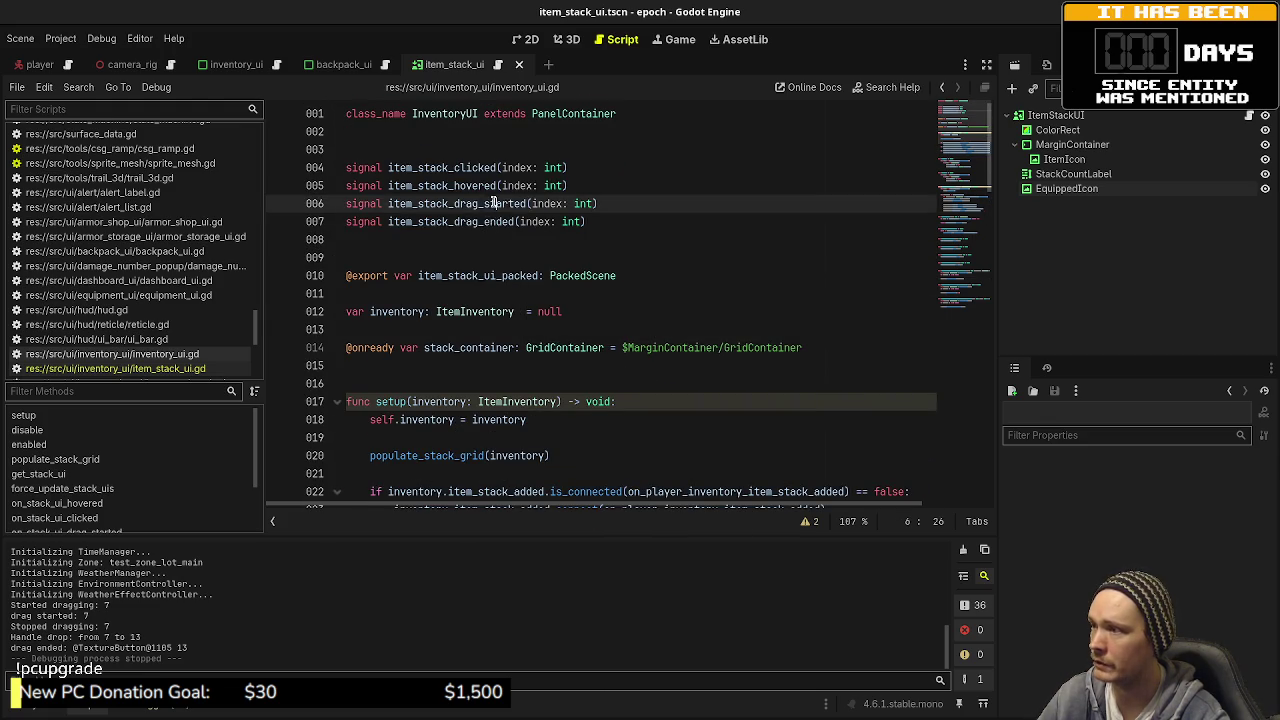
left_click(467, 236)
left_click(472, 221)
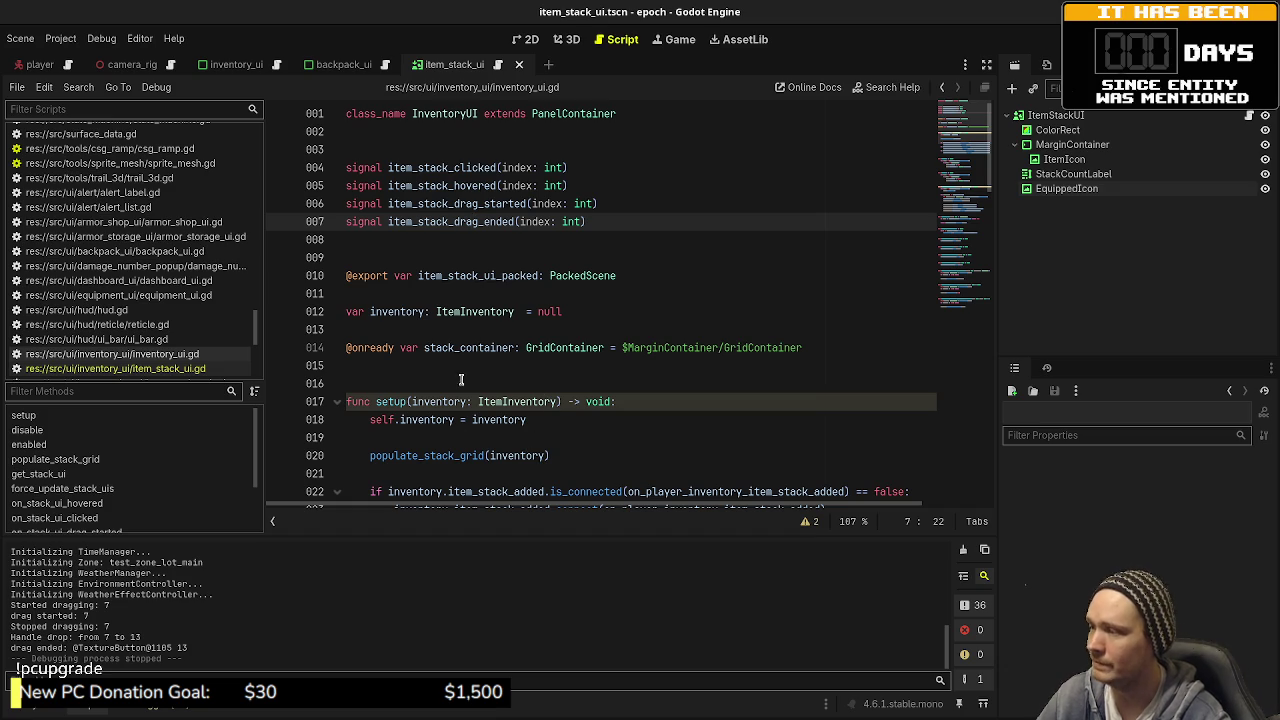
scroll(467, 330, "down", 10)
scroll(481, 403, "down", 5)
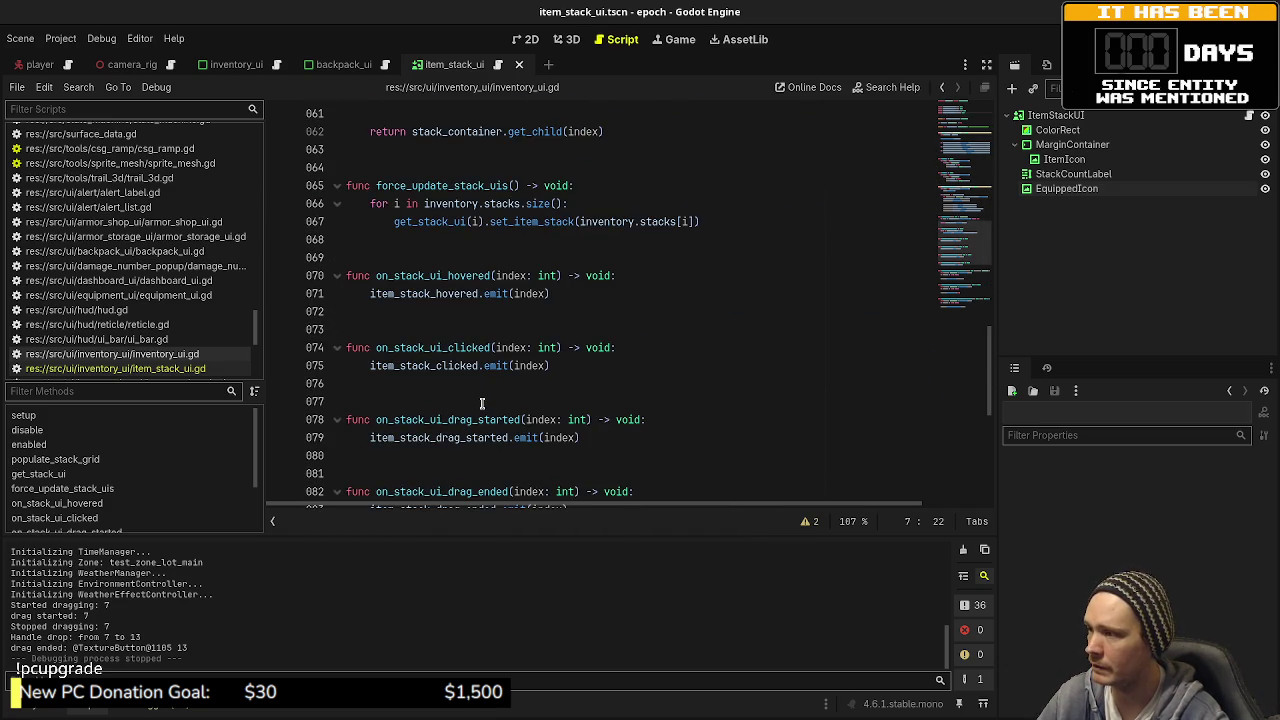
scroll(522, 468, "down", 5)
scroll(500, 340, "up", 15)
scroll(491, 331, "up", 5)
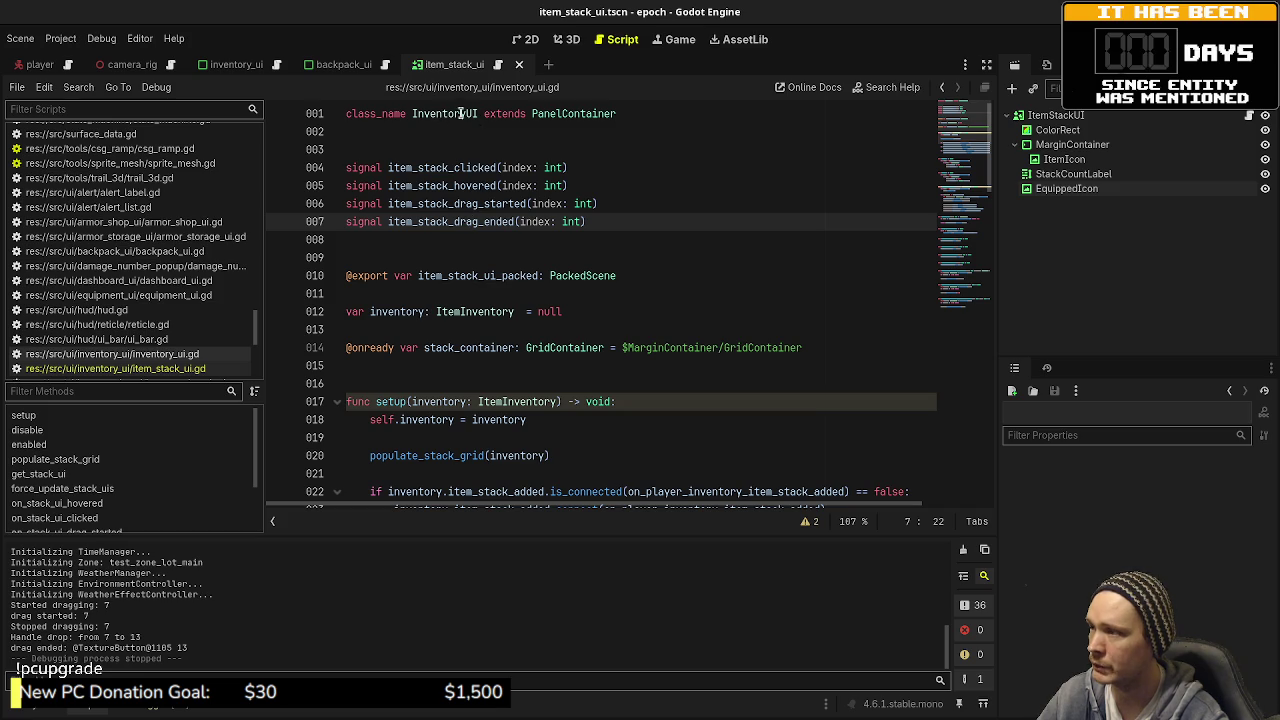
scroll(483, 254, "down", 5)
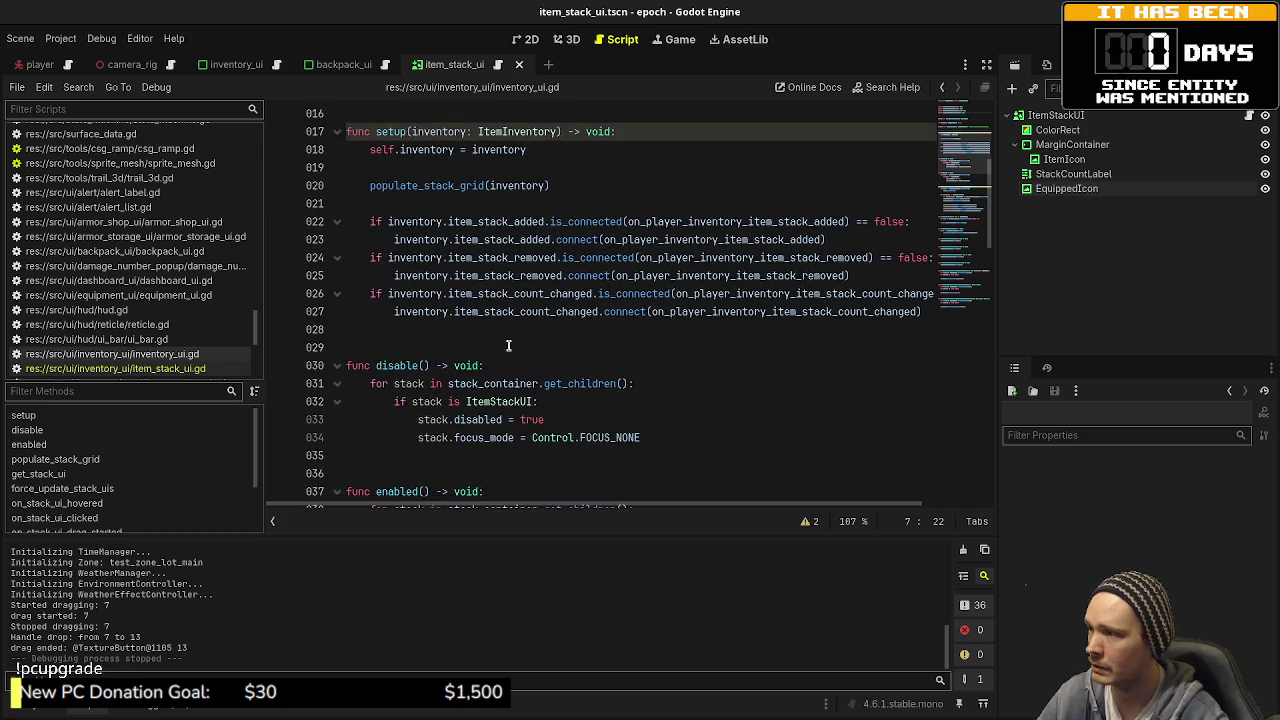
scroll(488, 316, "down", 7)
scroll(488, 316, "down", 2)
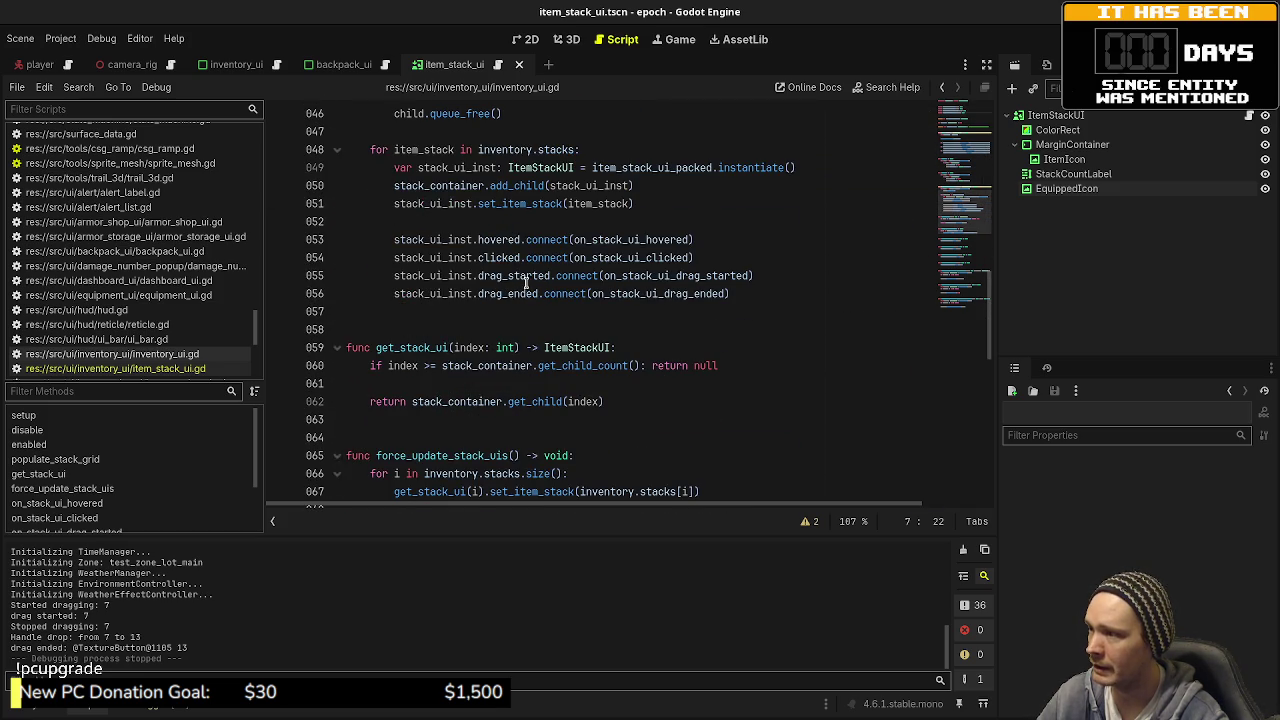
Step: Examine the drag_started connection on line 55 and its on_stack_ui_drag_started handler
left_click(516, 277)
double_click(638, 279)
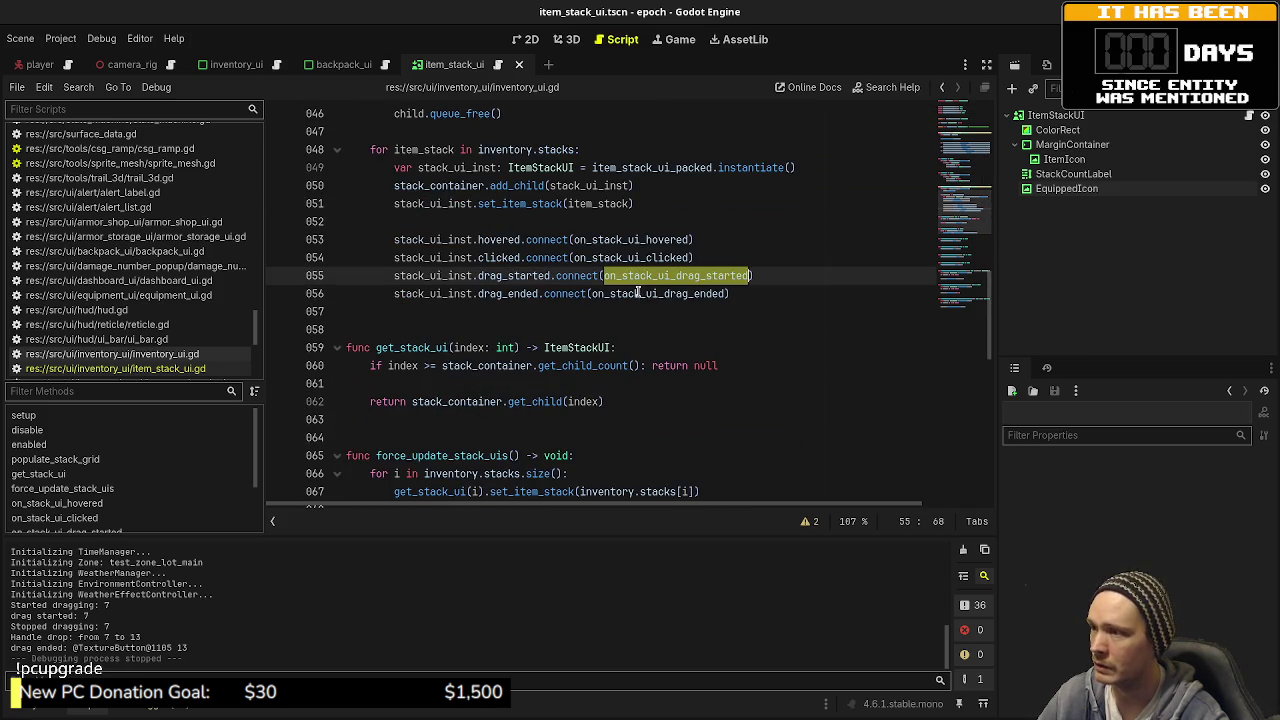
scroll(527, 336, "down", 10)
scroll(423, 133, "up", 4)
scroll(130, 357, "up", 5)
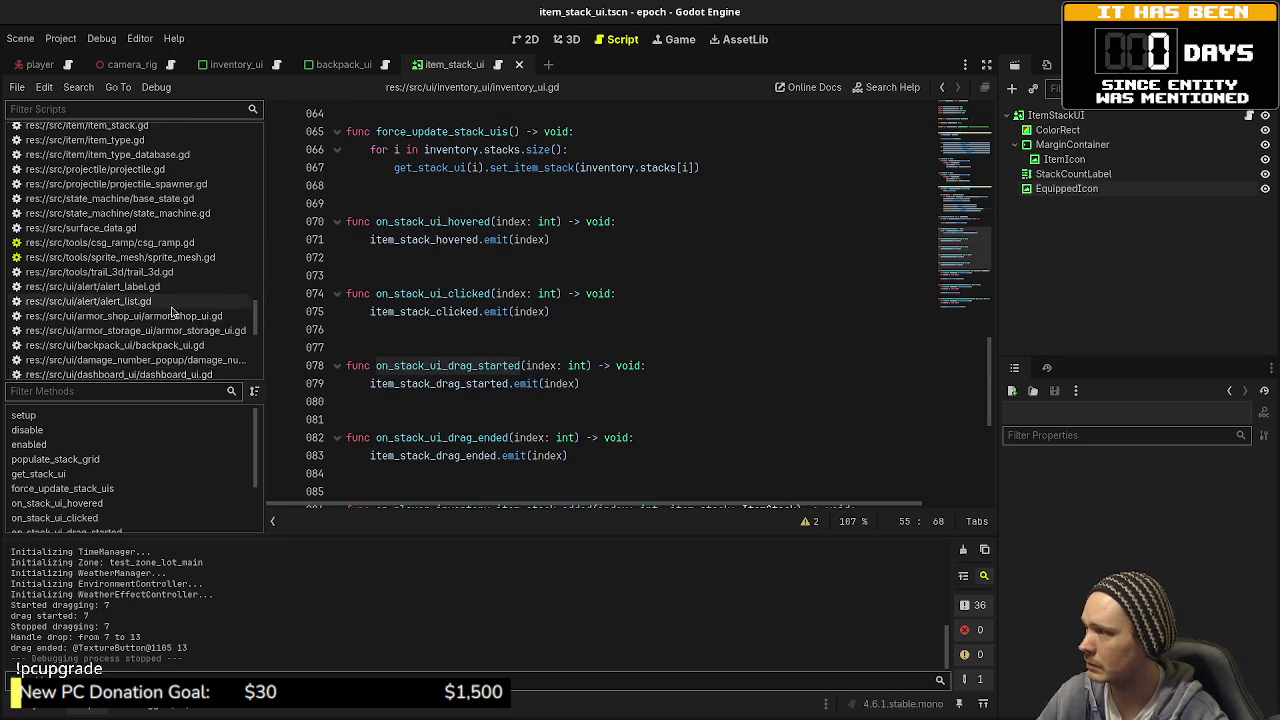
left_click(698, 262)
key("ctrl+alt+o")
Step: Open backpack_ui.gd via a 'backpack' search and highlight its drag handlers and handle_drop
type("backpack")
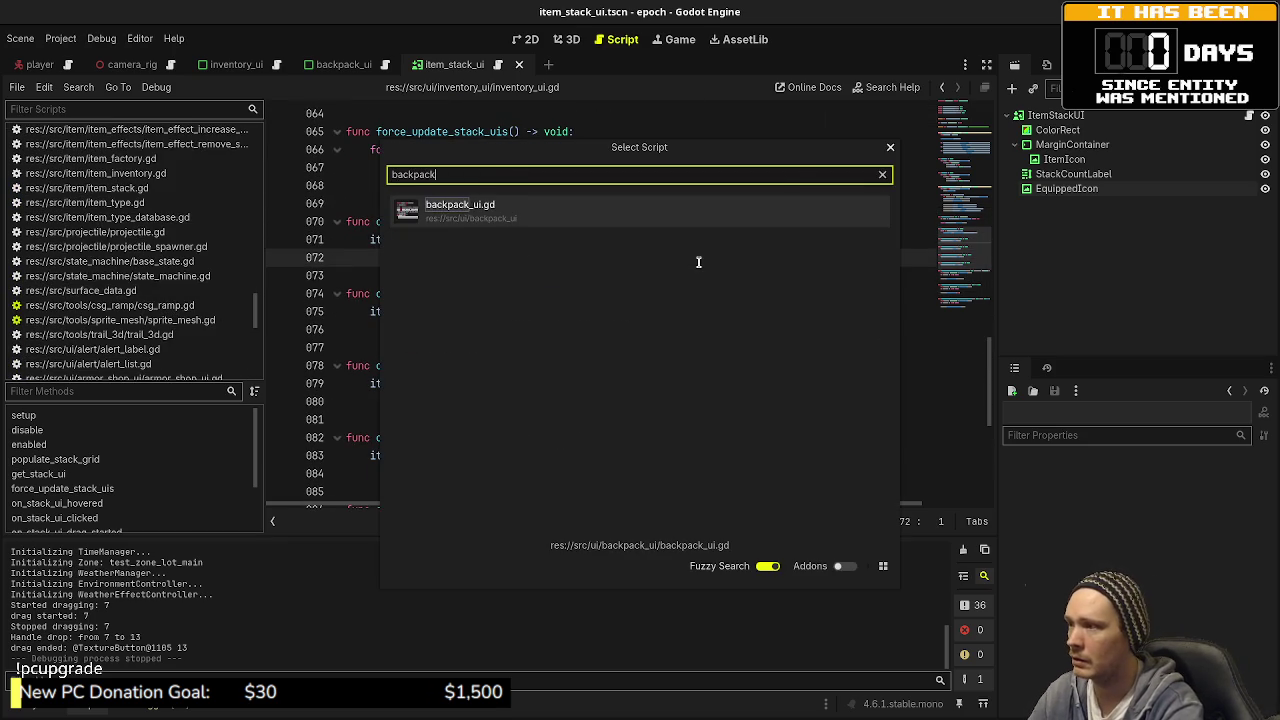
key("Return")
scroll(422, 283, "down", 4)
scroll(422, 283, "up", 2)
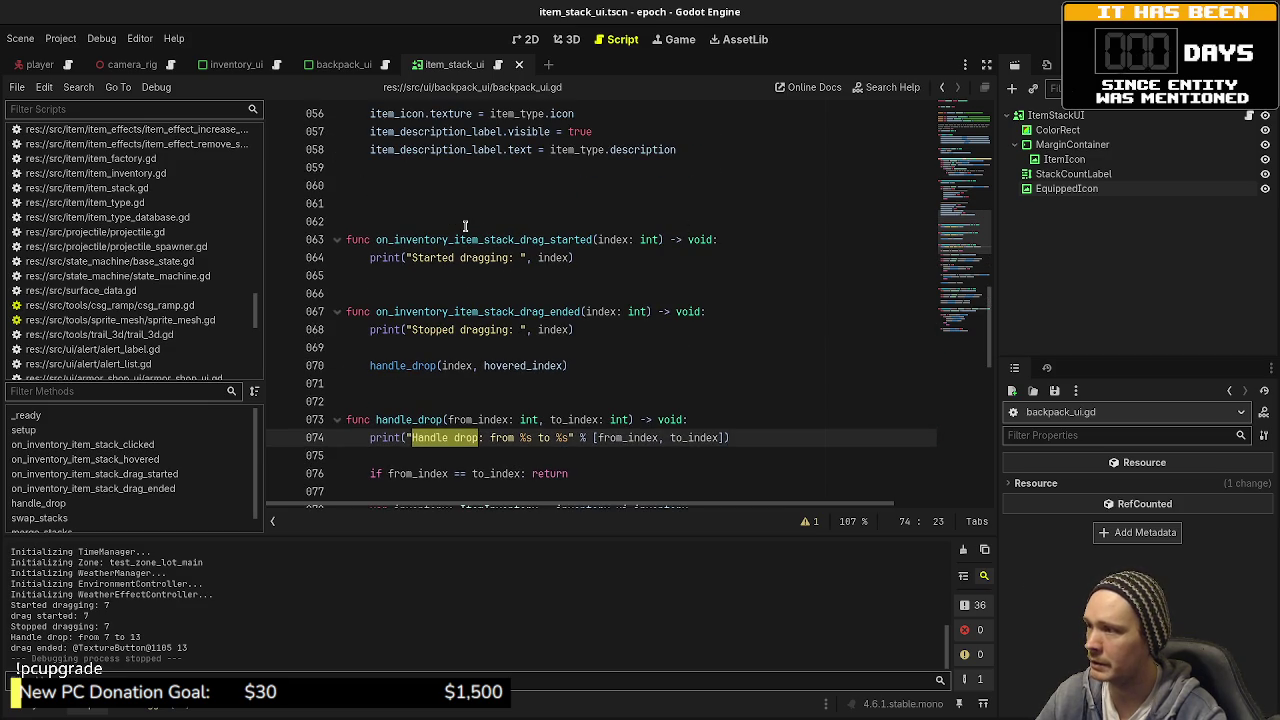
double_click(423, 241)
double_click(487, 314)
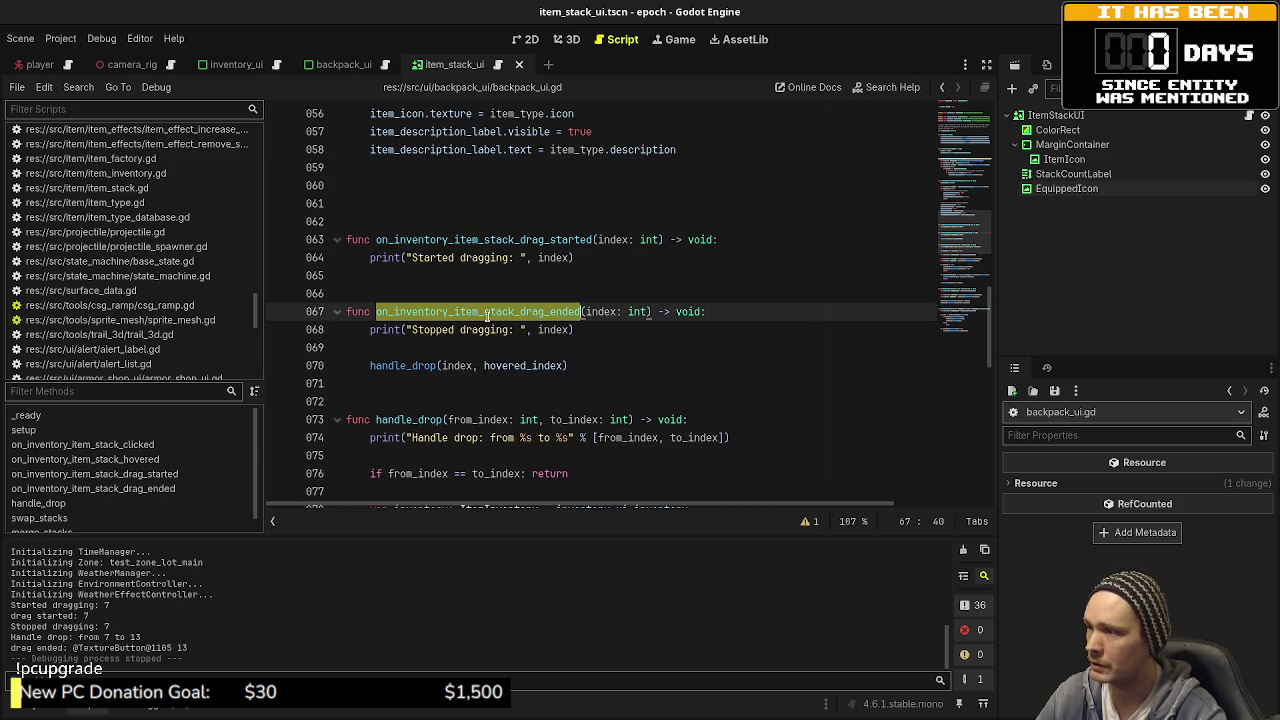
double_click(414, 367)
Step: Inspect handle_drop's to_index parameter on line 73, then view the backpack_ui scene
scroll(520, 403, "down", 4)
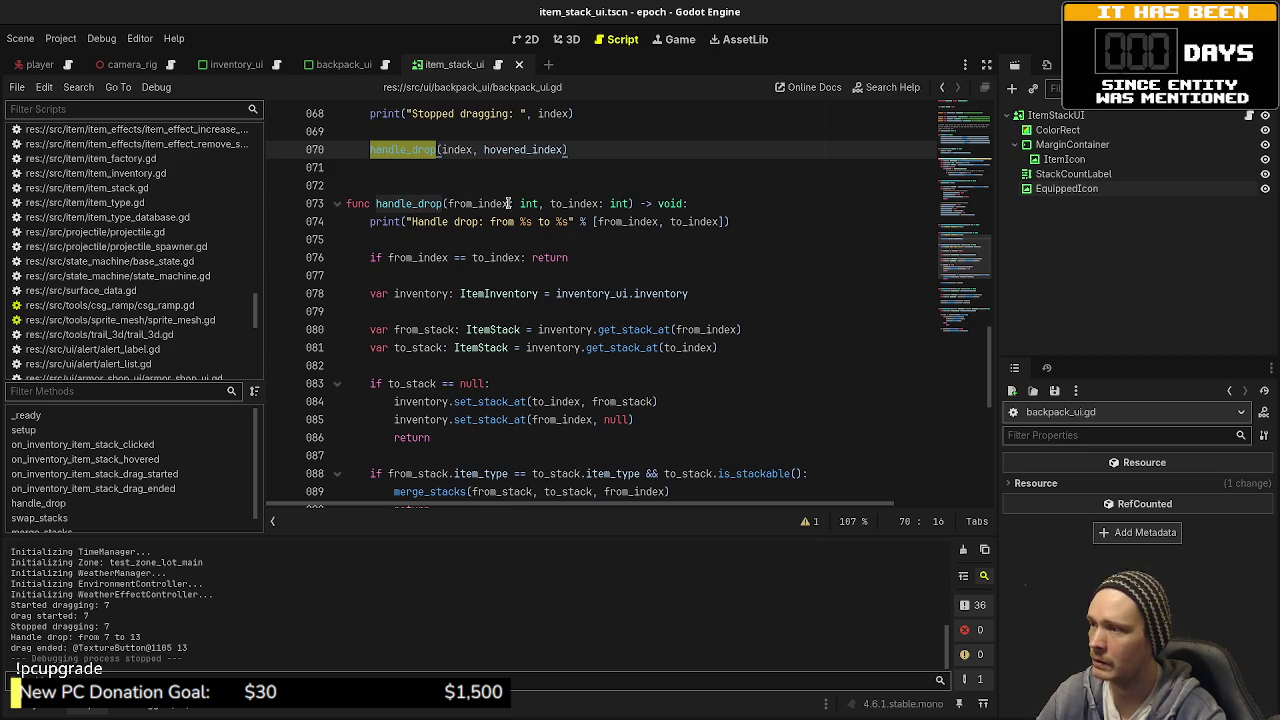
left_click(446, 203)
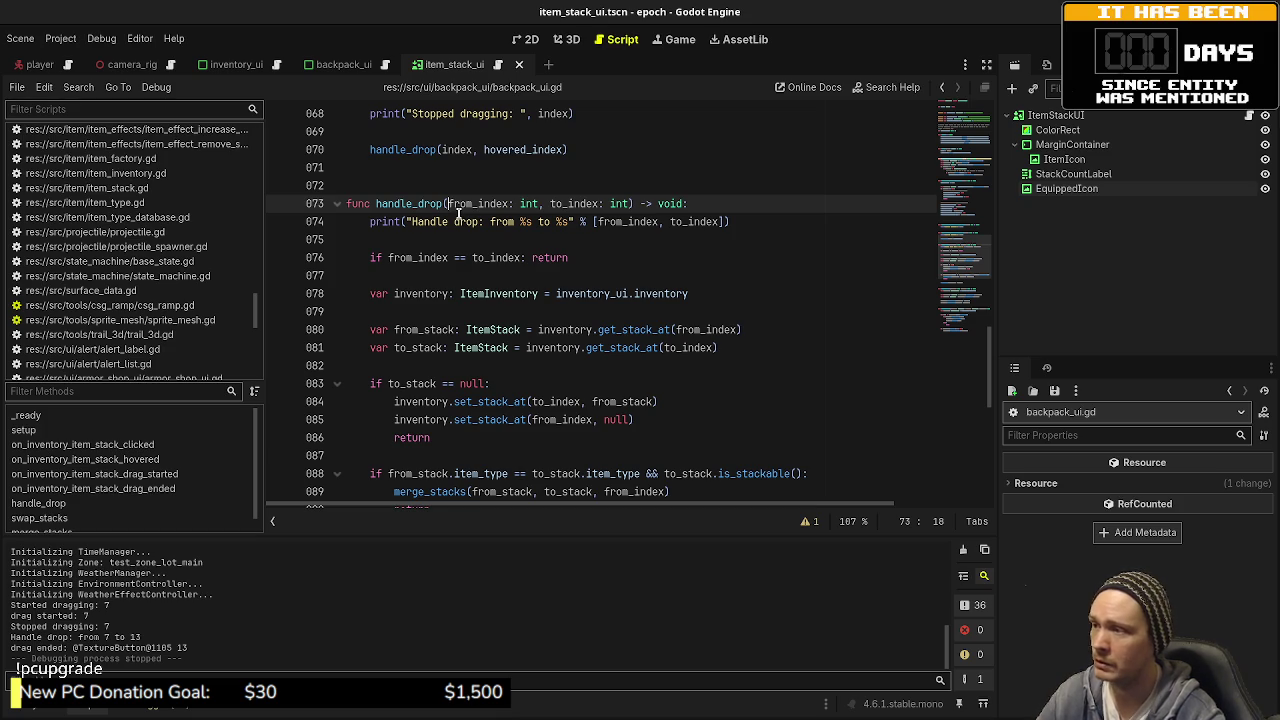
left_click(549, 204)
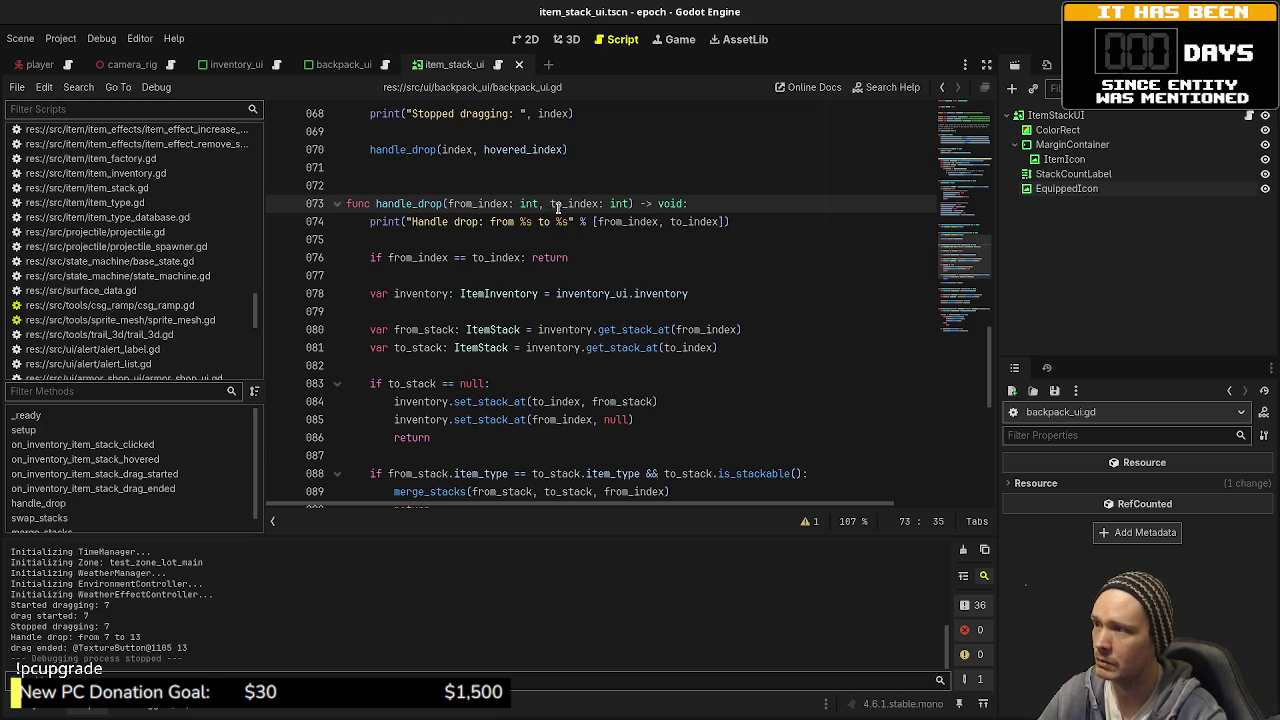
left_click(337, 66)
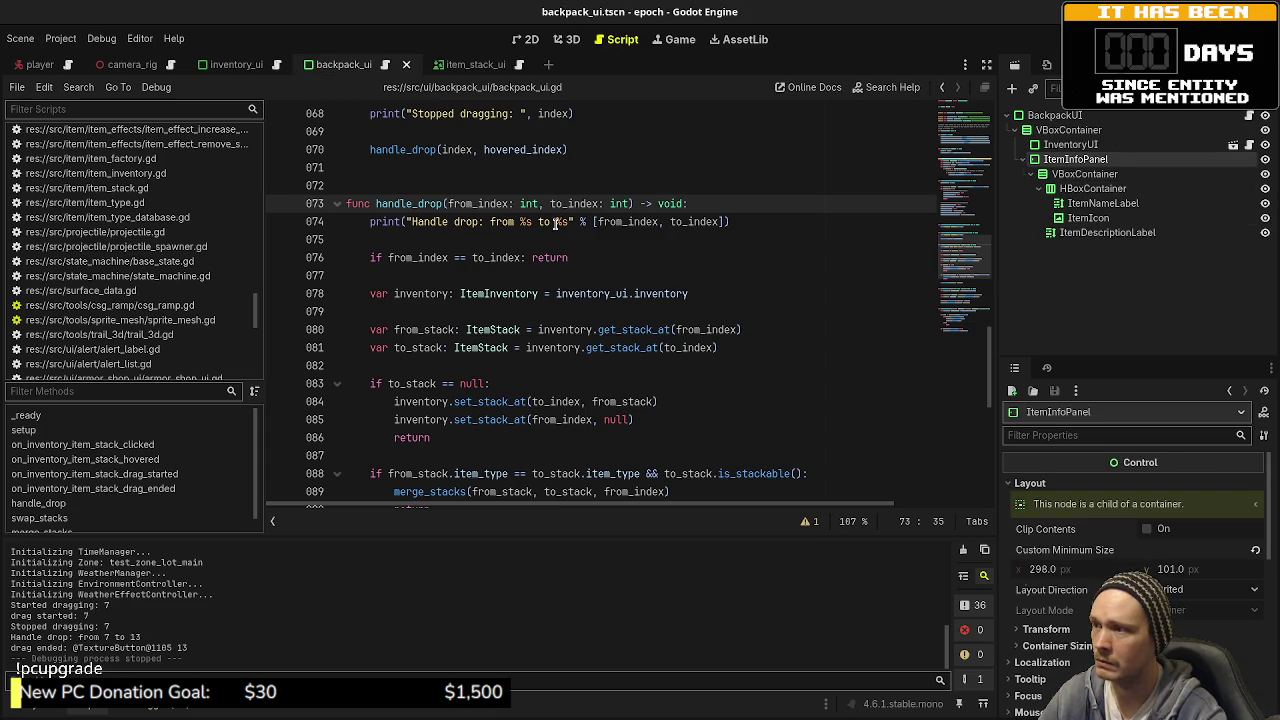
scroll(658, 367, "down", 1)
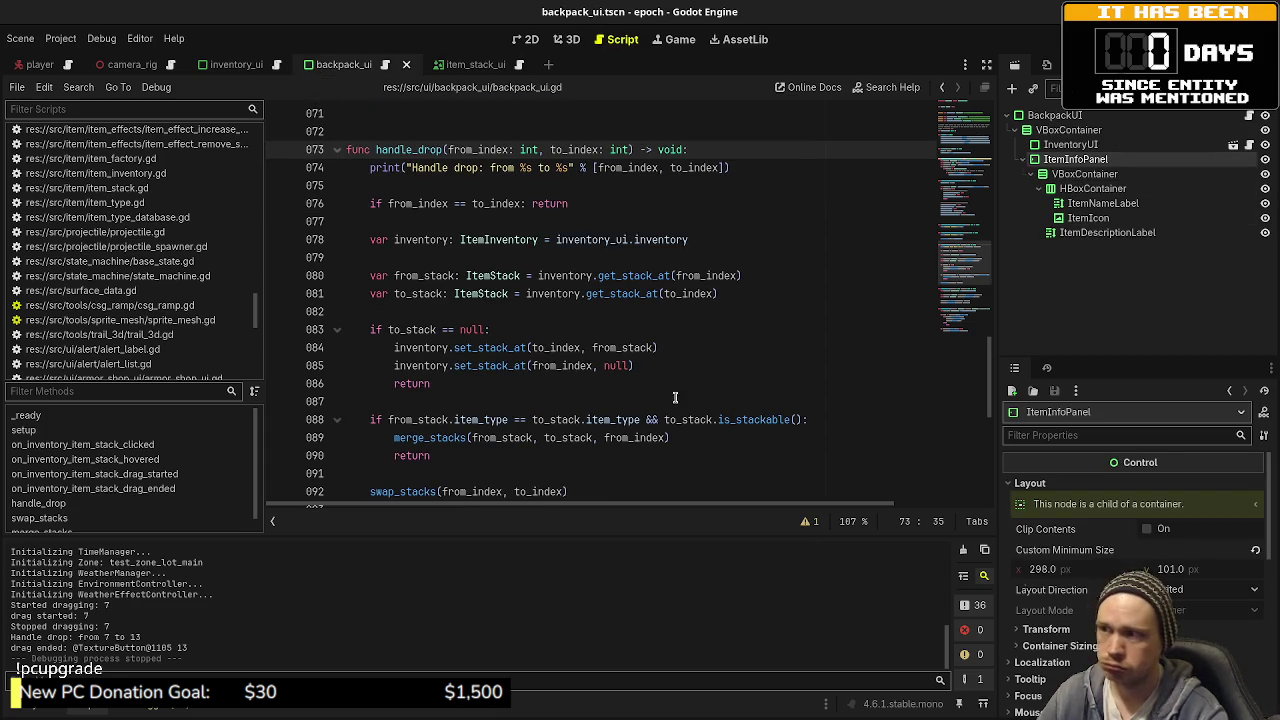
key("alt+Tab")
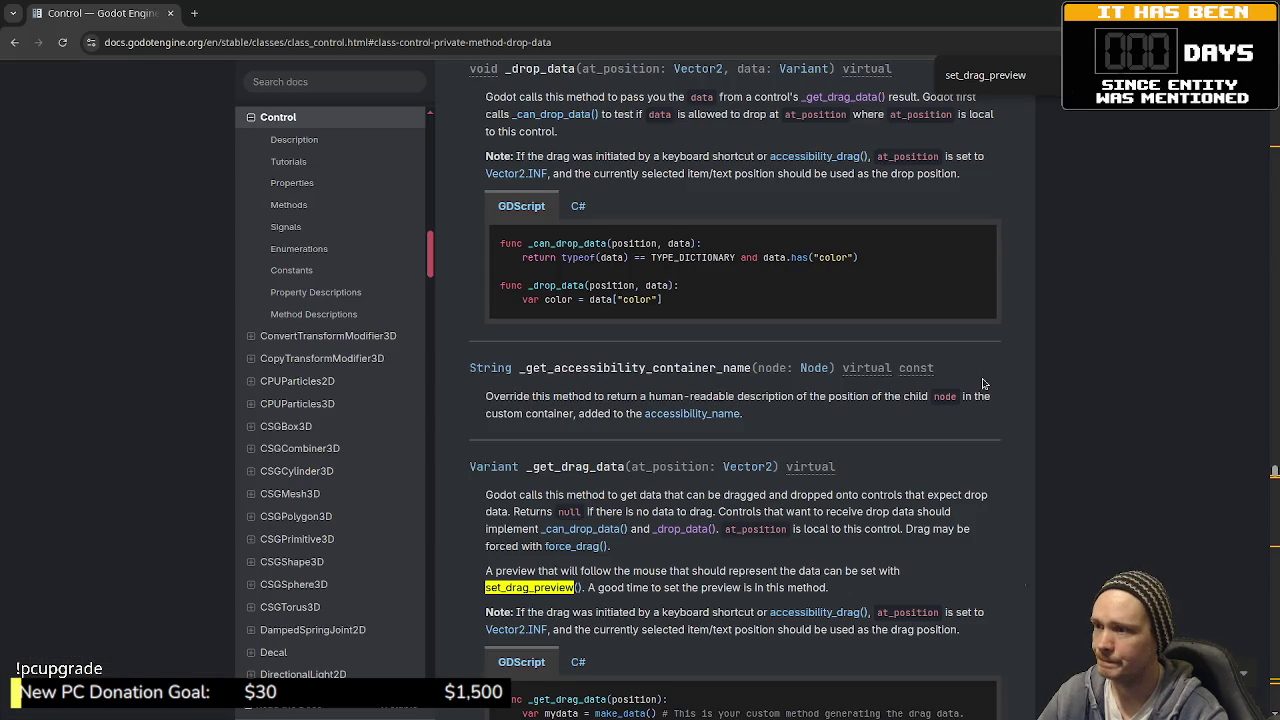
Step: Read the _drop_data entry in the Control docs, then go back to handle_drop in backpack_ui.gd
scroll(981, 383, "up", 2)
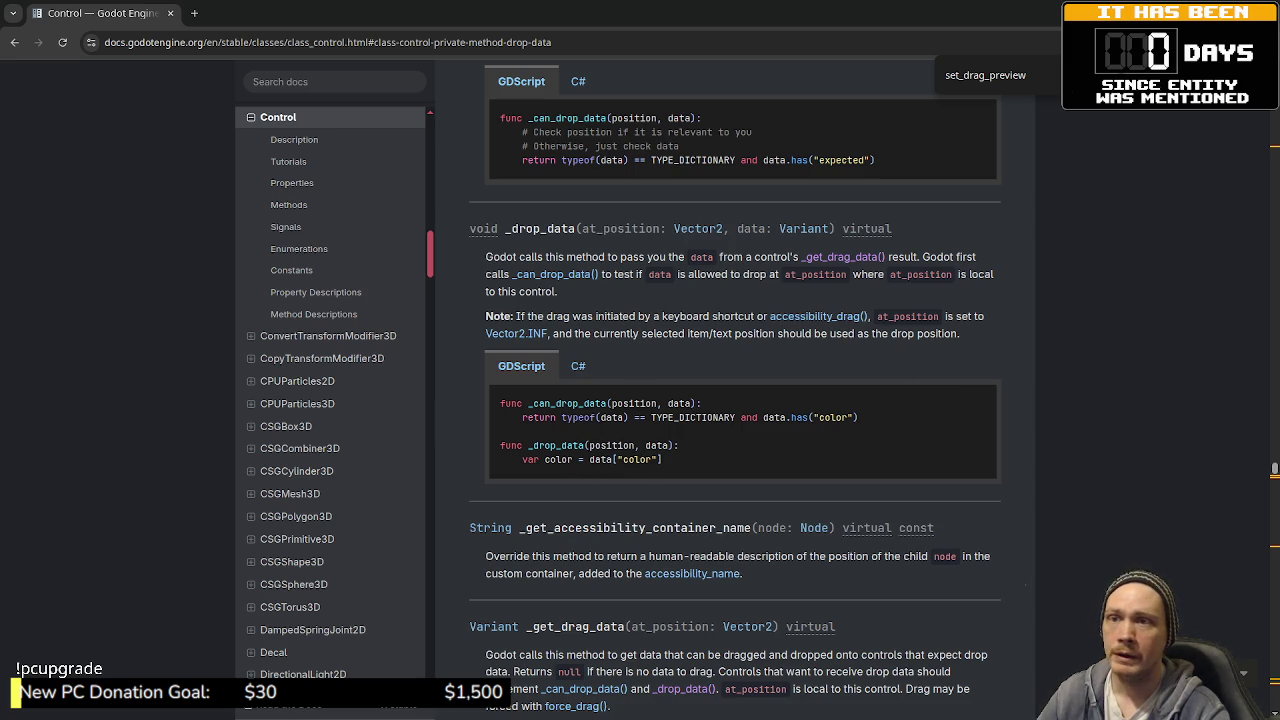
key("alt+Tab")
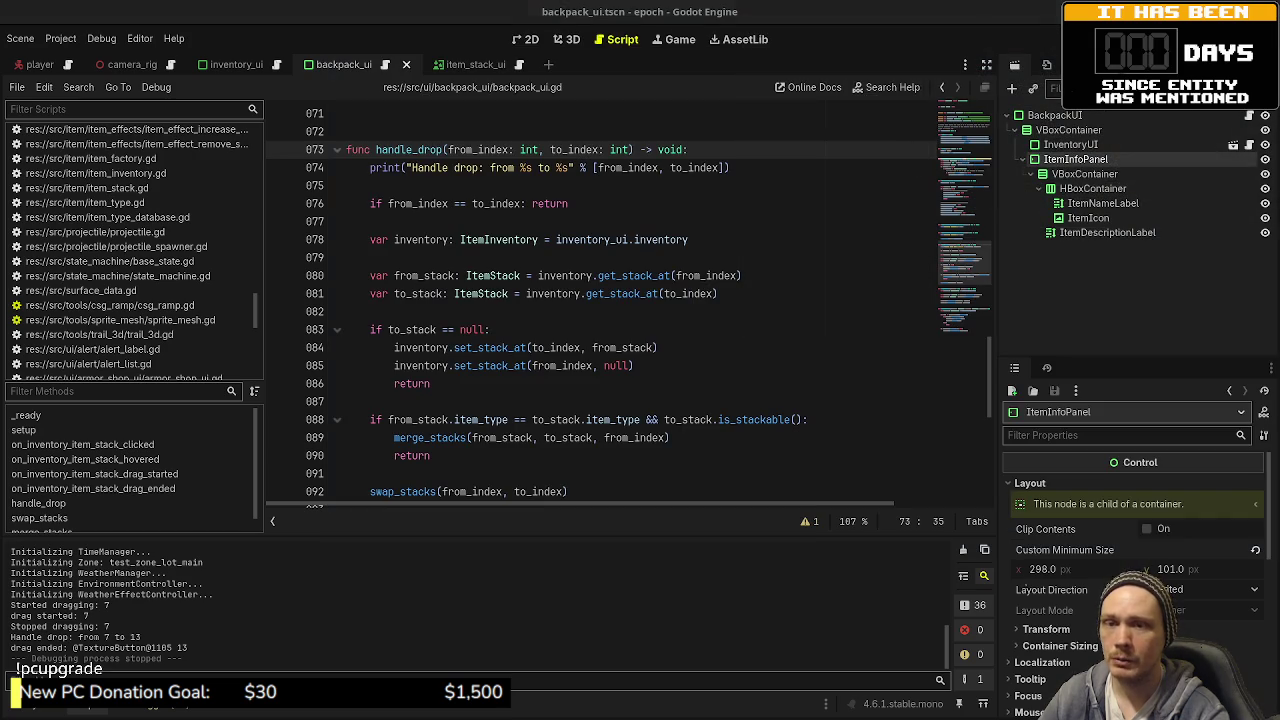
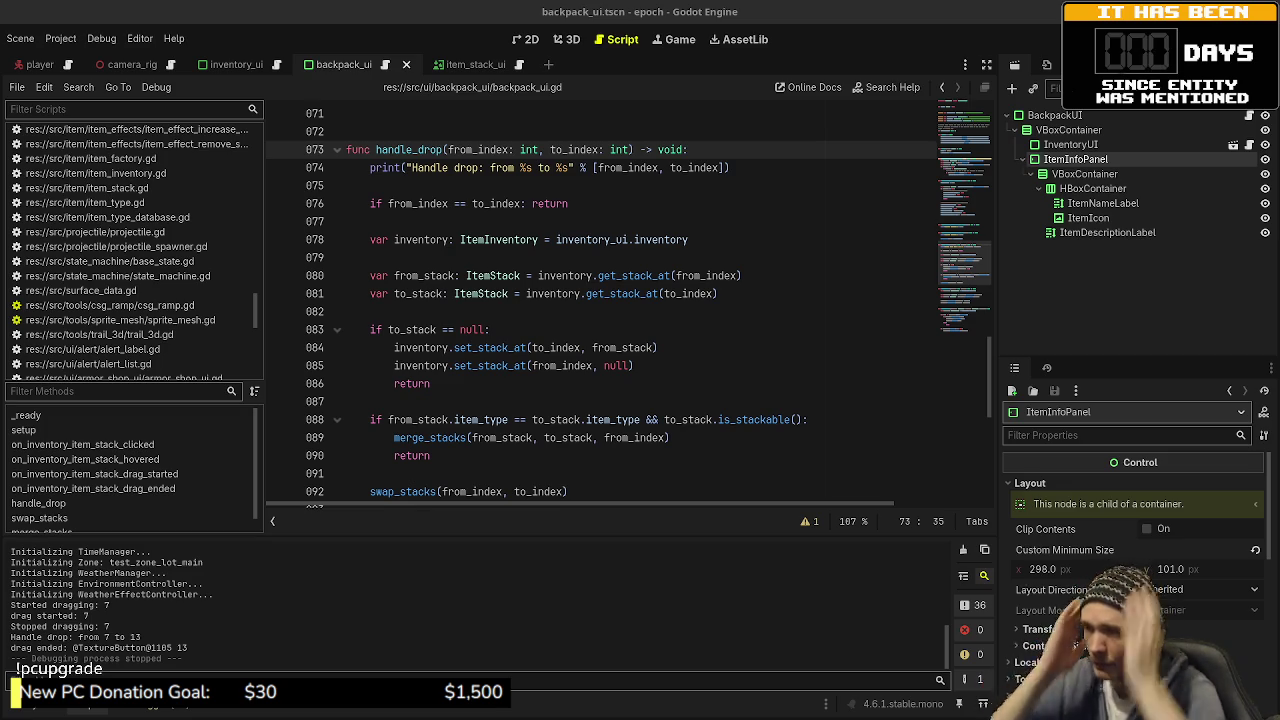
Step: Launch the epoch project in a debug run so it loads into the Main Lot test zone
left_click(1055, 40)
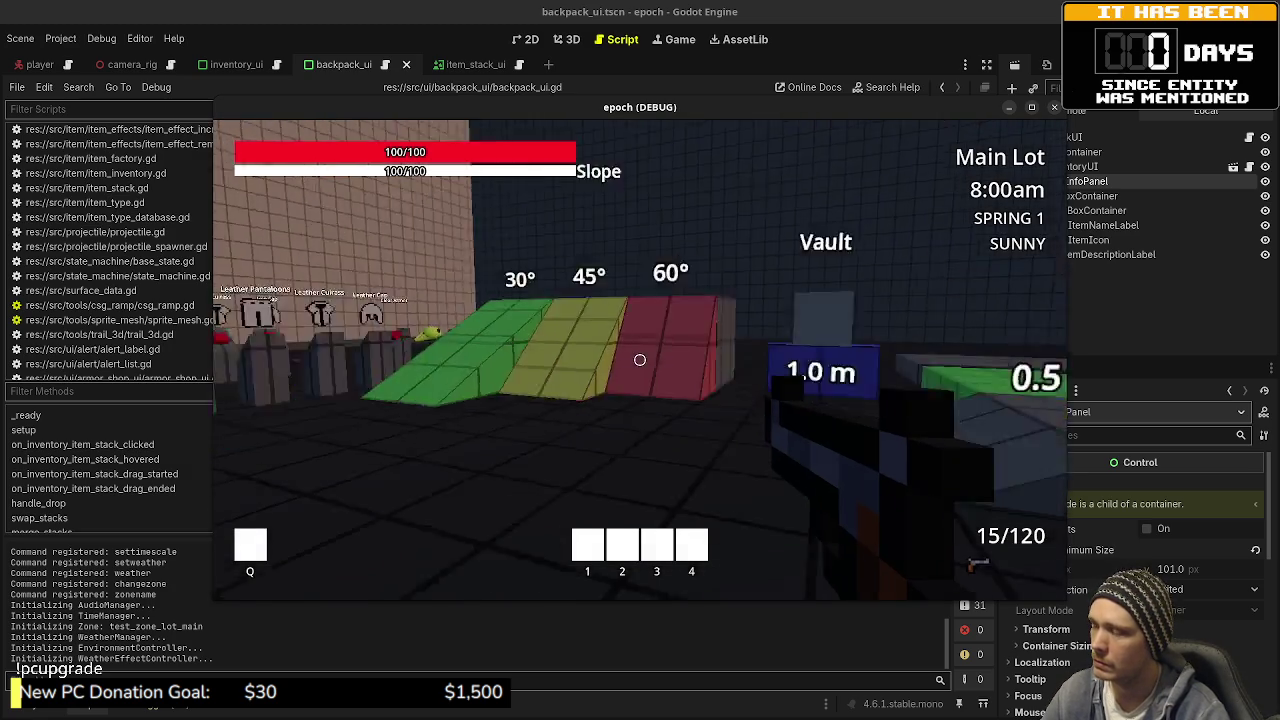
Step: Walk to the Item Storage box, open it, and drag an item into the first backpack slot, then to another slot, then close it
key("w")
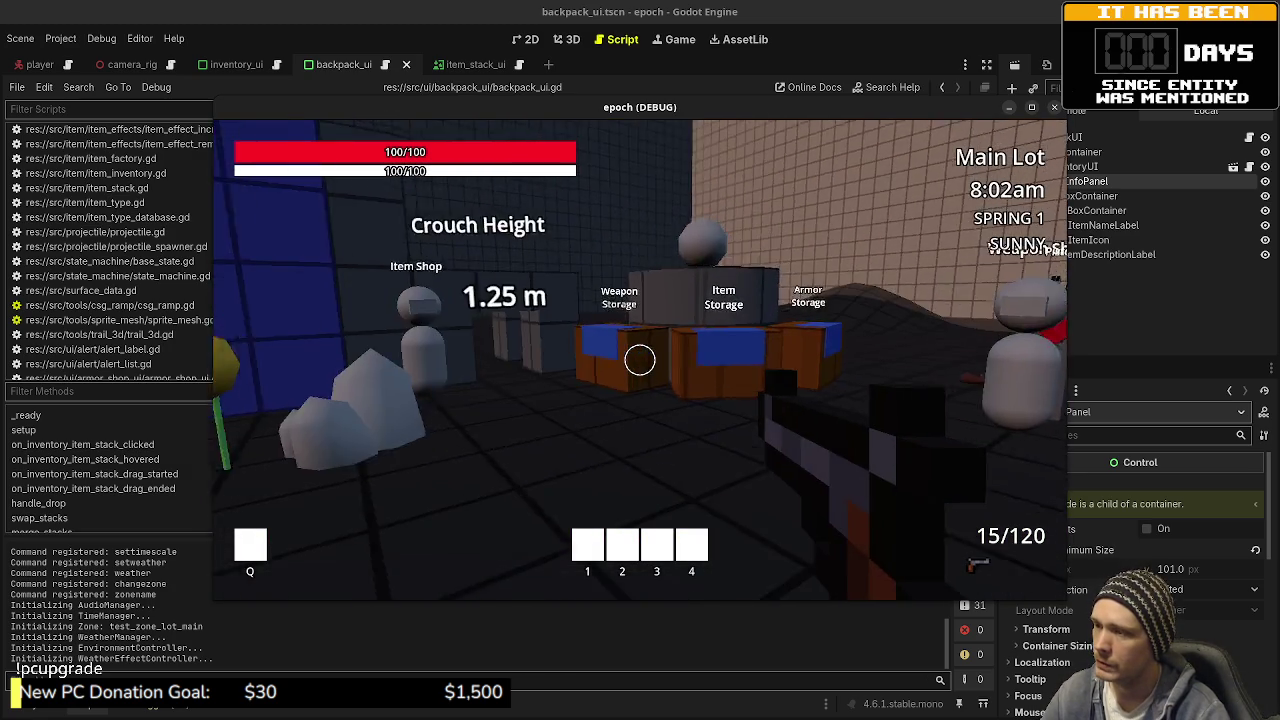
key("e")
mouse_move(523, 351)
left_mouse_down()
mouse_move(440, 352)
mouse_move(380, 320)
left_mouse_up()
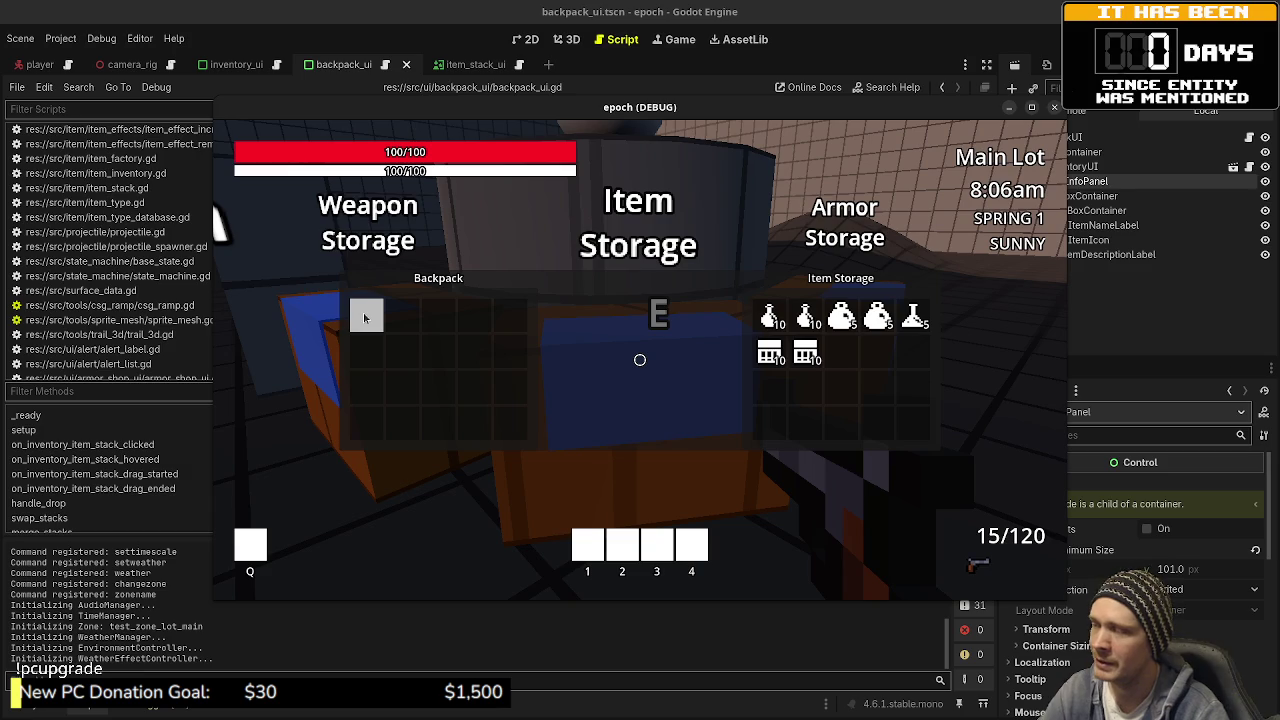
mouse_move(435, 349)
left_mouse_down()
mouse_move(914, 423)
mouse_move(584, 338)
mouse_move(908, 428)
left_mouse_up()
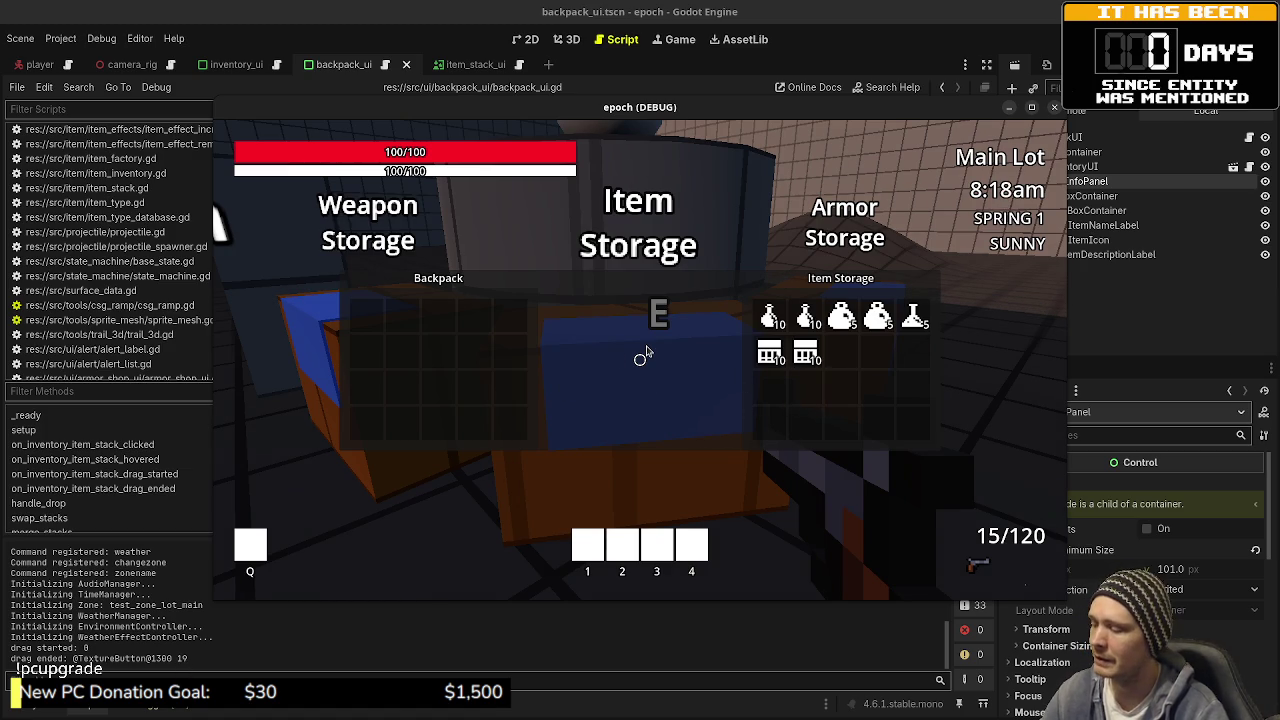
key("e")
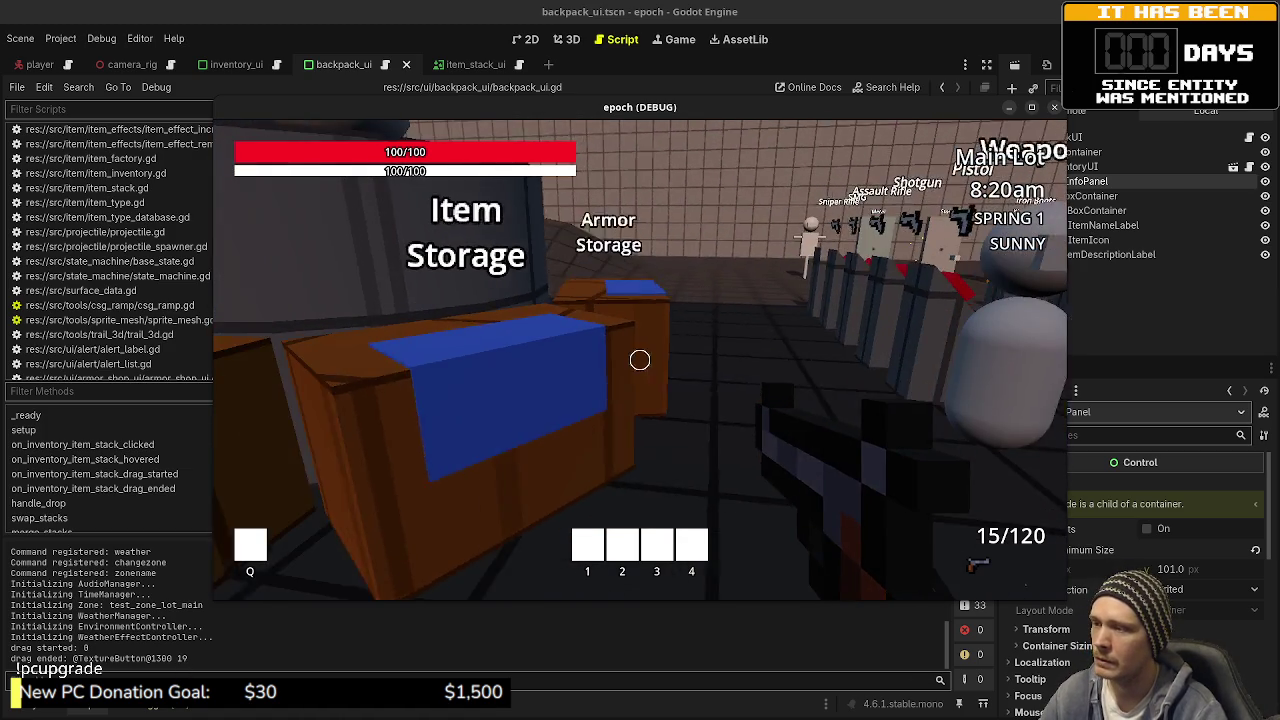
Step: Walk to the Armor Storage box, open it, and move its item to another Armor Storage slot
key("w")
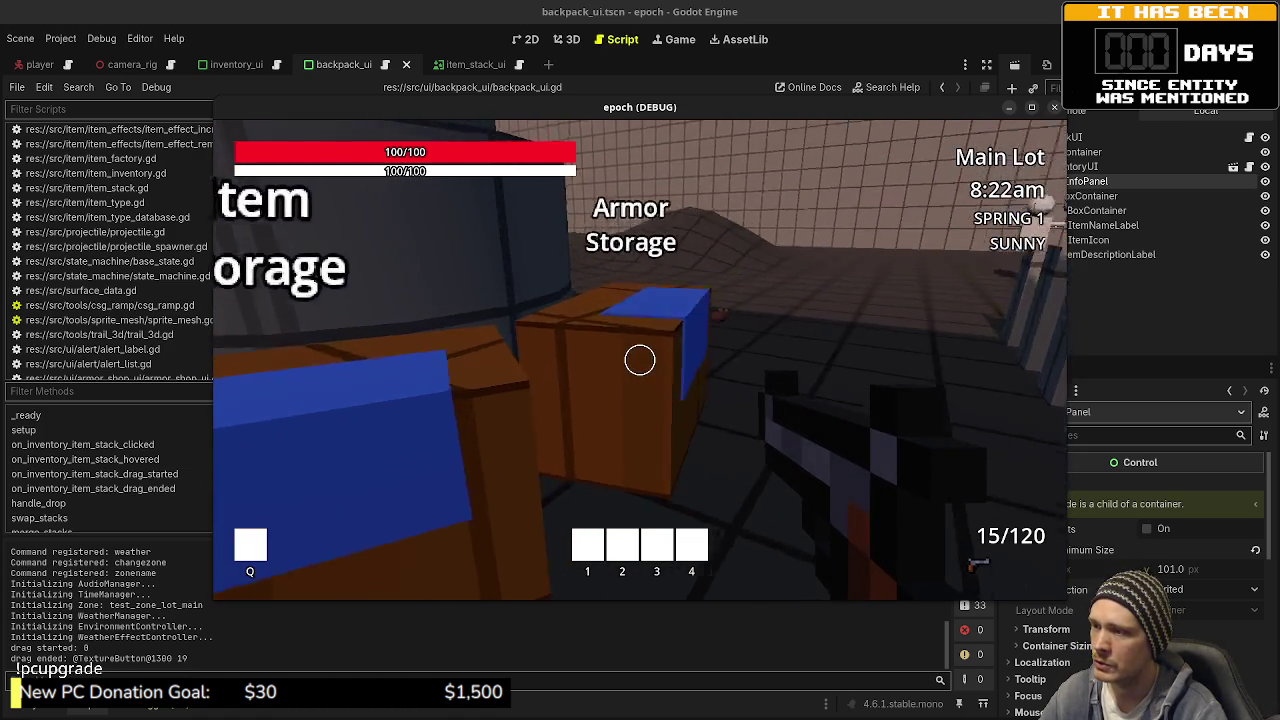
key("e")
left_click_drag(882, 318, 848, 362)
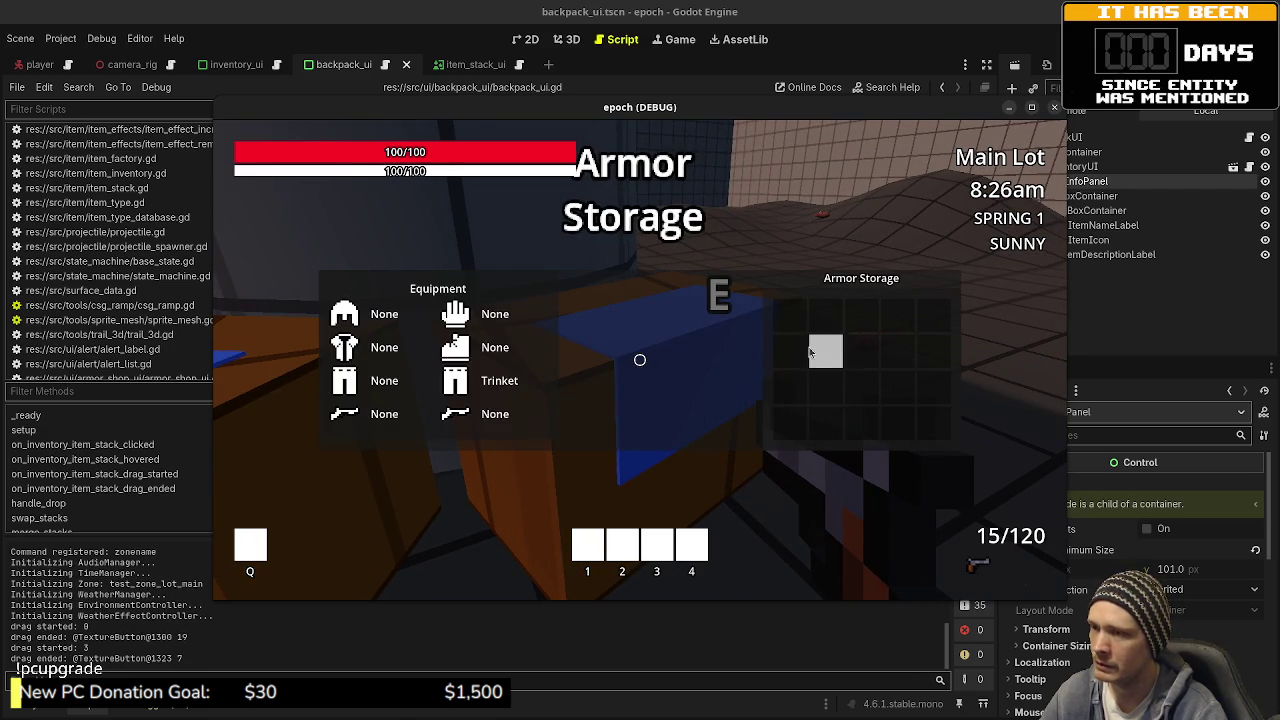
Step: Drag the Armor Storage item onto an equipment slot so the Trinket is equipped on EquipmentIcon 0
mouse_move(790, 323)
left_mouse_down()
mouse_move(472, 421)
mouse_move(470, 398)
left_mouse_up()
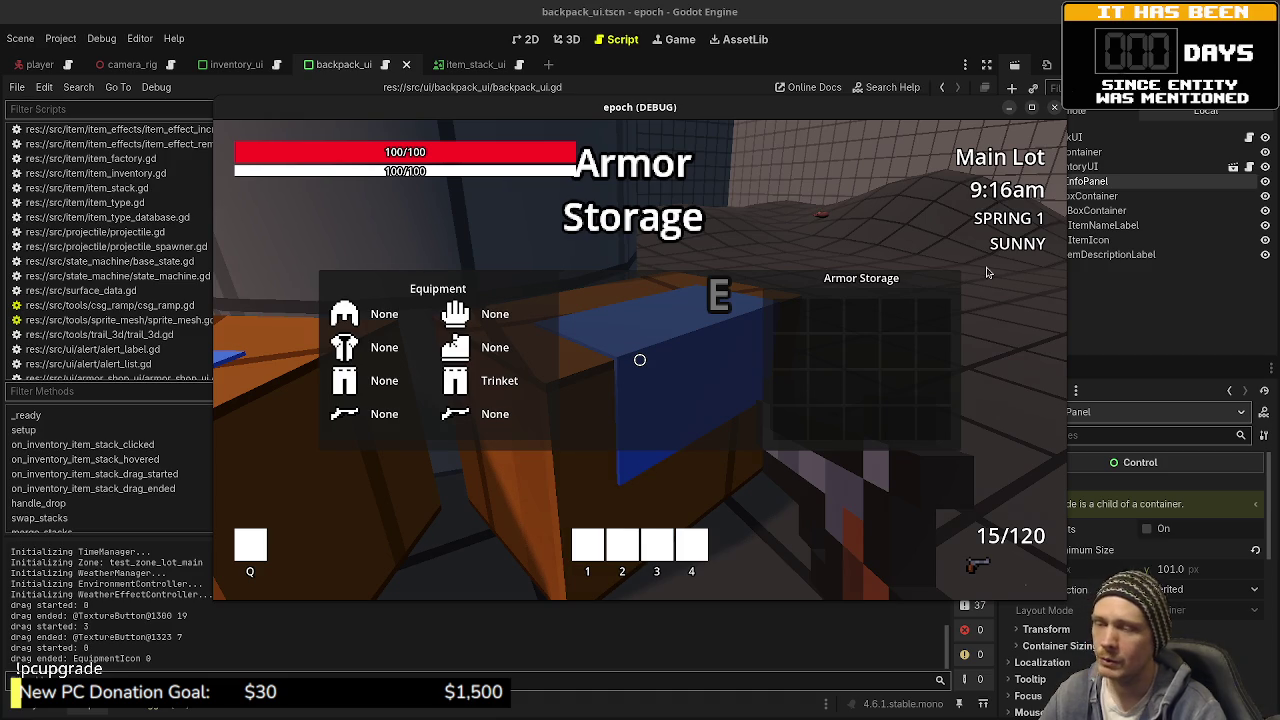
Step: Drop the first Armor Storage item onto the first equipment slot, then move the game window to show the handle_drop code
left_click(792, 320)
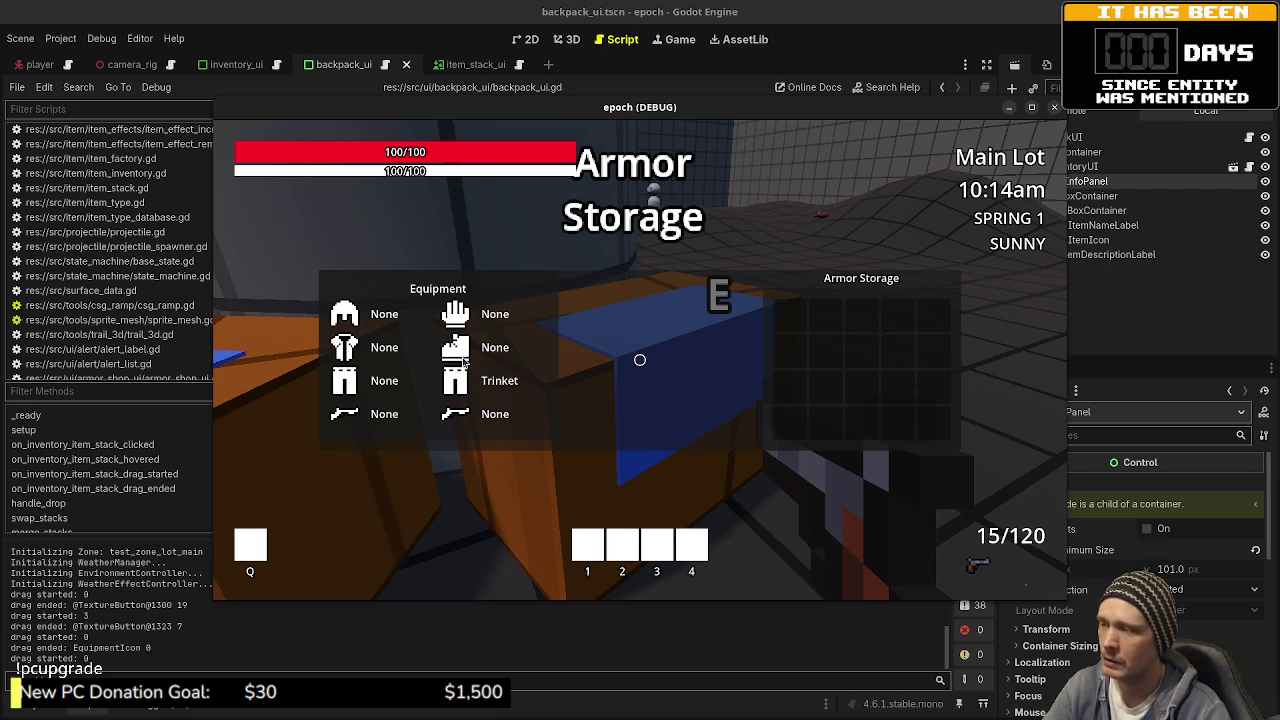
left_click_drag(457, 343, 458, 350)
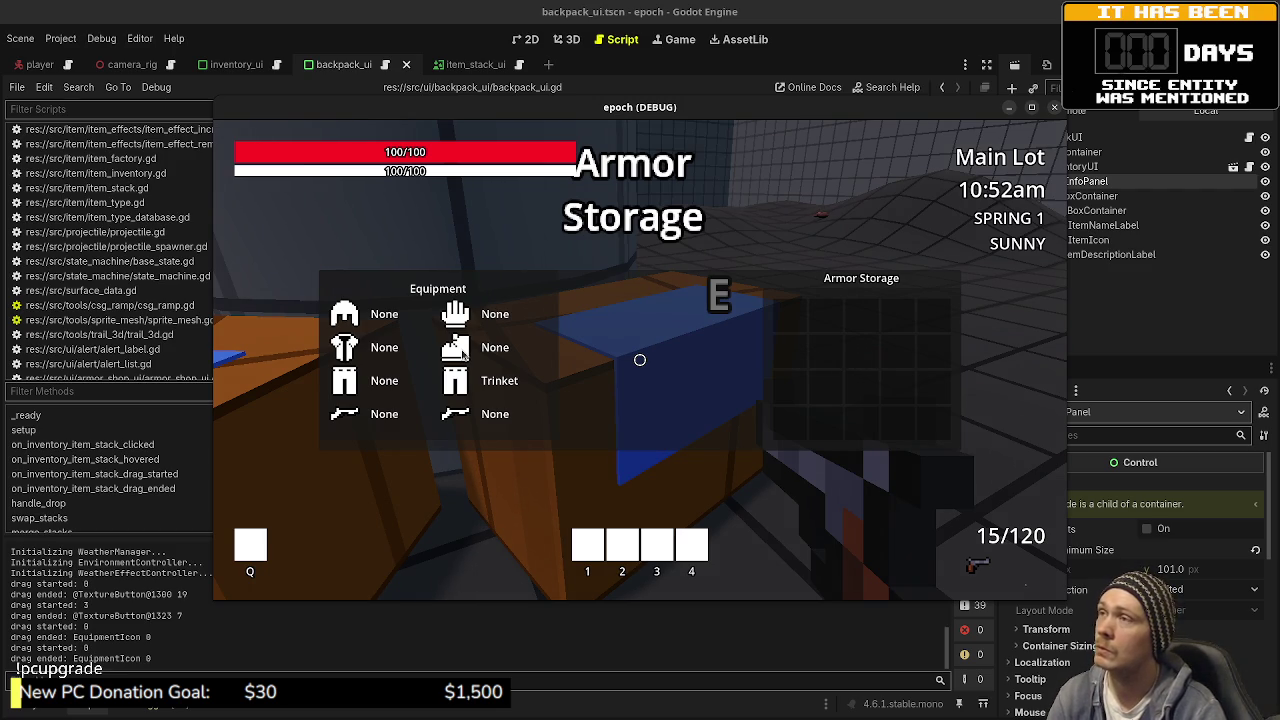
mouse_move(522, 107)
left_mouse_down()
mouse_move(548, 583)
mouse_move(552, 515)
mouse_move(490, 140)
left_mouse_up()
Step: Reopen and close Armor Storage, then bring up the player inventory with its Stats panel
key("e")
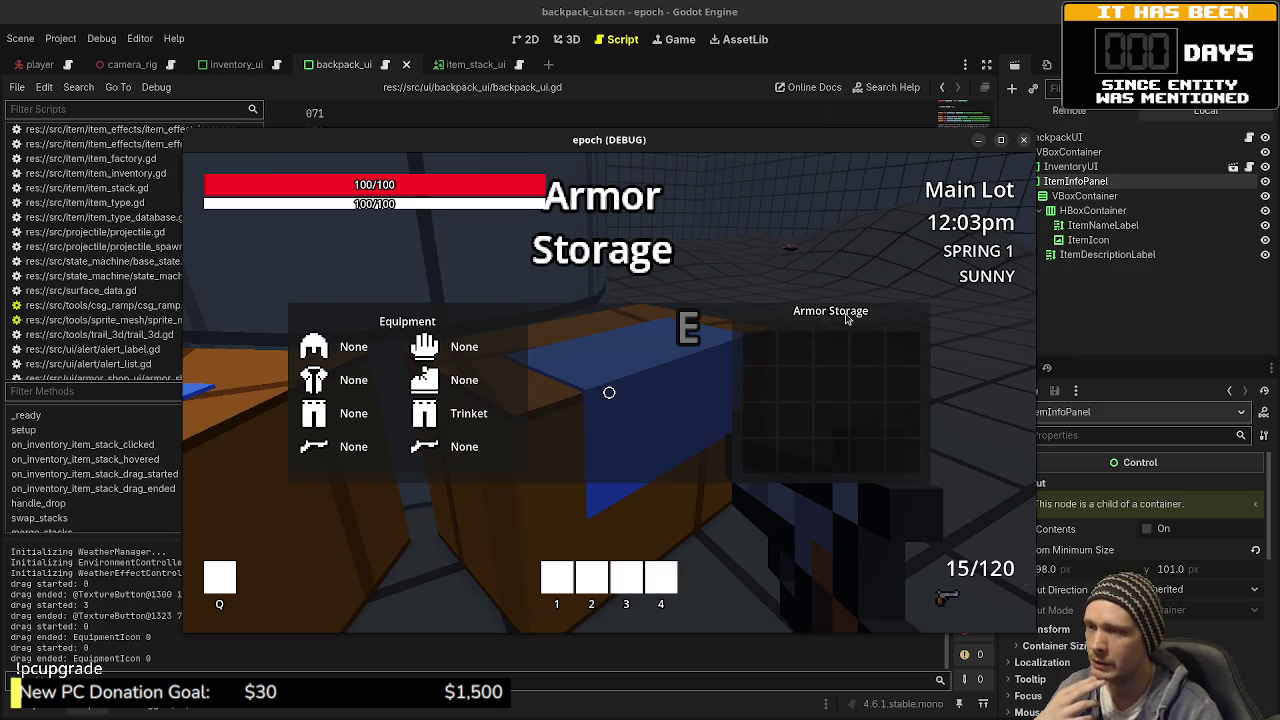
key("e")
key("Tab")
Step: Move the grey item to another inventory slot, show its Combine panel, then close the inventory
mouse_move(278, 340)
left_mouse_down()
mouse_move(289, 410)
mouse_move(337, 306)
mouse_move(360, 376)
left_mouse_up()
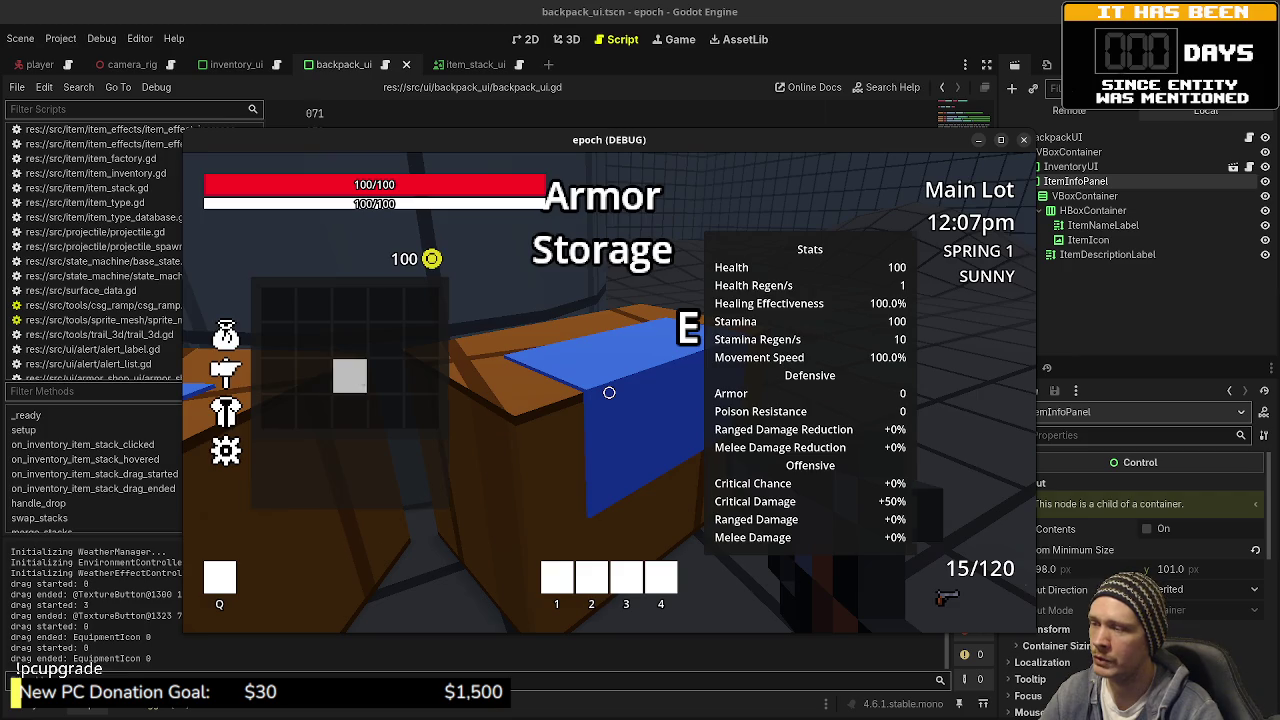
key("s")
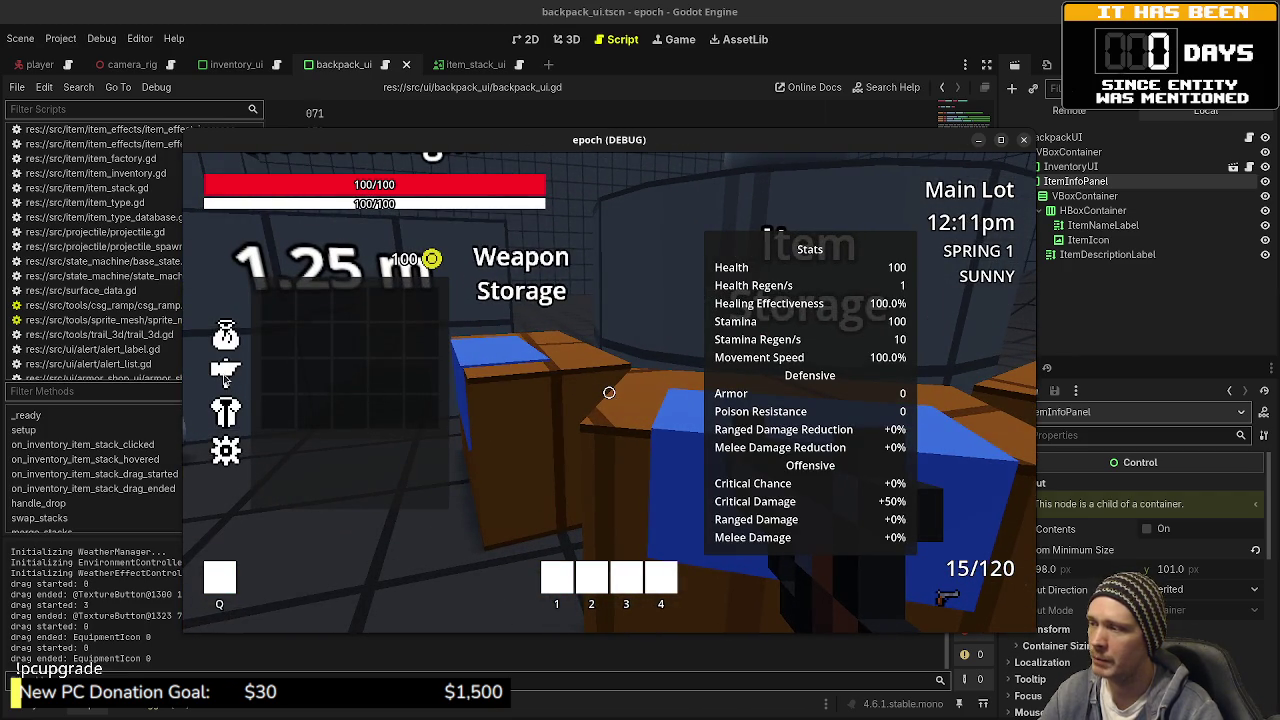
left_click(226, 372)
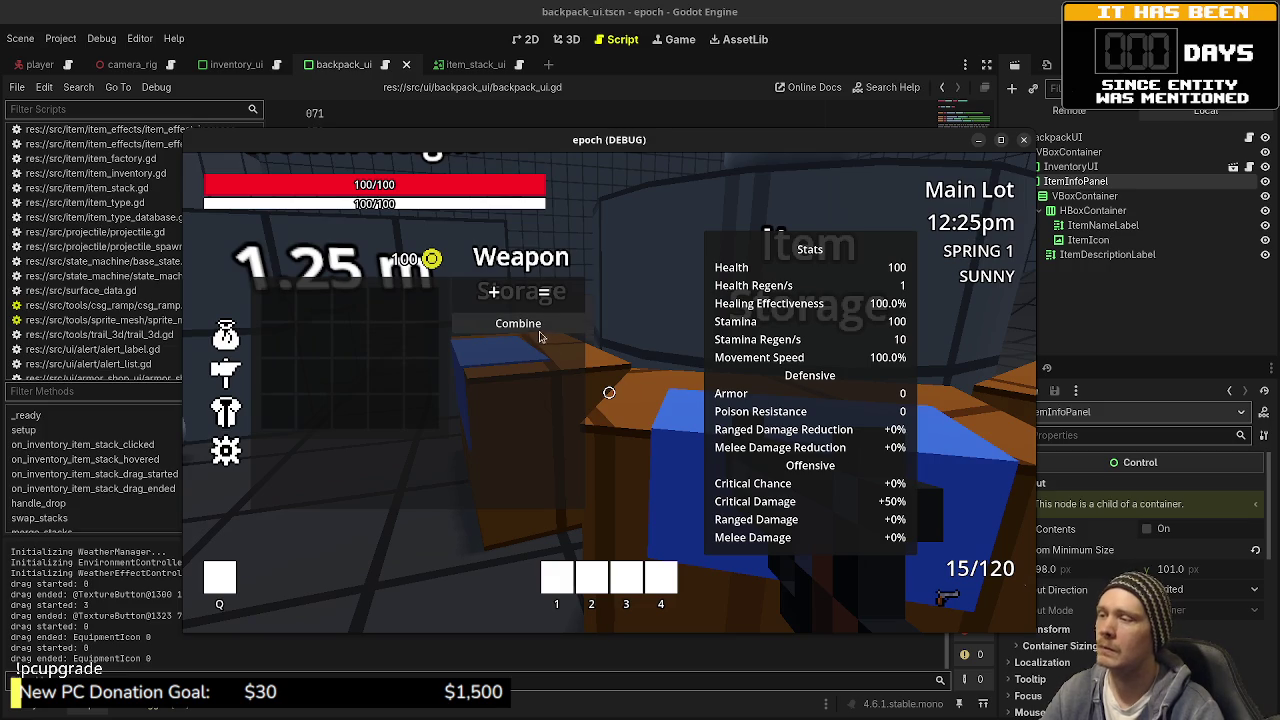
key("Tab")
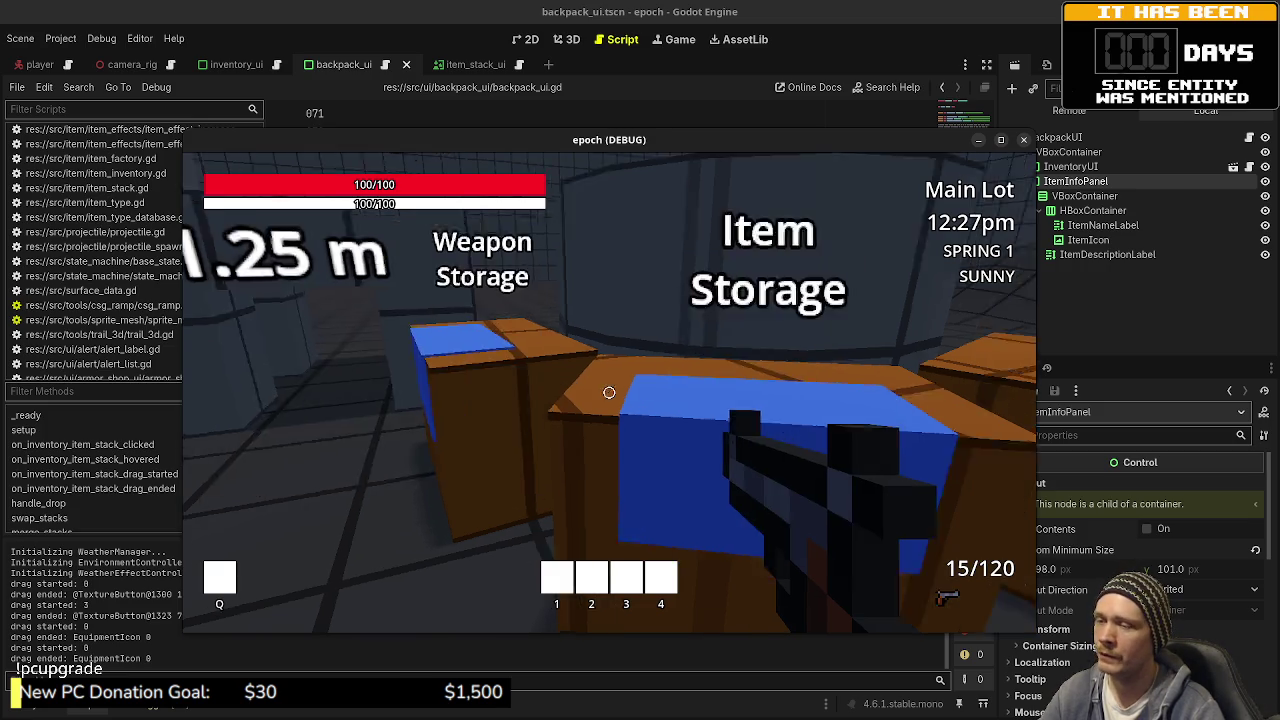
Step: Reopen the still-empty Armor Storage, close it, and walk past the Weapon Storage crates and shop area
key("e")
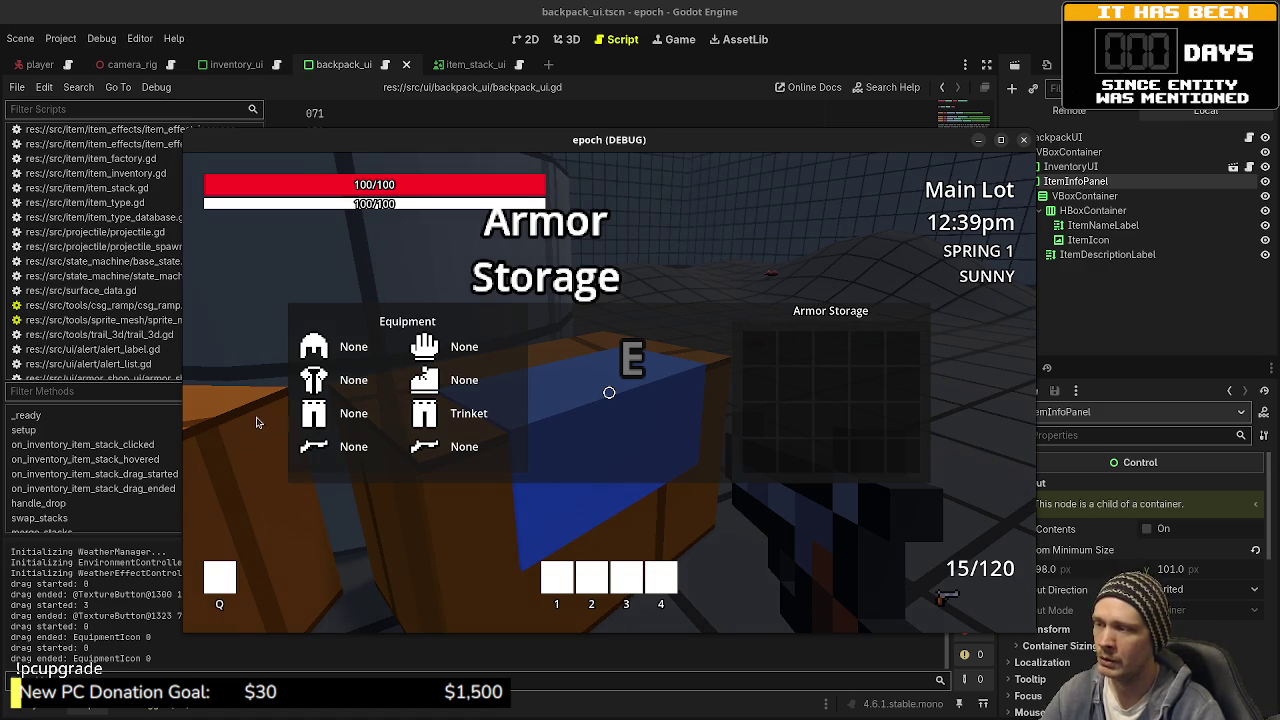
key("Tab")
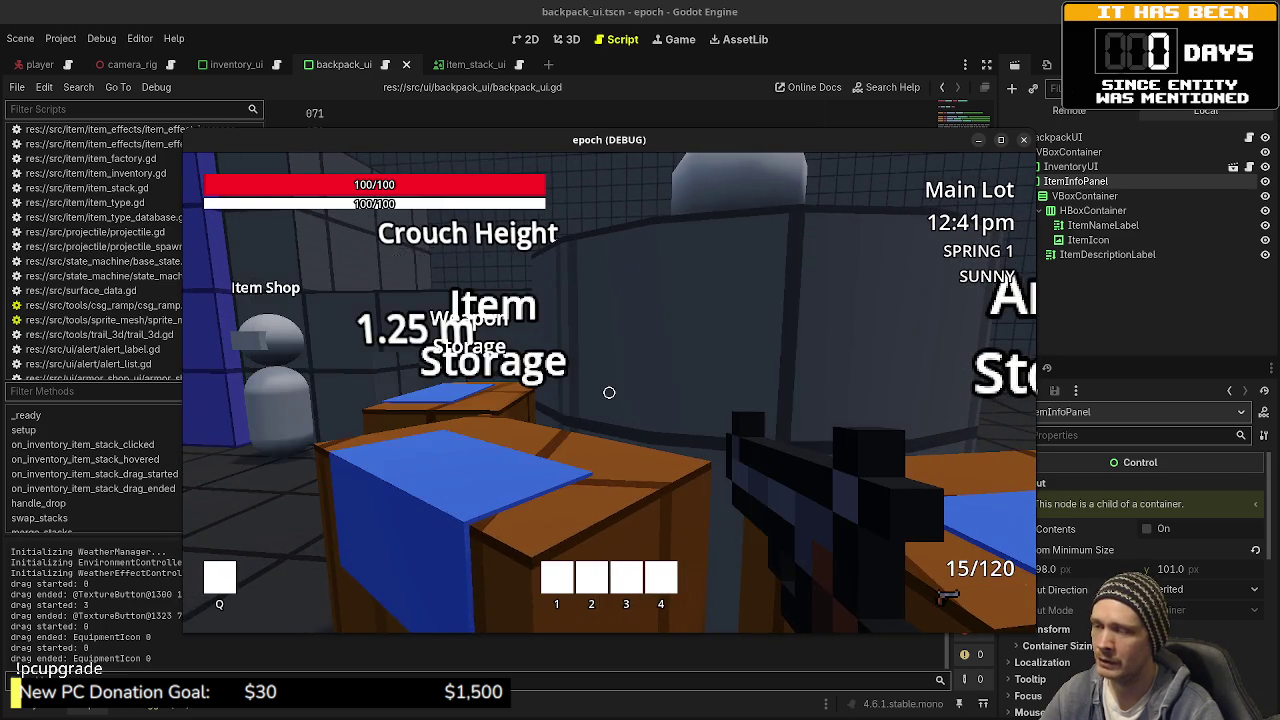
key("w")
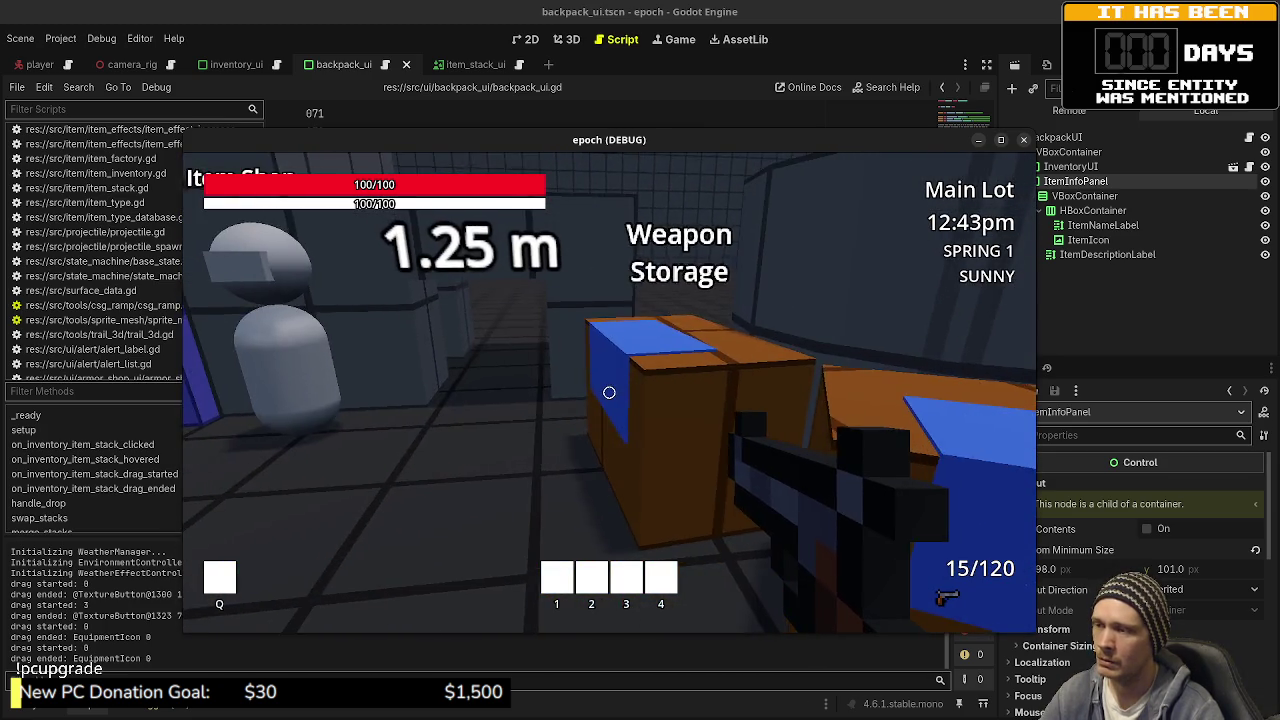
key("w")
key("w")
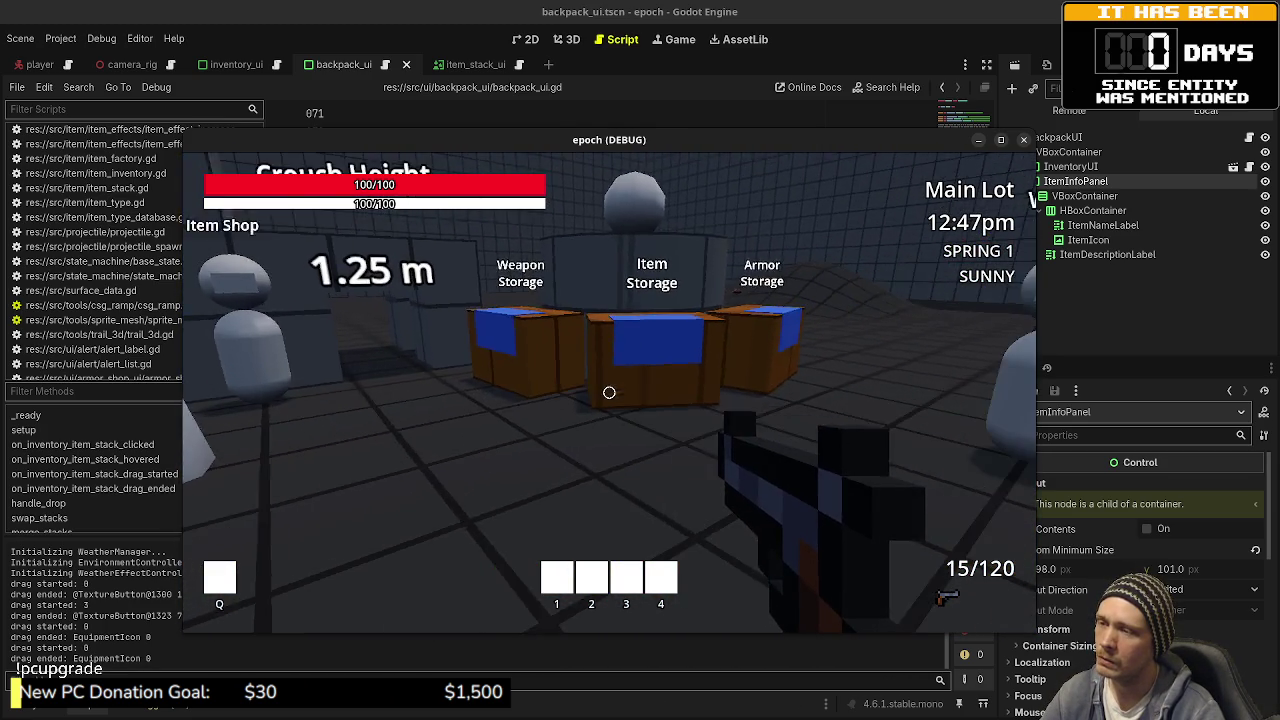
key("w")
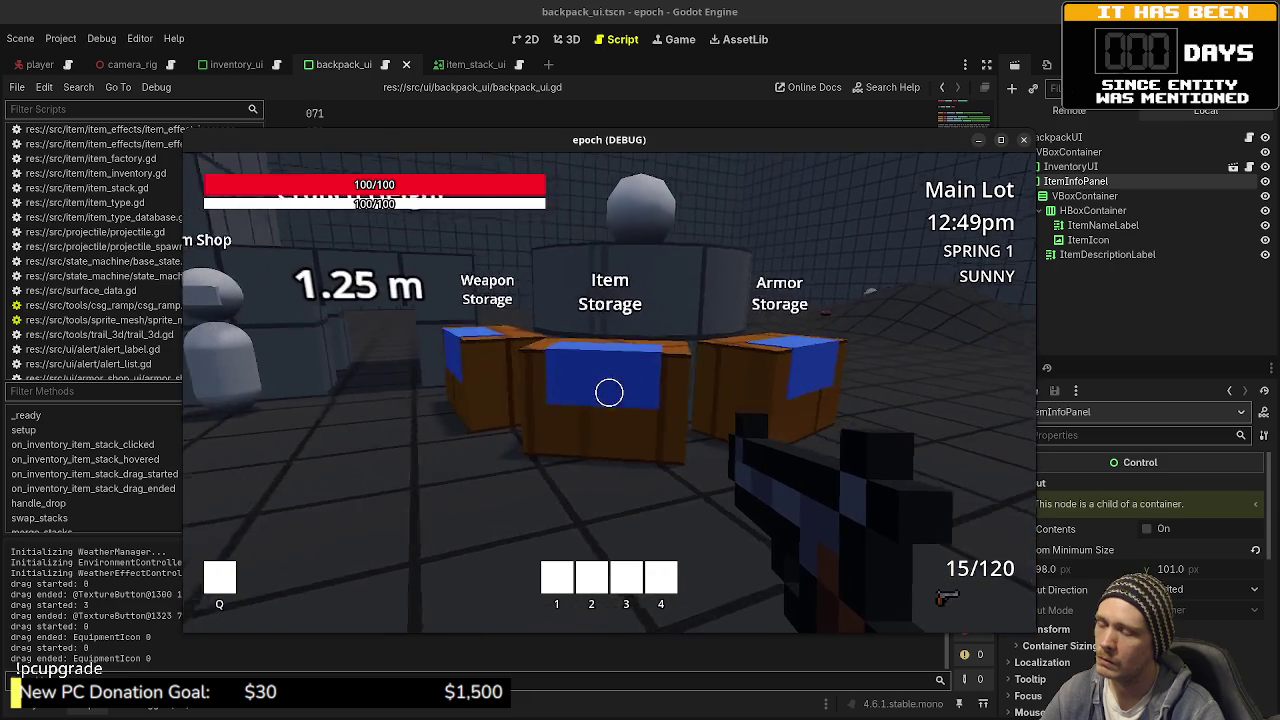